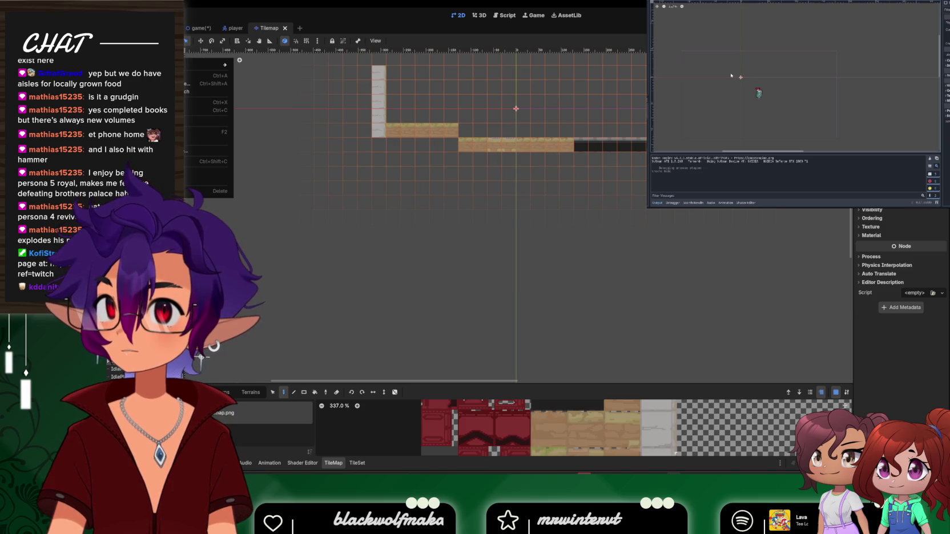
Open the Create New Node dialog and search for 'phy'
key(ctrl+a)
text(phy)
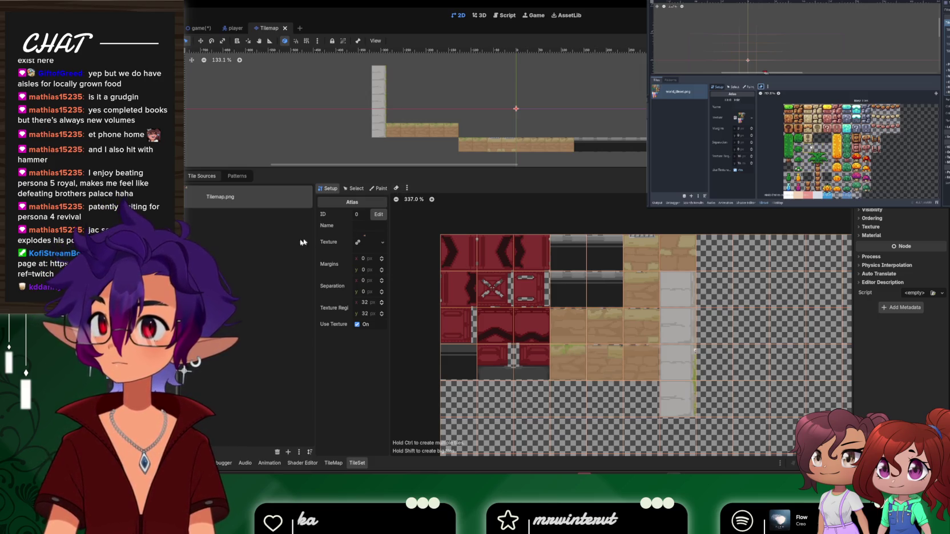
Erase the empty bottom-row and right-side tiles from the Tilemap.png atlas, keeping the top-left block
mouse_move(812, 149)
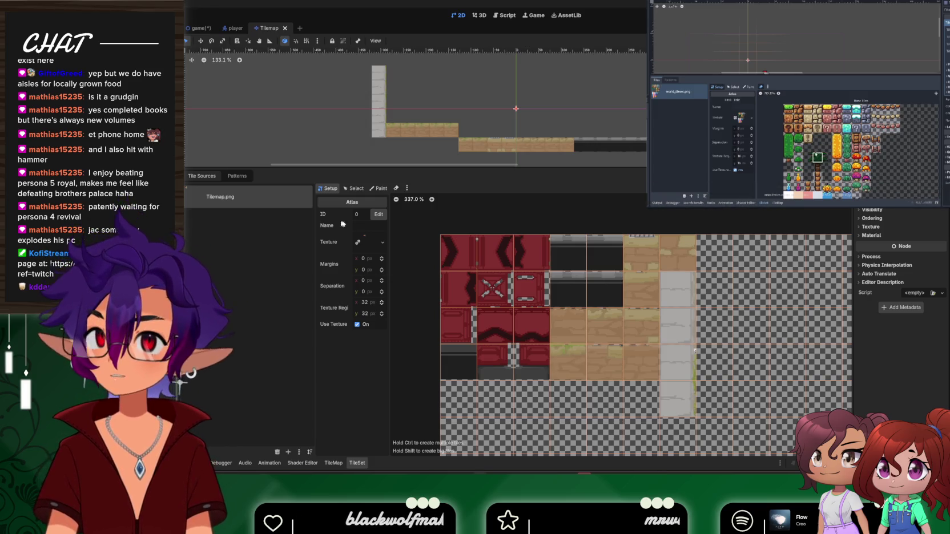
click(396, 189)
mouse_move(492, 399)
mouse_down()
mouse_move(457, 400)
mouse_move(568, 400)
mouse_move(640, 417)
mouse_up()
scroll(596, 412, down, 3)
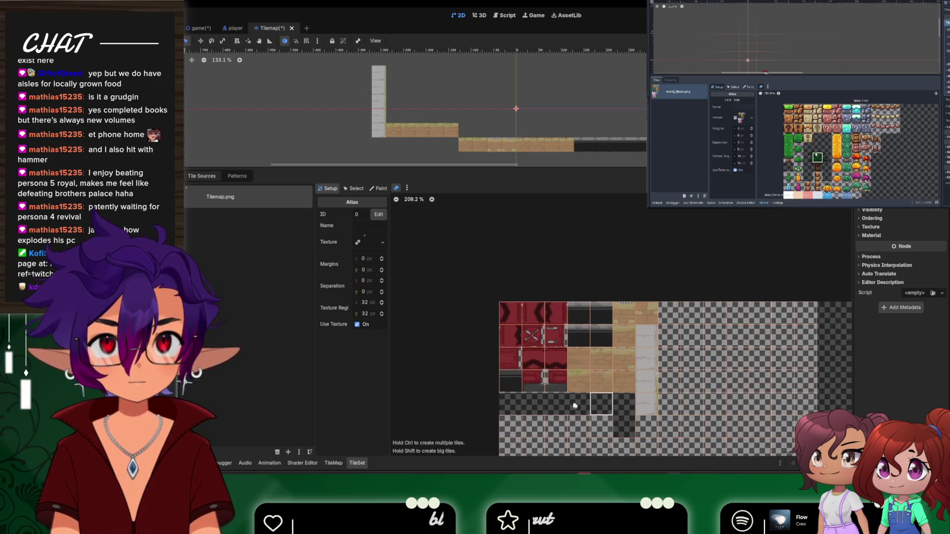
scroll(516, 351, down, 4)
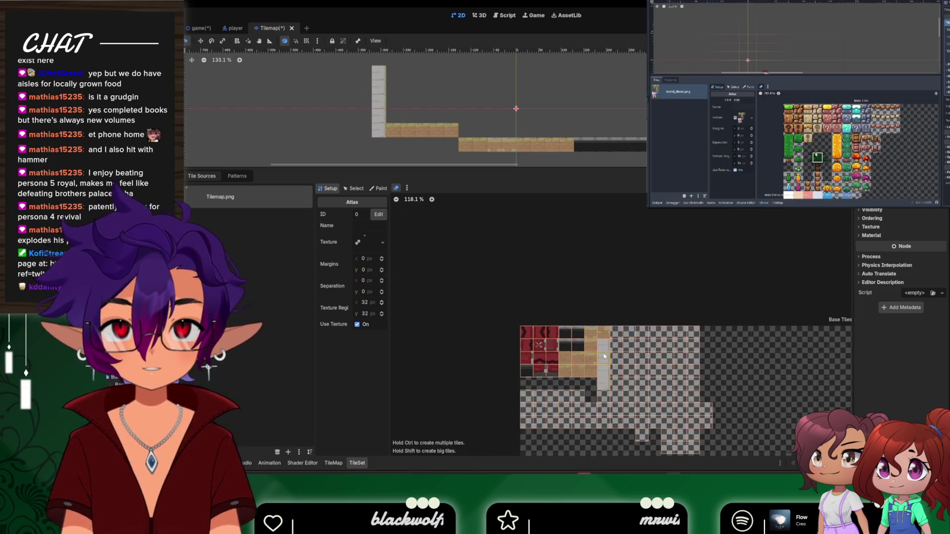
mouse_move(672, 434)
mouse_down()
mouse_move(679, 344)
mouse_move(656, 334)
mouse_move(668, 397)
mouse_move(653, 445)
mouse_move(667, 407)
mouse_up()
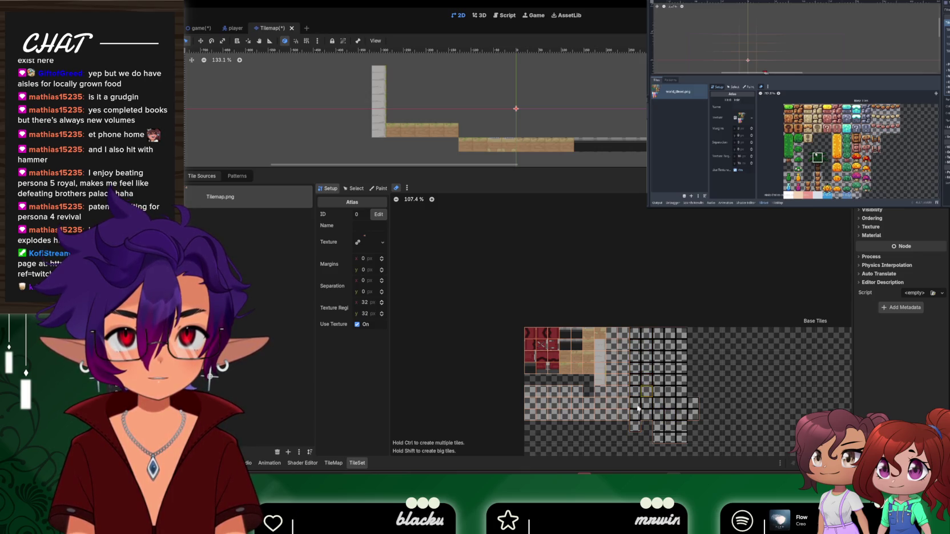
mouse_move(623, 408)
mouse_down()
mouse_move(623, 331)
mouse_move(613, 348)
mouse_move(617, 410)
mouse_move(527, 412)
mouse_up()
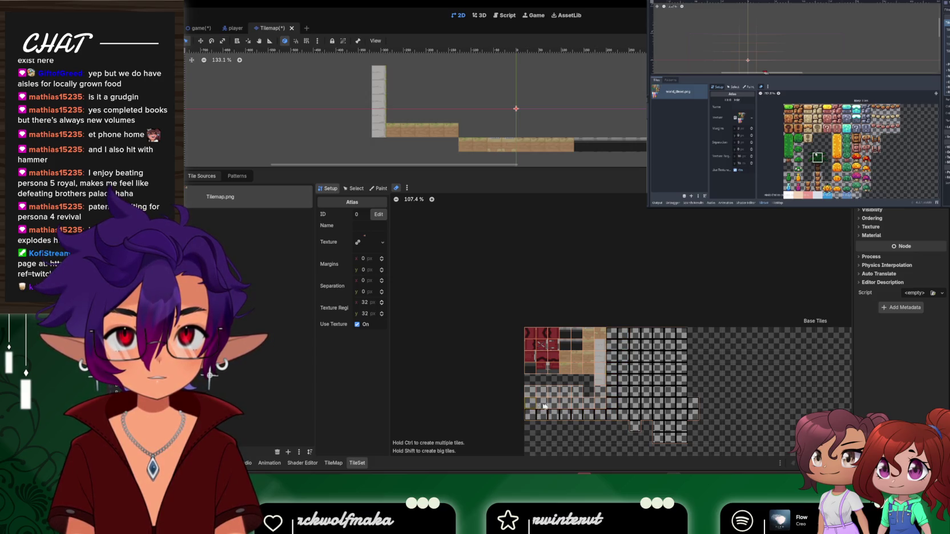
drag(599, 403, 587, 394)
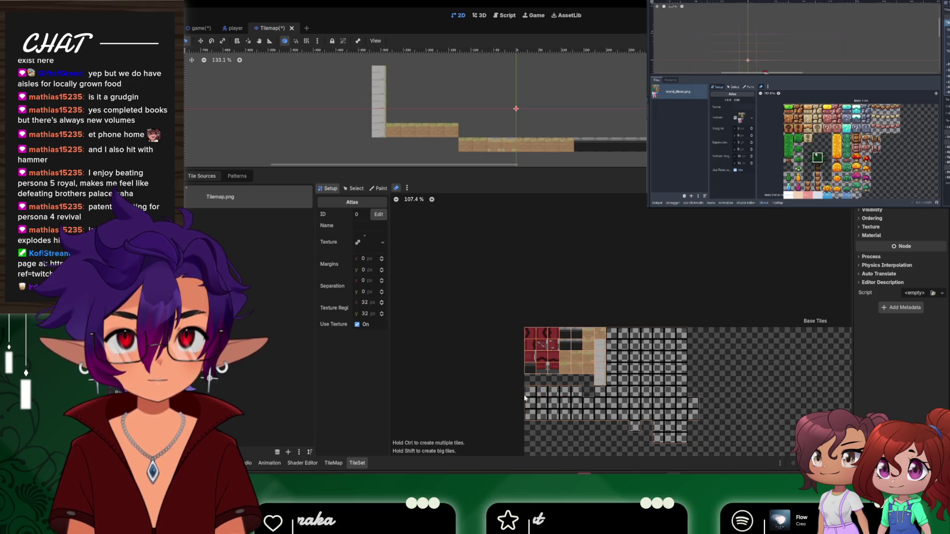
drag(525, 398, 517, 405)
scroll(550, 366, up, 4)
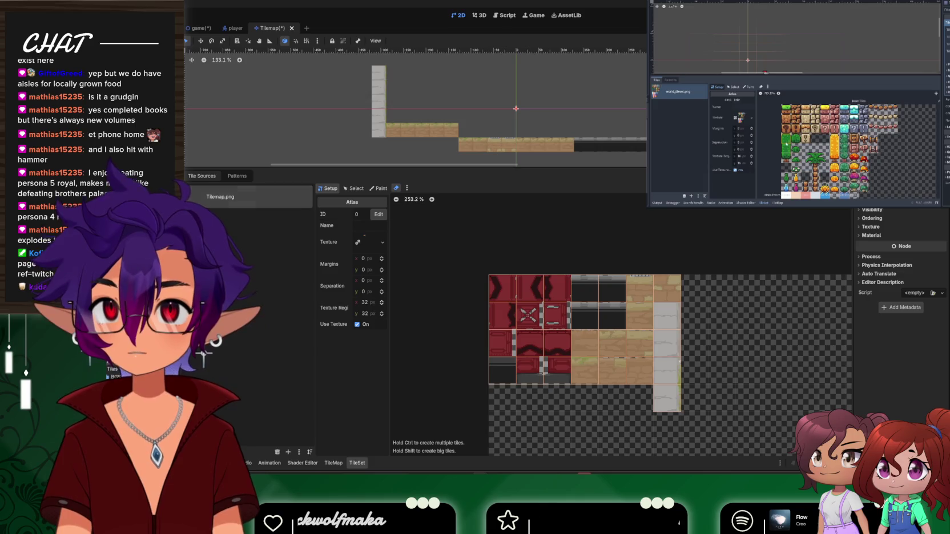
mouse_move(833, 135)
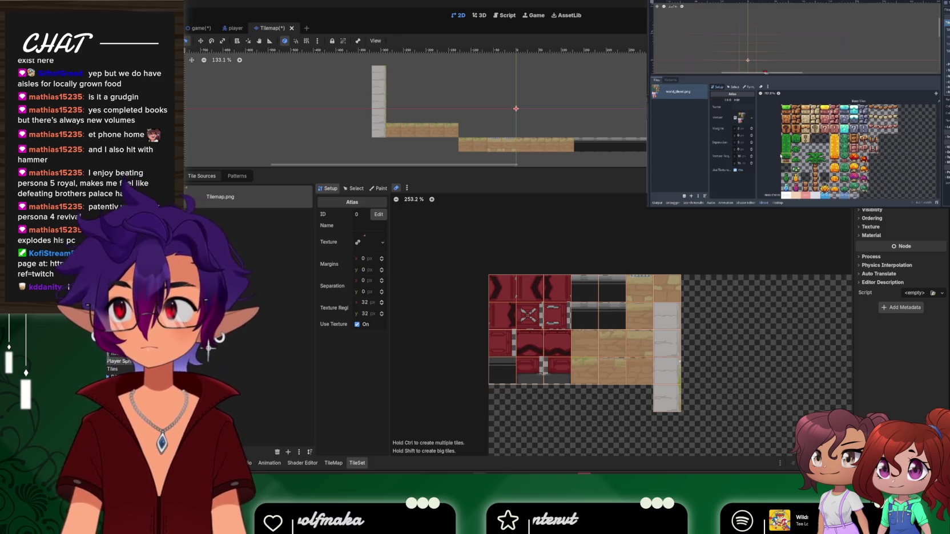
click(783, 105)
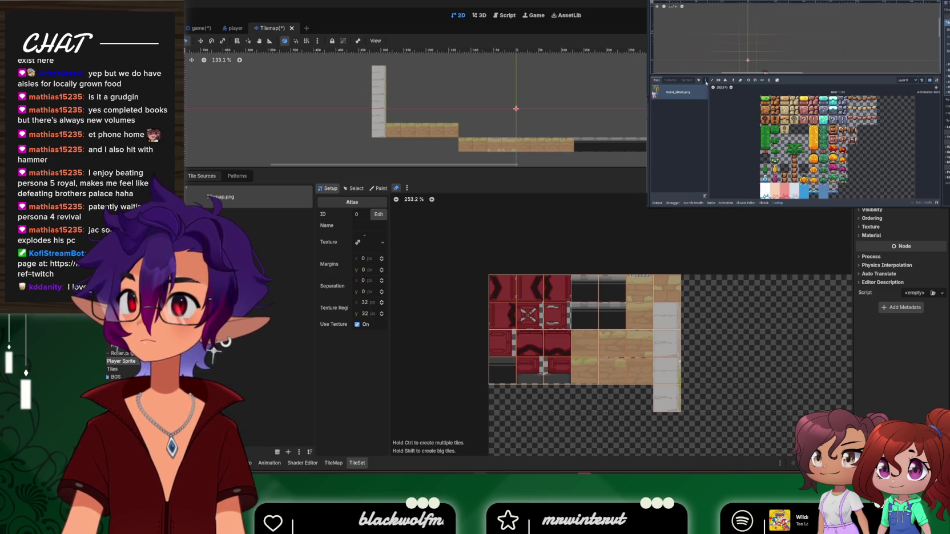
Switch the bottom panel to the TileMap editor to paint atlas tiles on the map
mouse_move(840, 153)
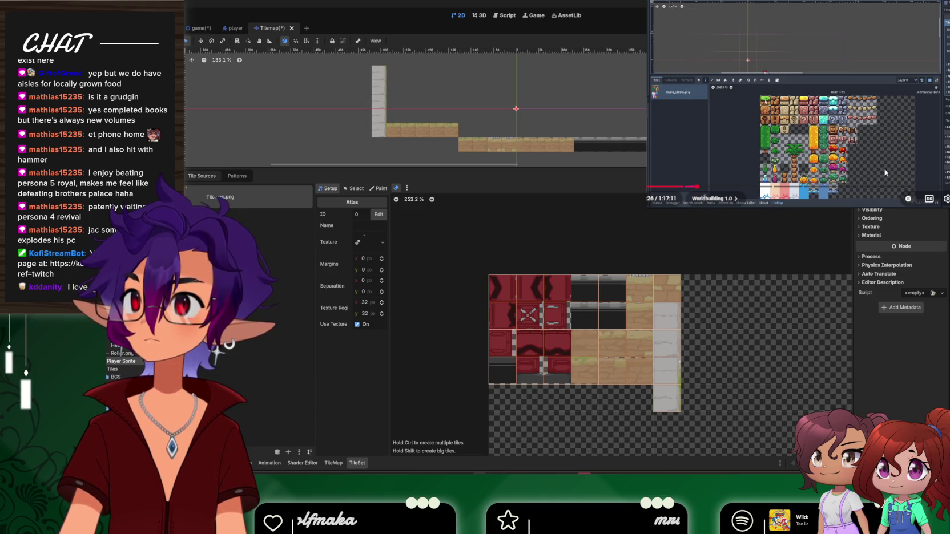
click(333, 463)
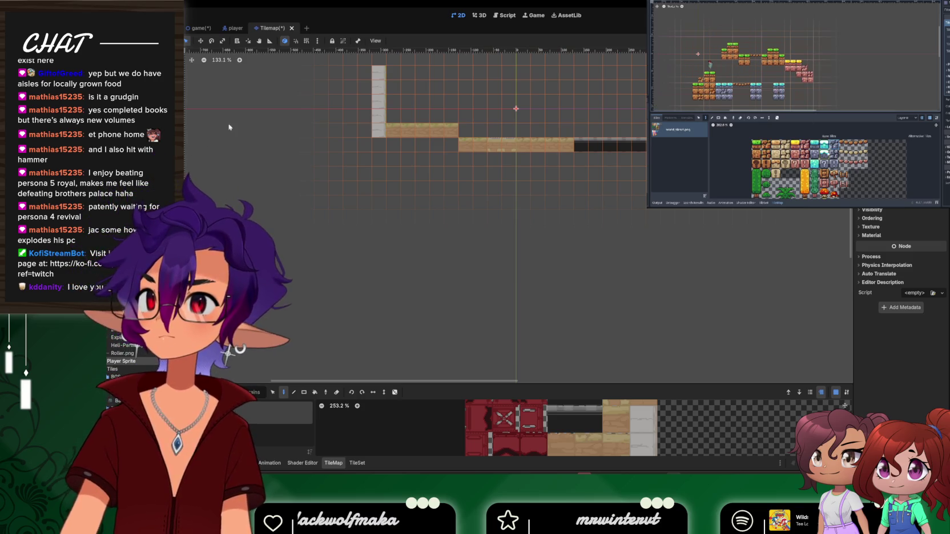
click(759, 74)
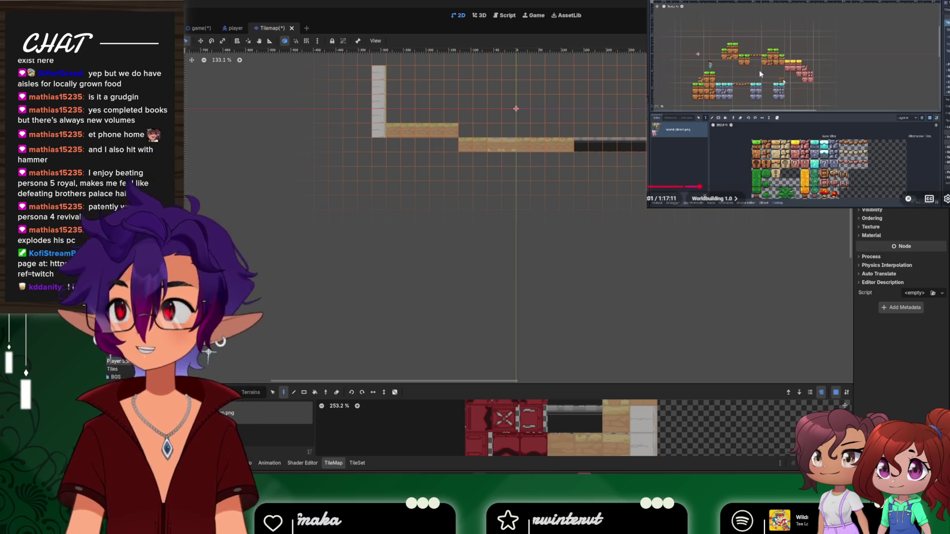
click(760, 74)
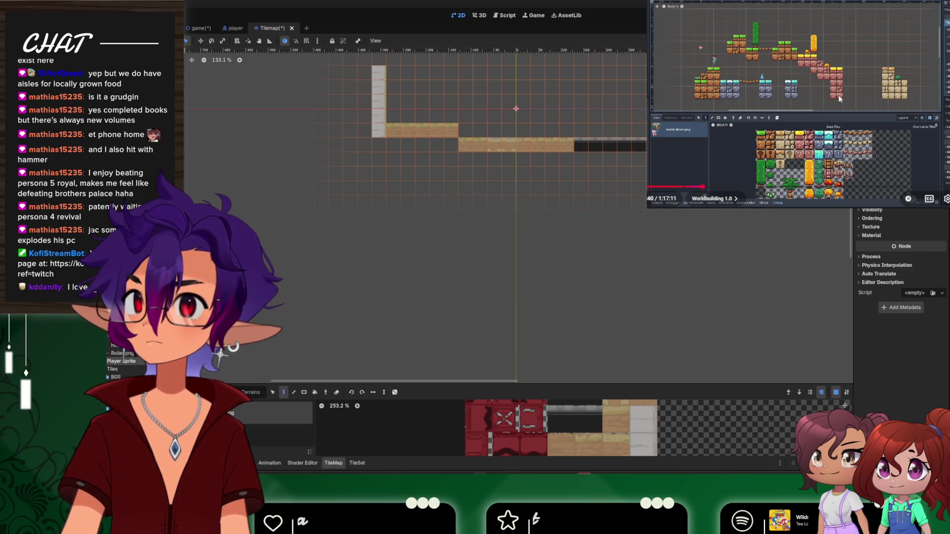
click(879, 106)
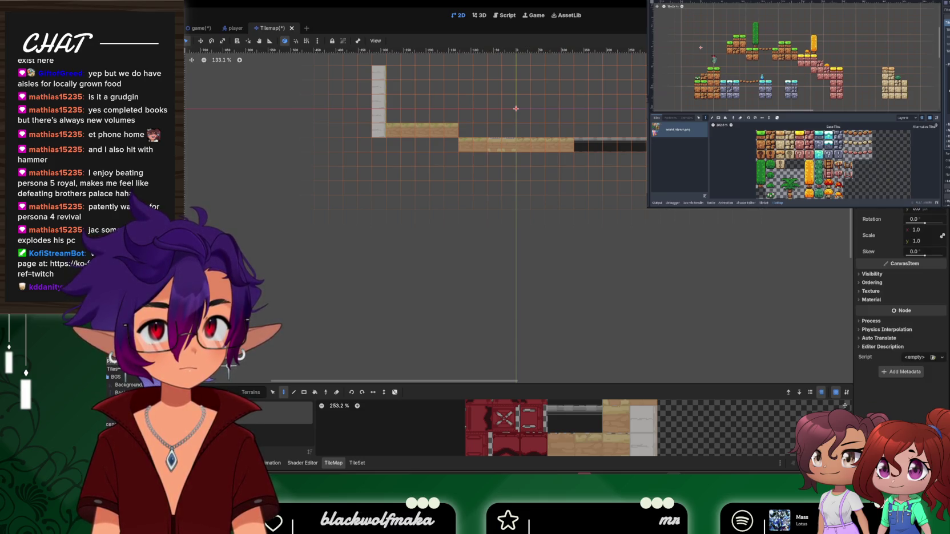
click(863, 212)
click(862, 211)
click(863, 211)
click(863, 211)
click(862, 220)
click(862, 219)
click(862, 227)
click(862, 227)
click(862, 236)
click(863, 235)
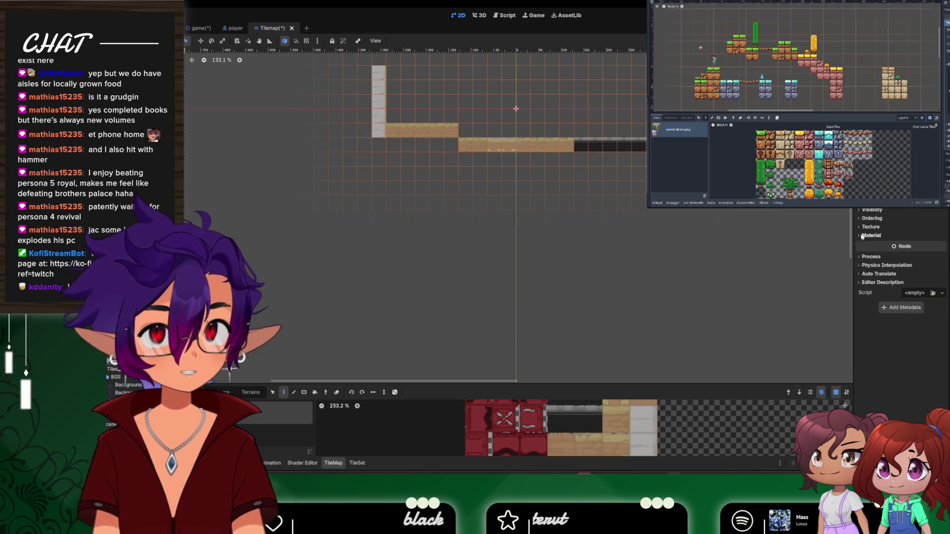
click(861, 256)
click(861, 257)
click(861, 265)
click(861, 265)
click(862, 274)
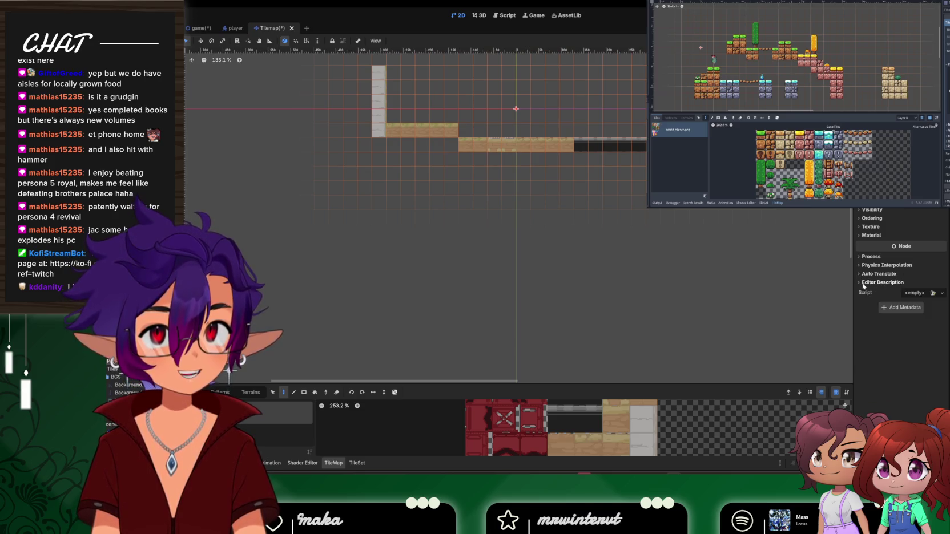
click(862, 273)
click(902, 307)
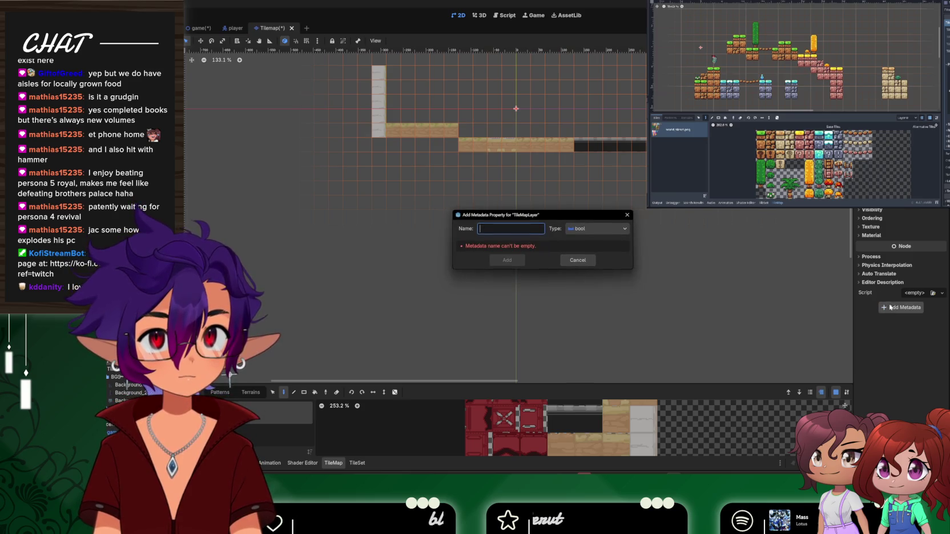
click(589, 261)
scroll(901, 265, up, 2)
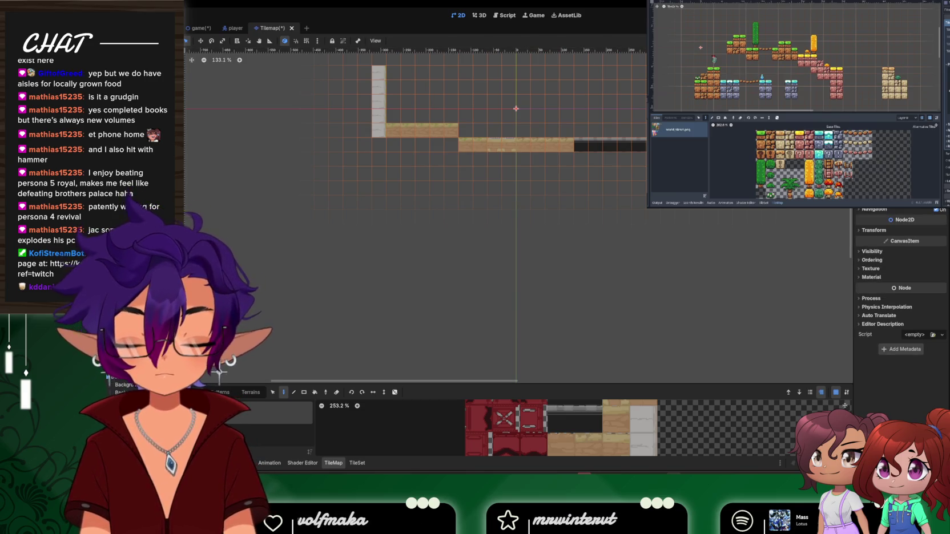
scroll(901, 266, down, 2)
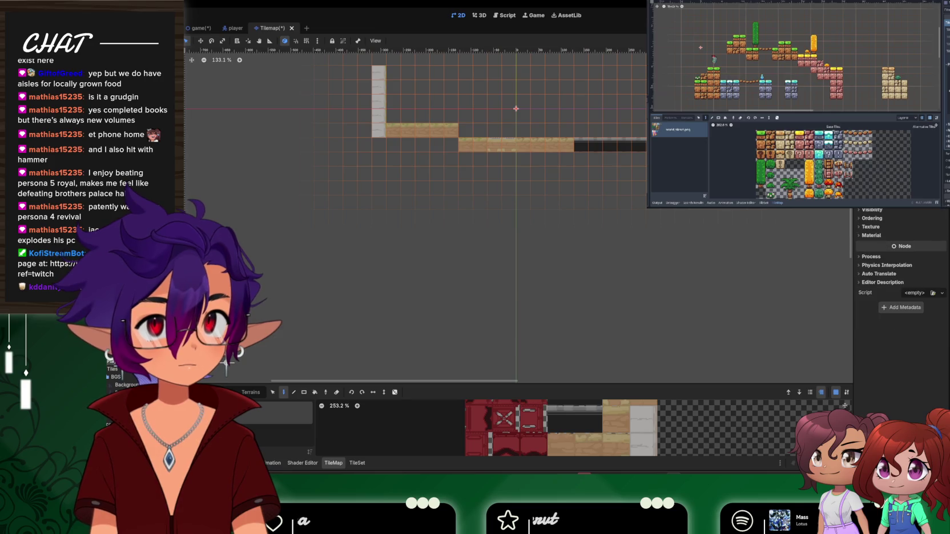
Save the Tilemap scene with Ctrl+S and bring up the TileSet editor
scroll(901, 266, up, 2)
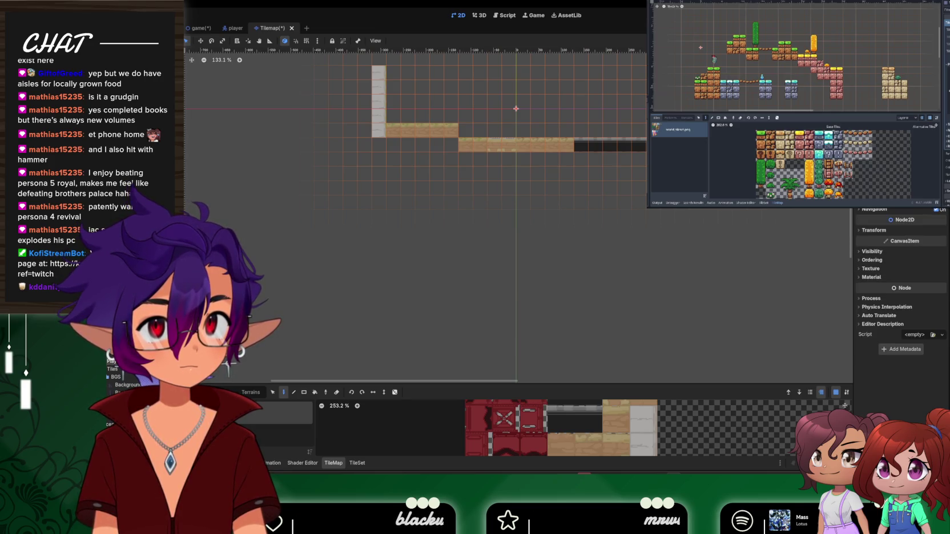
key(ctrl+s)
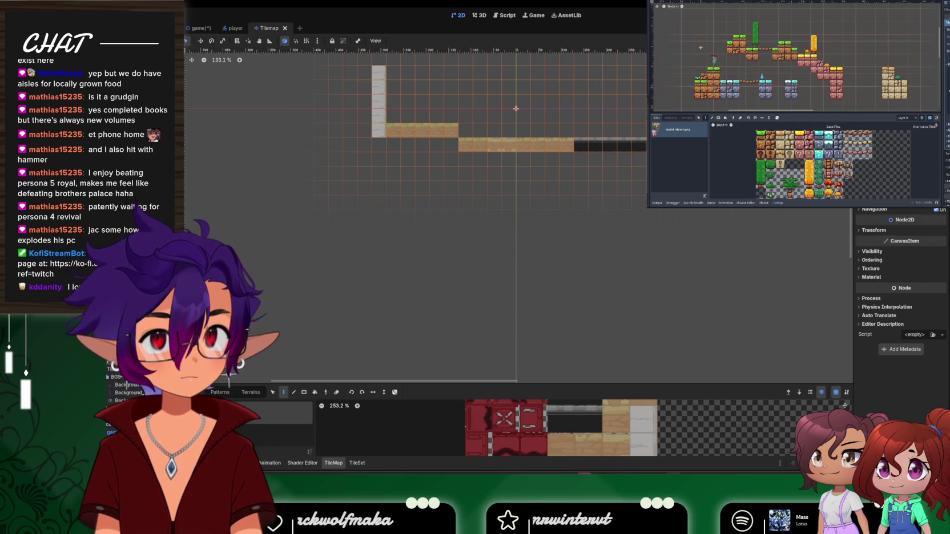
click(852, 81)
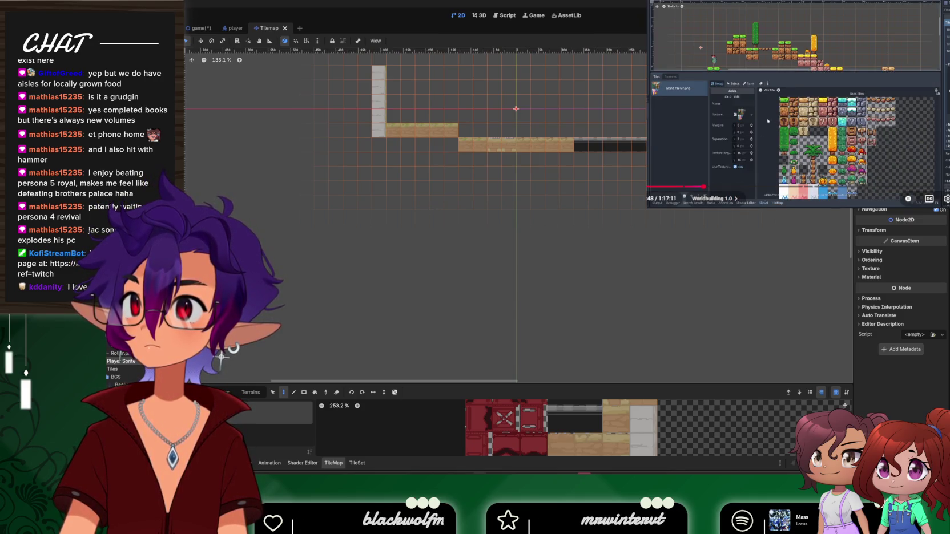
click(355, 463)
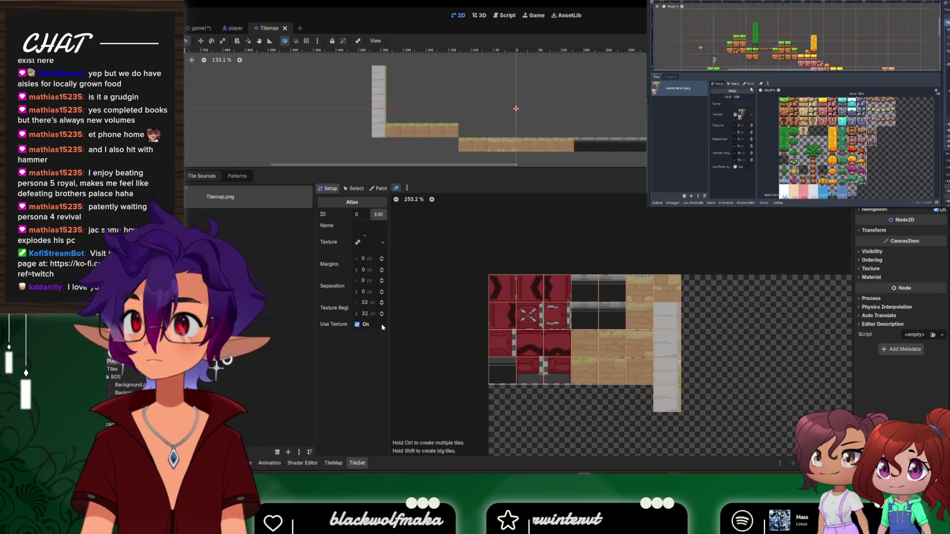
Switch the atlas to Paint mode and browse the list of paintable tile properties
click(376, 188)
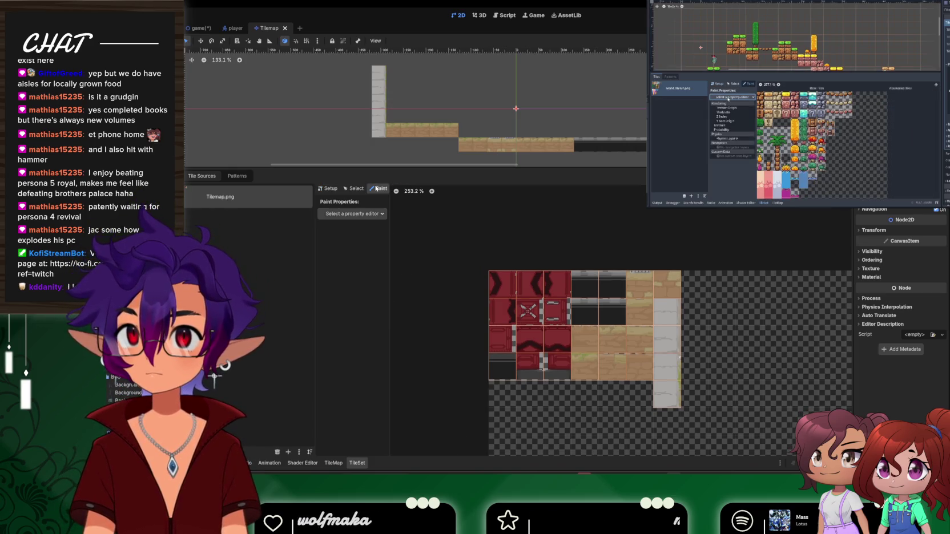
click(369, 218)
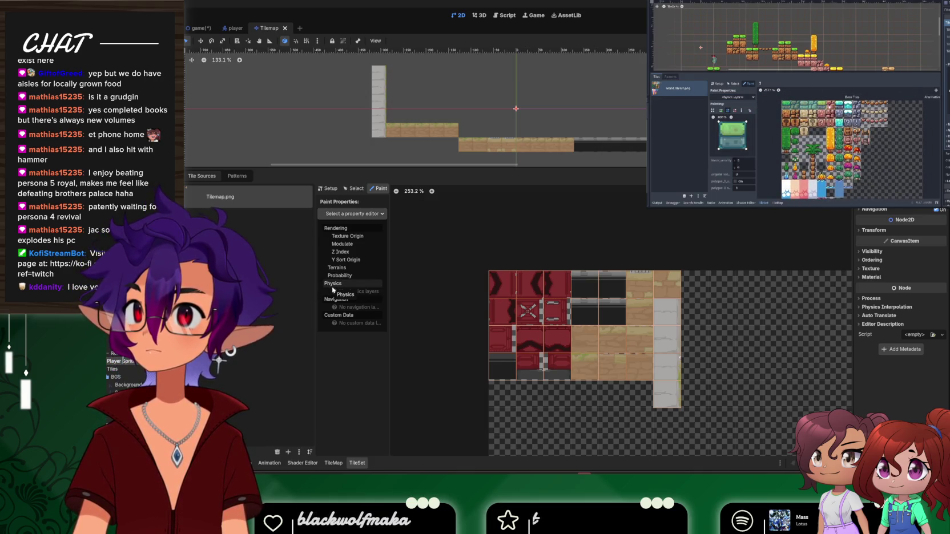
click(724, 142)
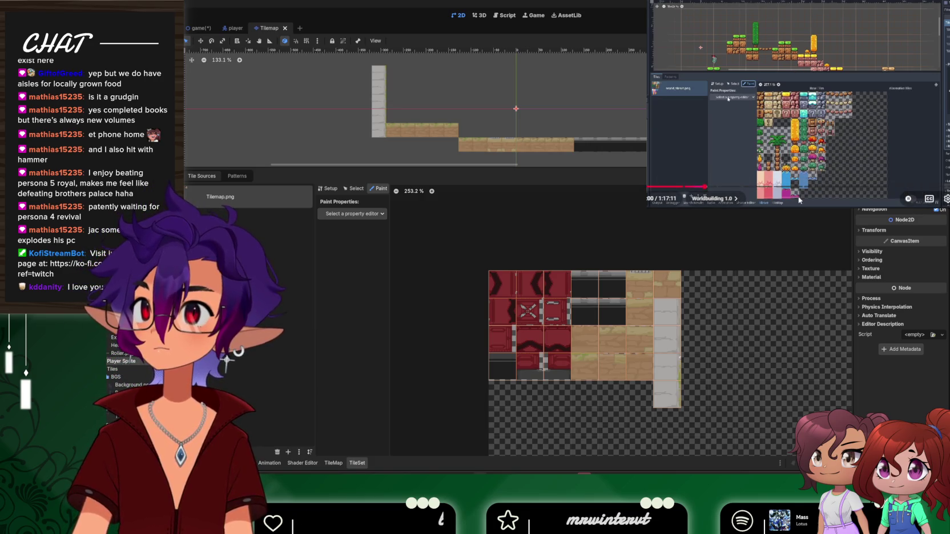
click(820, 178)
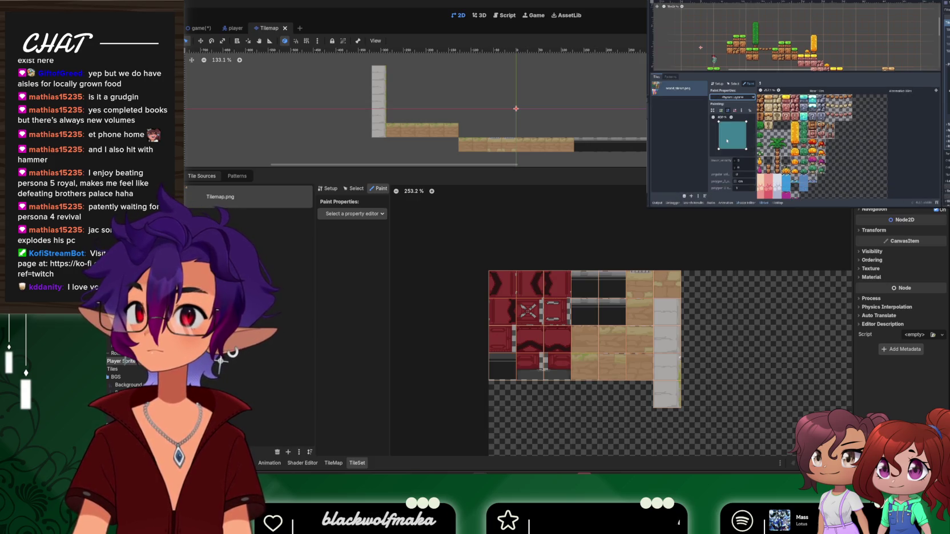
click(353, 213)
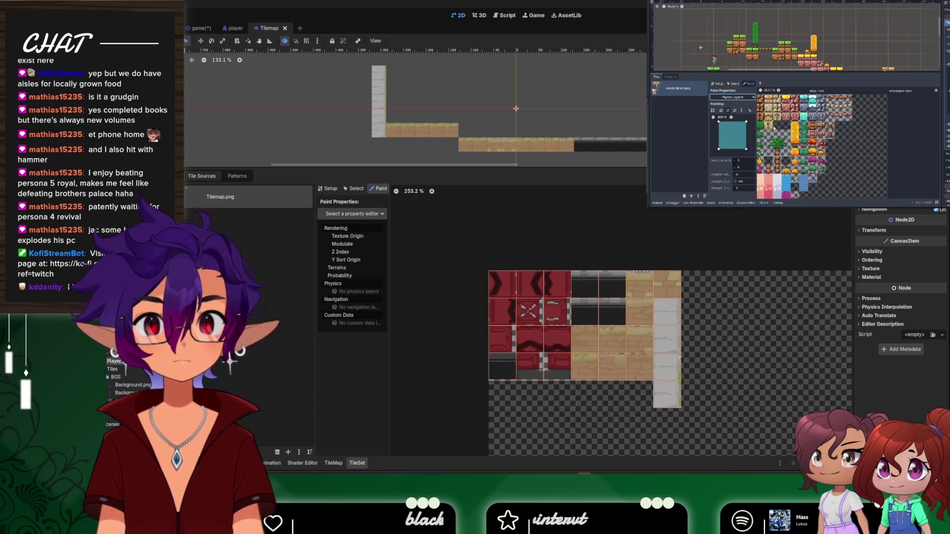
key(Escape)
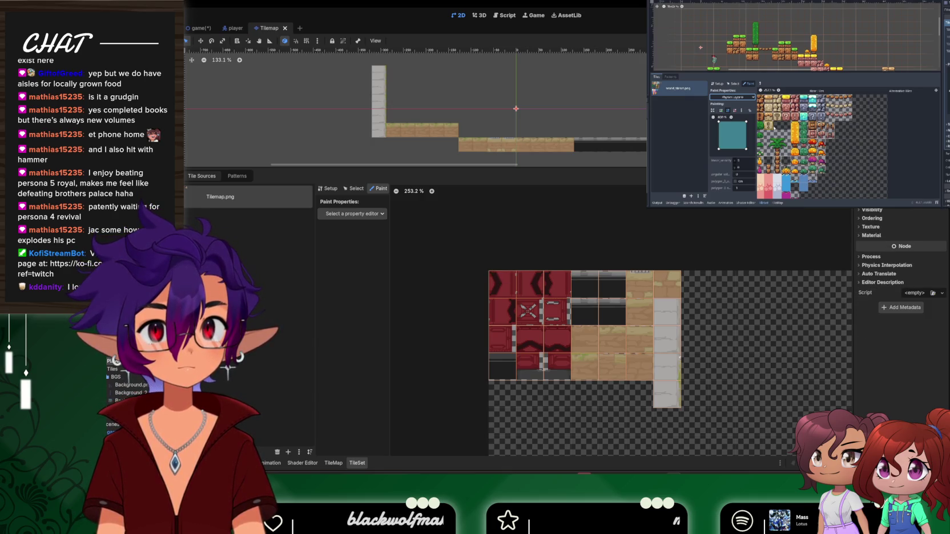
scroll(901, 257, down, 2)
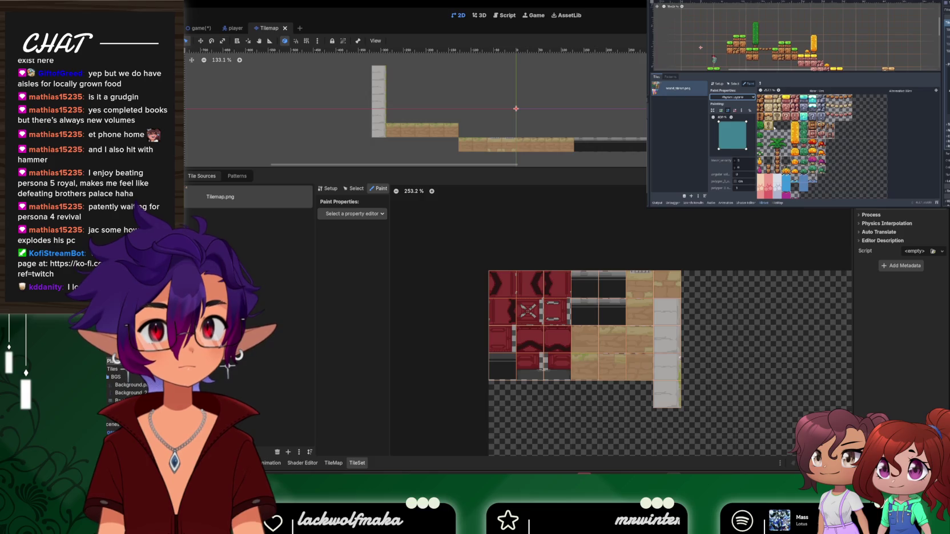
scroll(901, 257, up, 2)
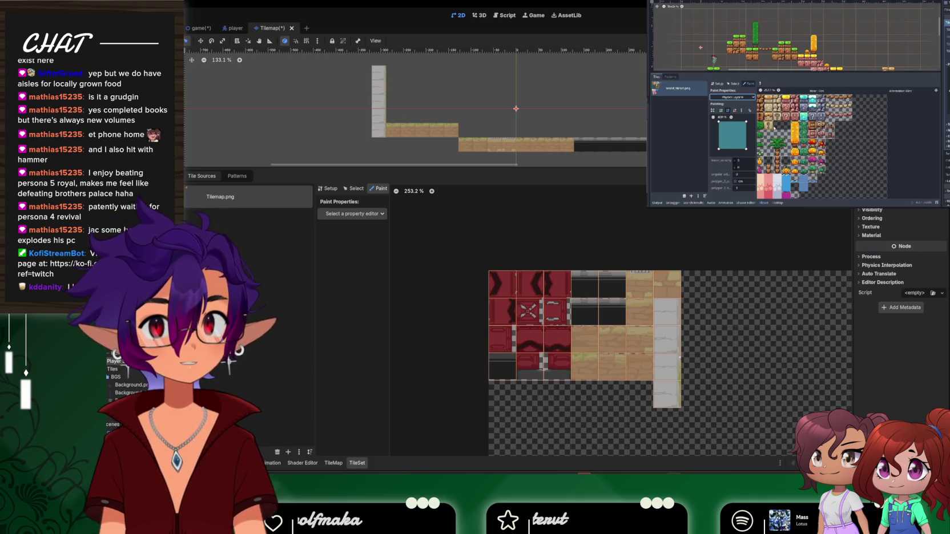
scroll(901, 263, up, 2)
scroll(900, 262, down, 2)
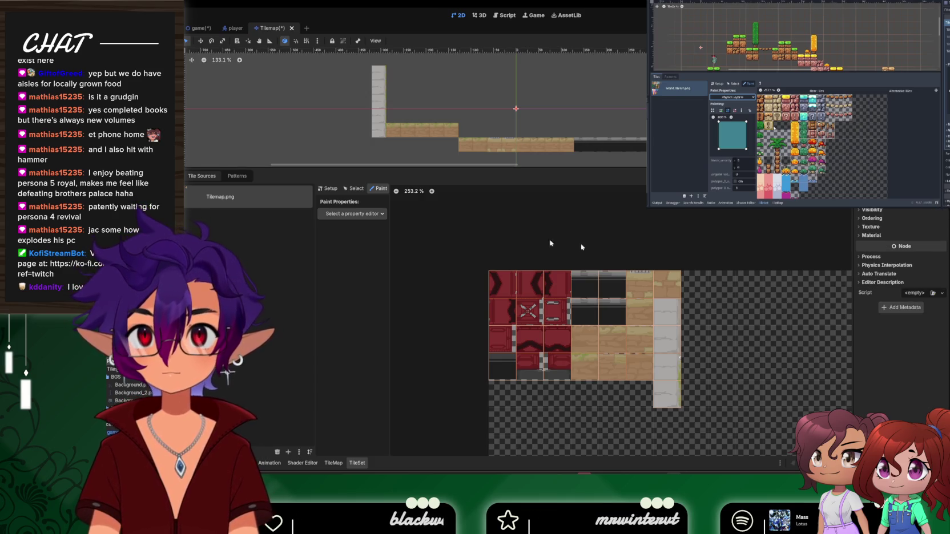
click(354, 213)
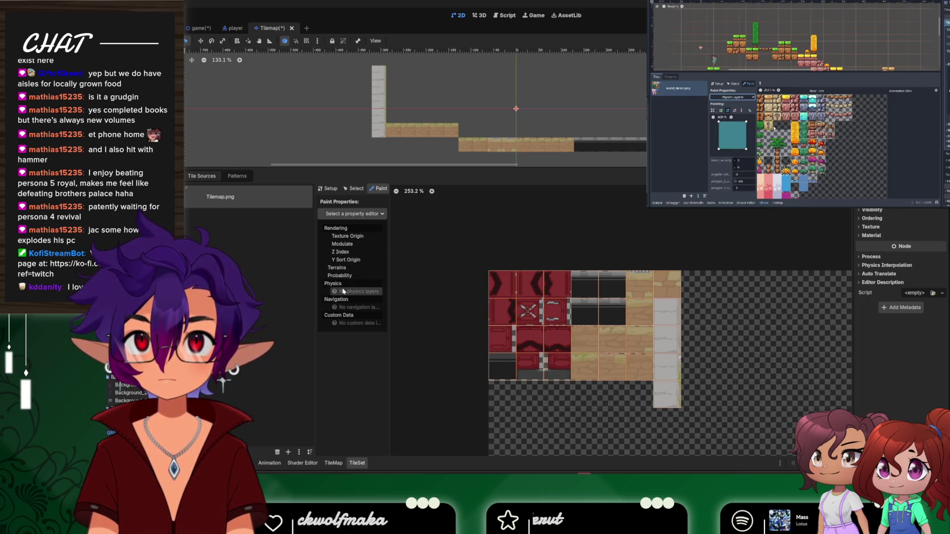
mouse_move(344, 292)
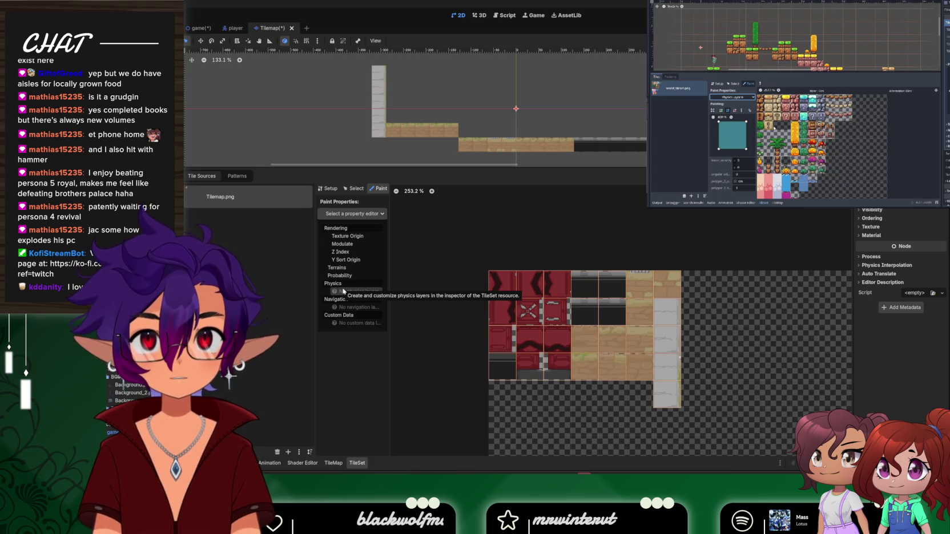
key(Escape)
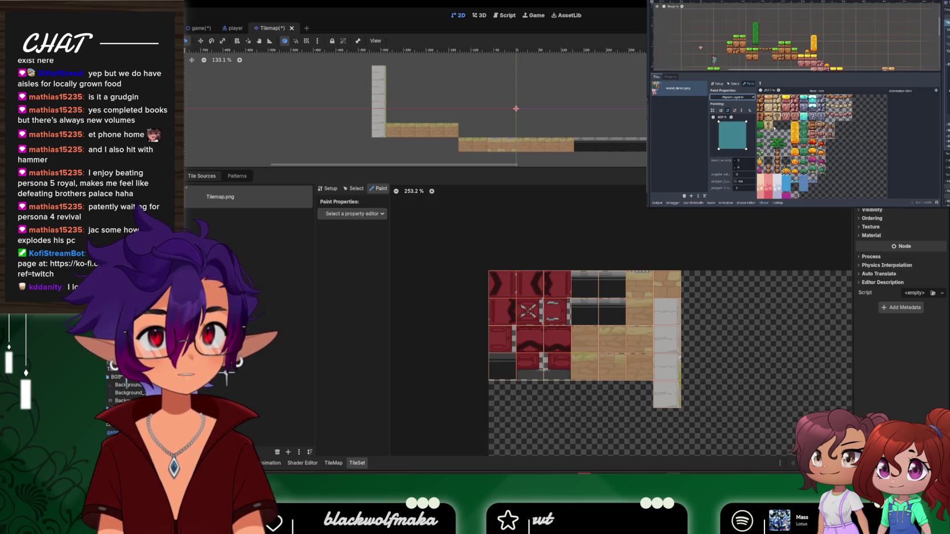
scroll(901, 245, down, 2)
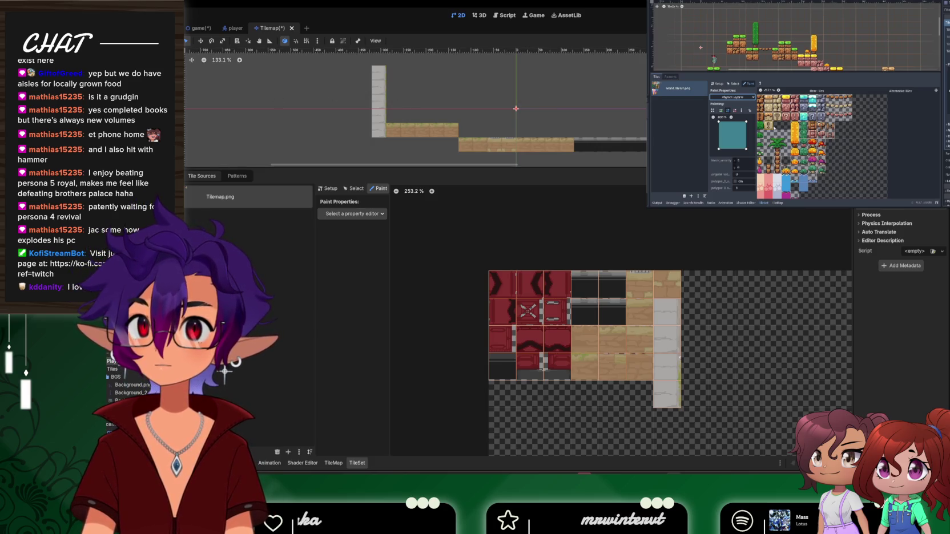
Delete the TileMapLayer root node from the Scene dock and confirm
right_click(142, 54)
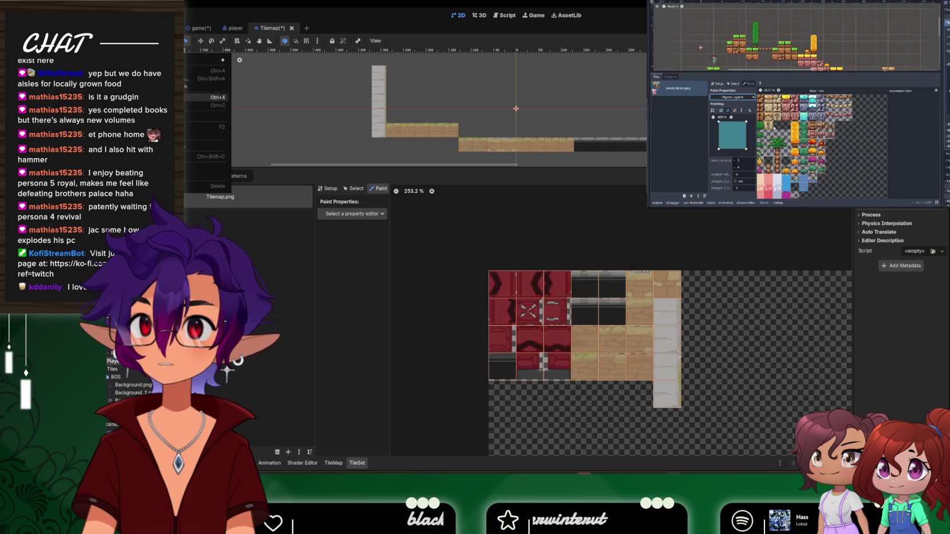
click(226, 186)
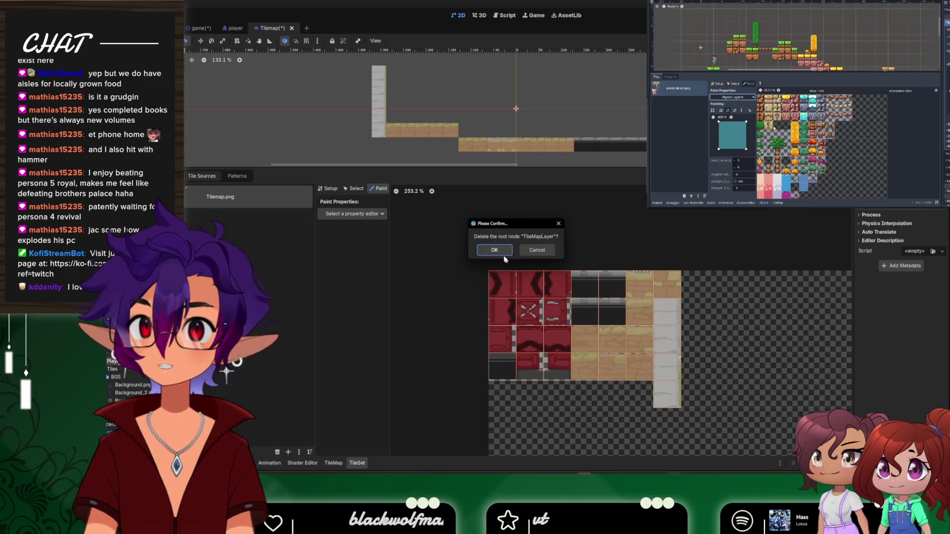
click(501, 253)
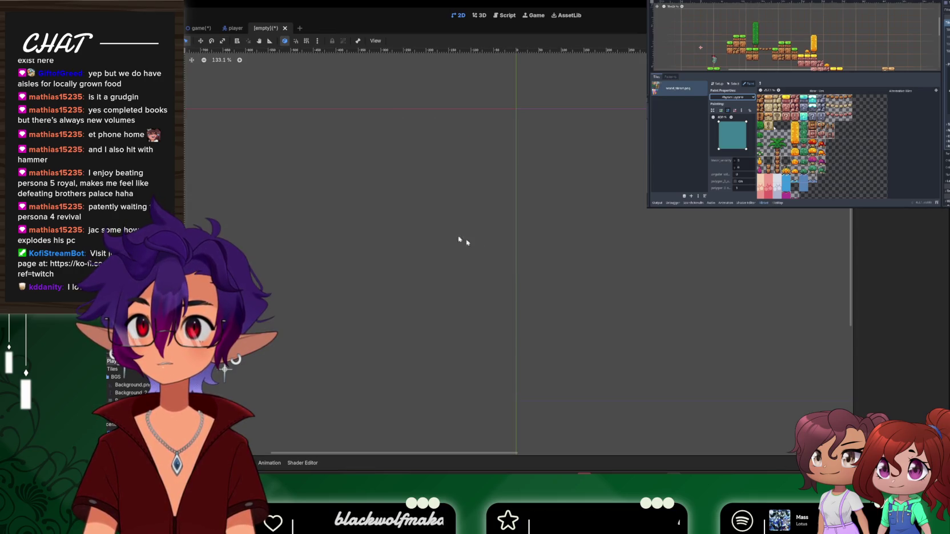
right_click(270, 155)
Add a TileMapLayer node, found by searching 'til', as the scene's new root
click(278, 160)
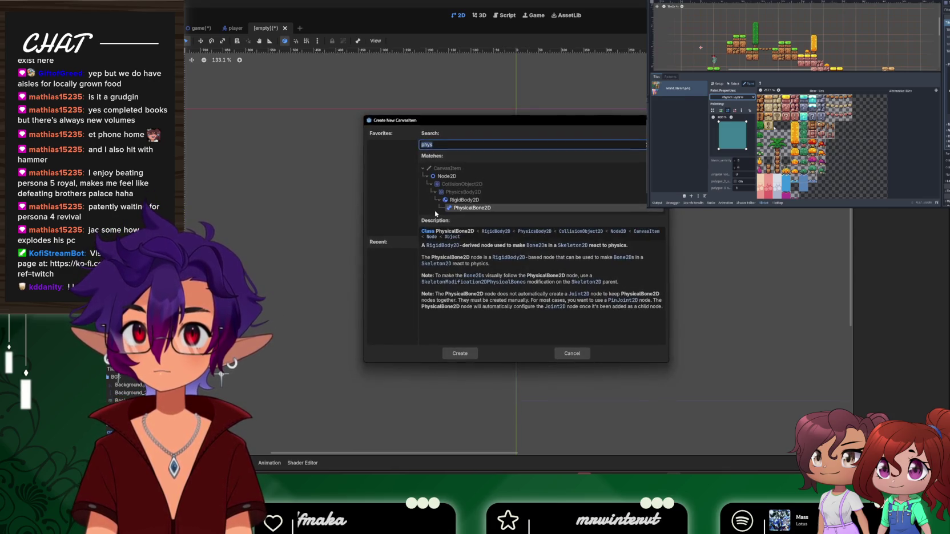
text(til)
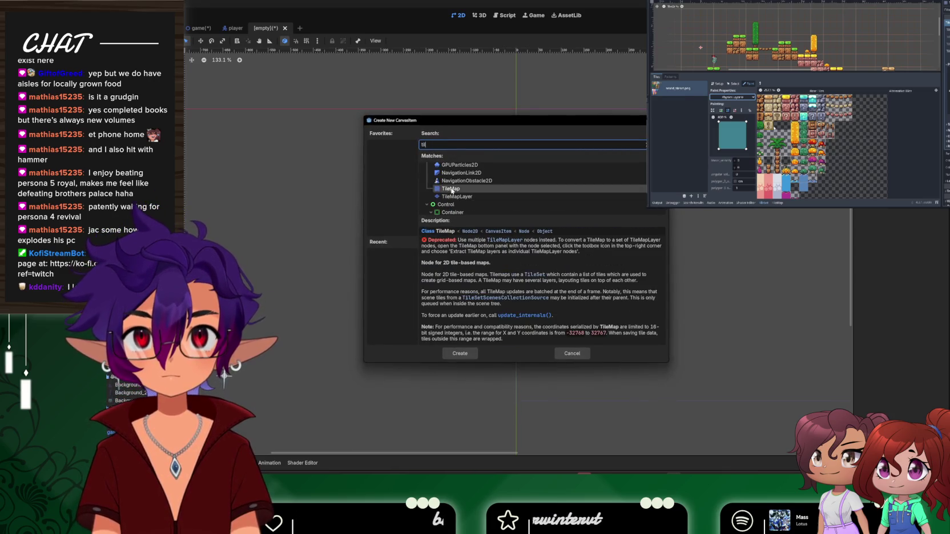
click(454, 196)
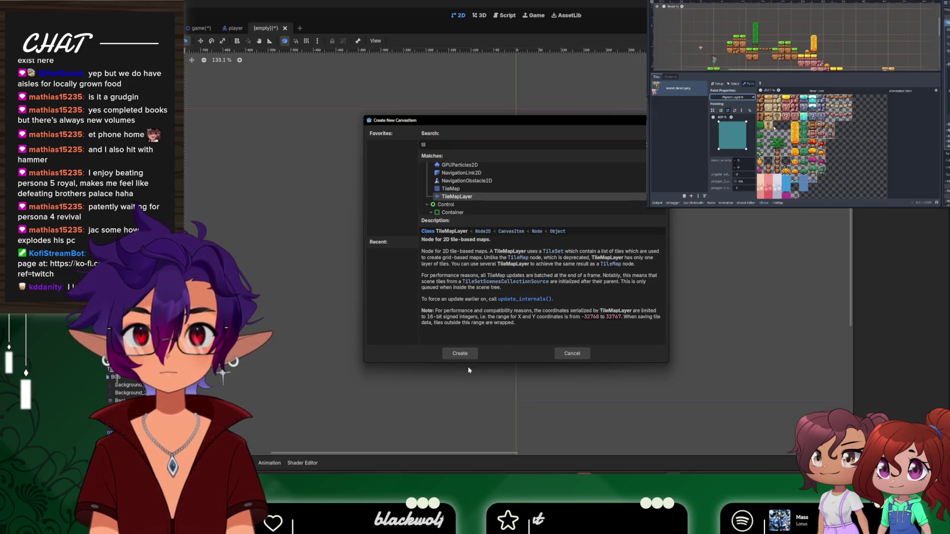
click(460, 353)
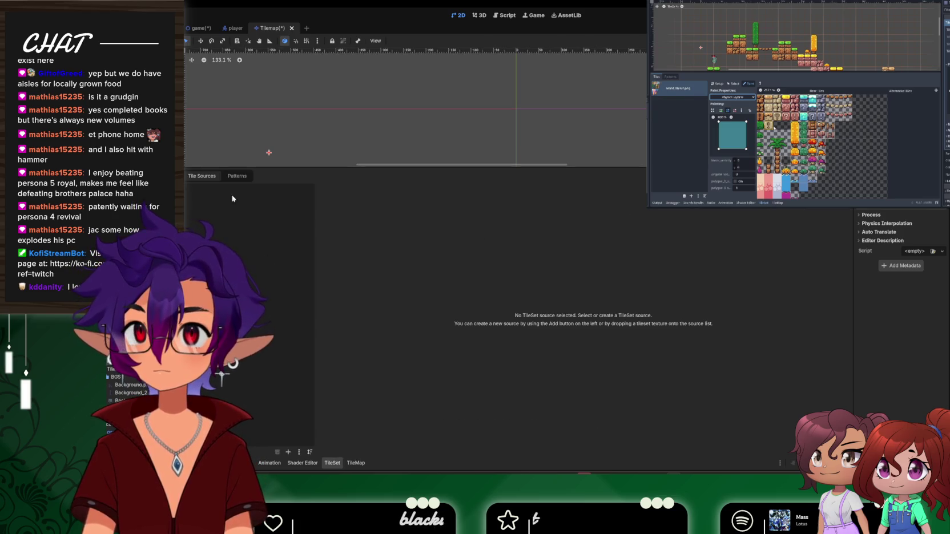
Add Tilemap.png as a tile source and accept automatic atlas tile creation
scroll(115, 384, down, 3)
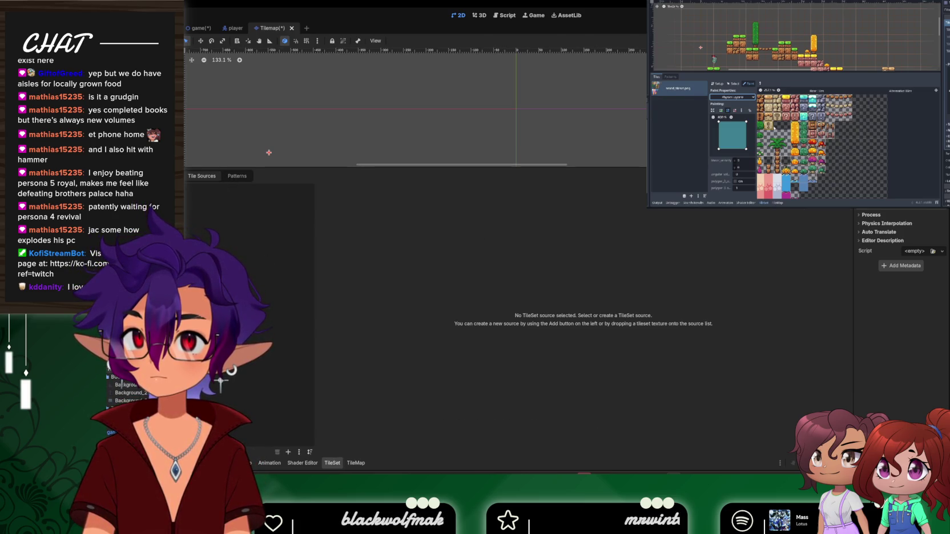
scroll(117, 402, up, 3)
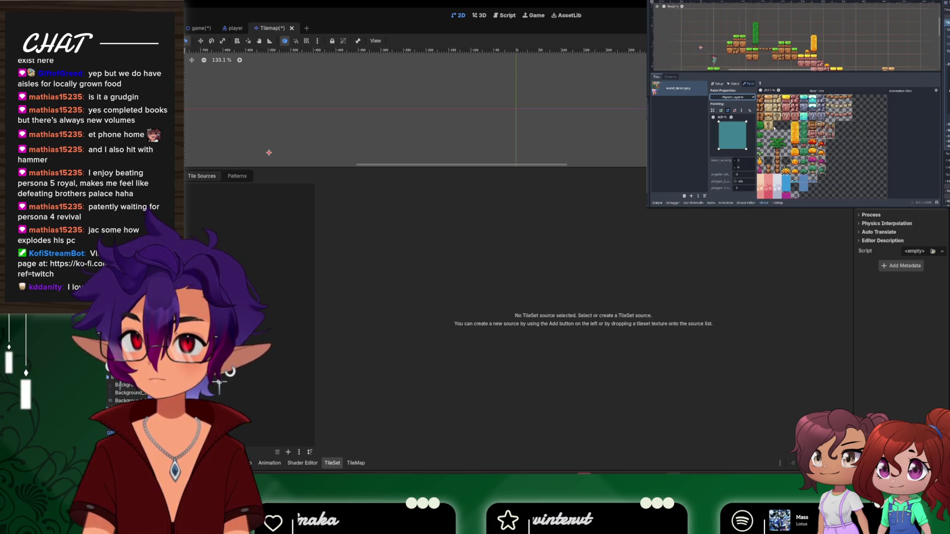
drag(229, 386, 274, 297)
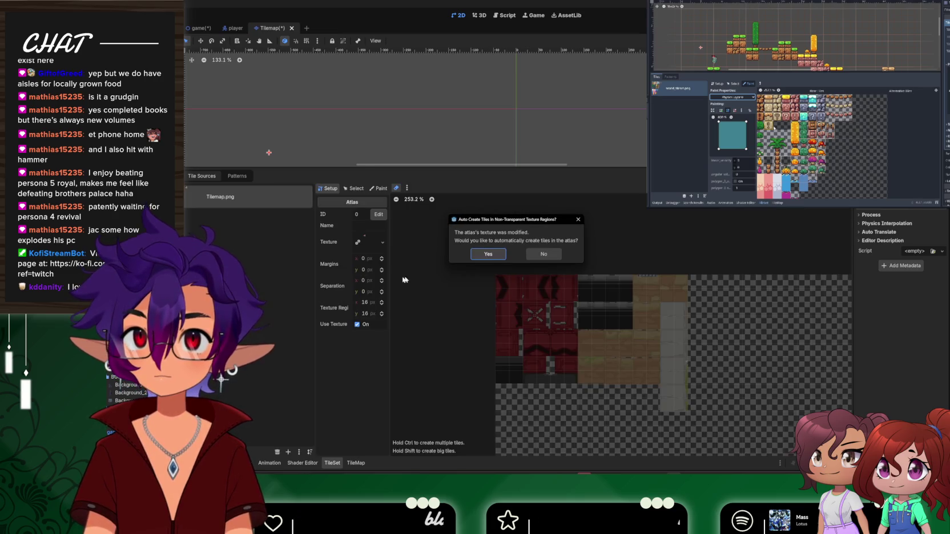
click(502, 255)
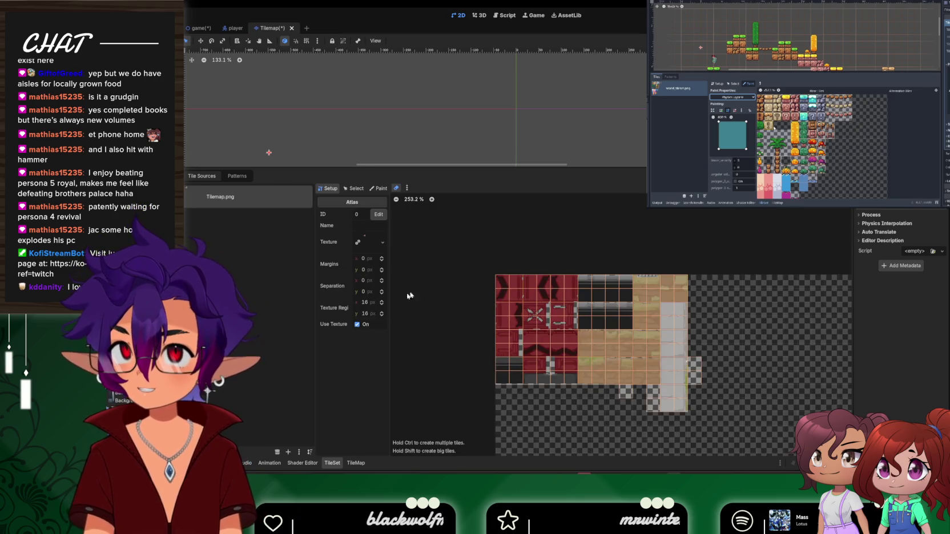
Set the atlas Texture Region to 32 × 32 px
click(364, 302)
text(32)
key(Return)
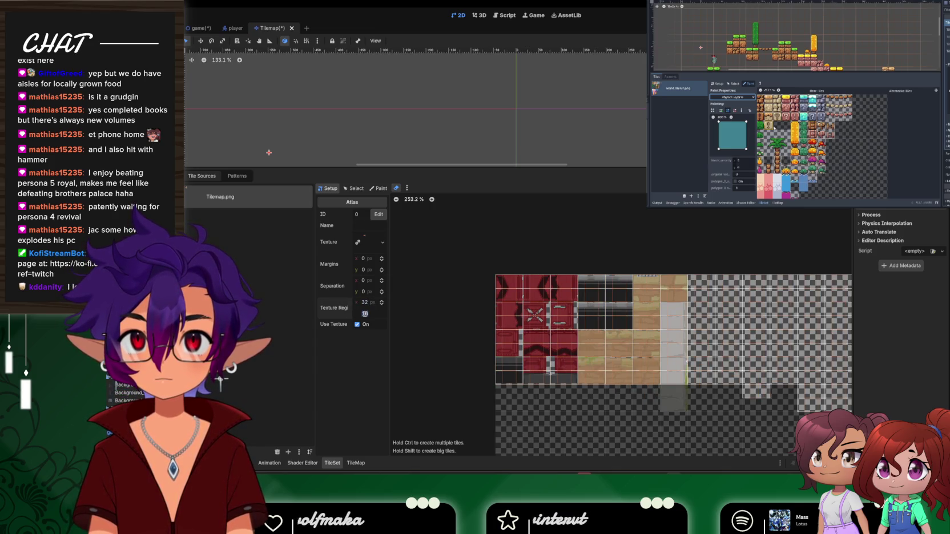
key(Return)
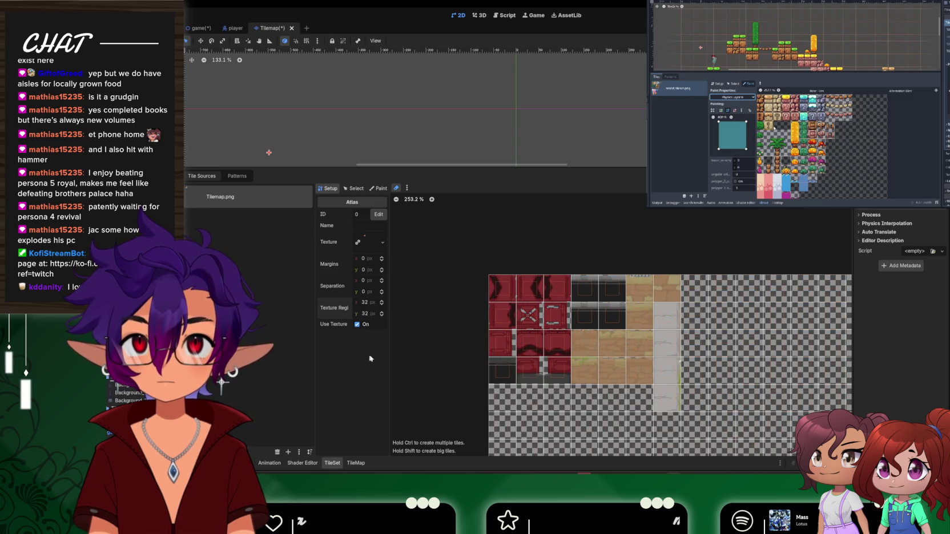
scroll(520, 318, down, 3)
scroll(521, 318, down, 1)
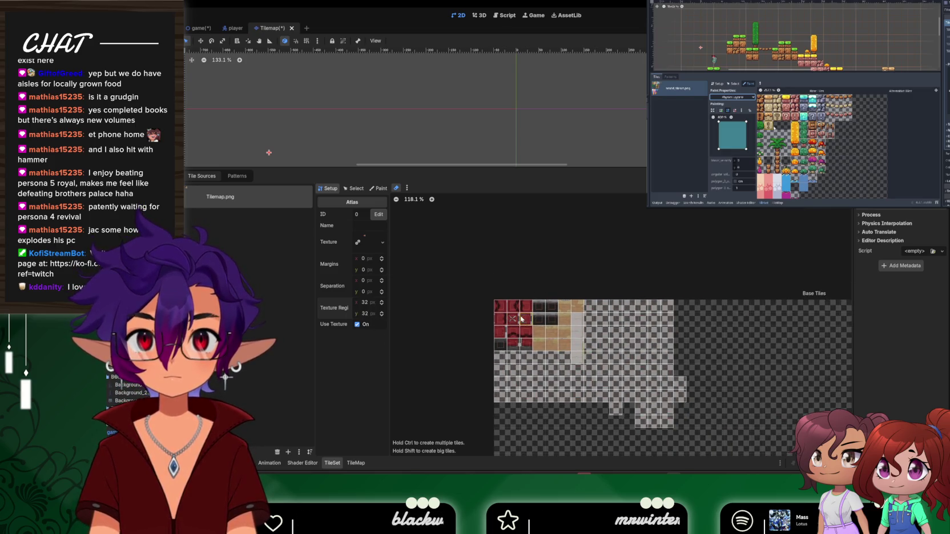
click(378, 189)
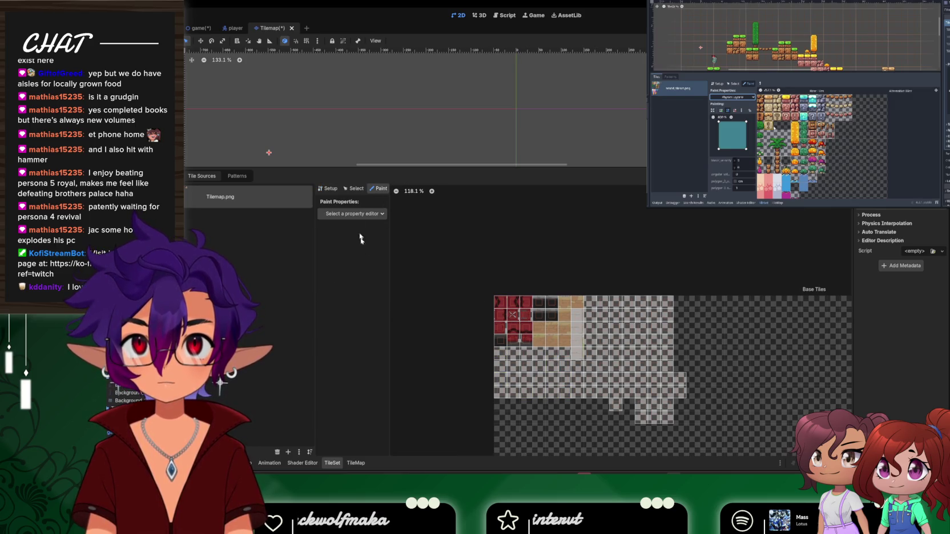
In atlas Setup, select the empty tiles below and right of the textures and remove them
click(337, 189)
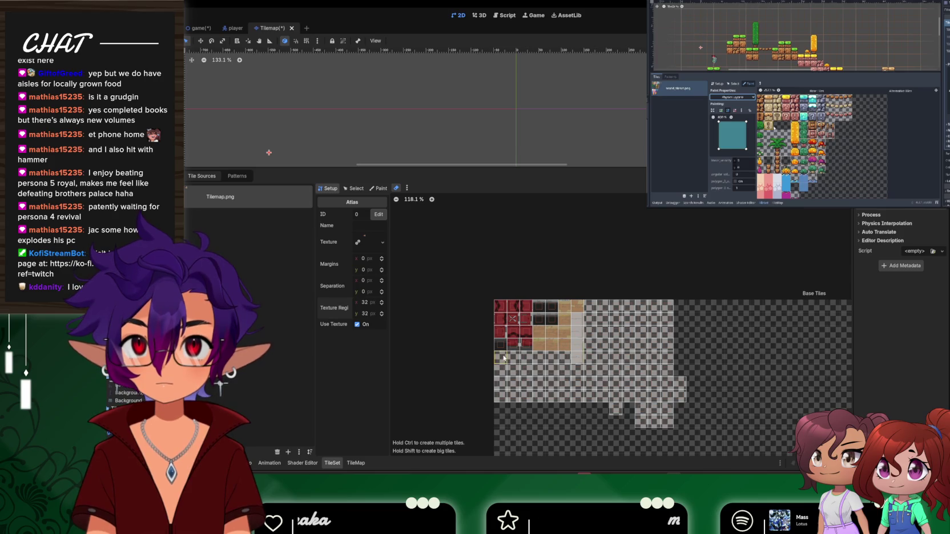
mouse_move(553, 361)
mouse_down()
mouse_move(514, 374)
mouse_move(500, 394)
mouse_move(531, 396)
mouse_move(532, 377)
mouse_move(625, 394)
mouse_move(612, 390)
mouse_move(626, 394)
mouse_move(639, 361)
mouse_move(596, 359)
mouse_up()
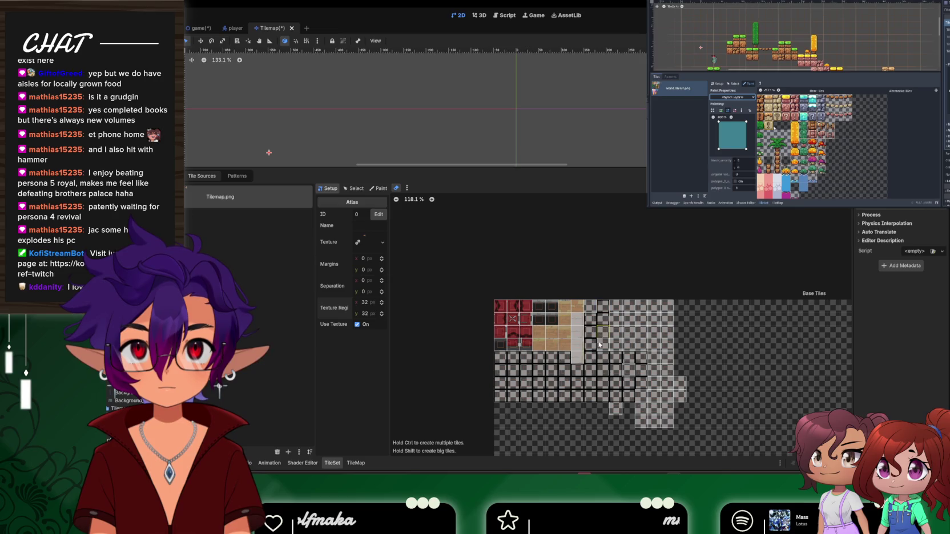
mouse_move(654, 311)
mouse_down()
mouse_move(623, 319)
mouse_move(639, 343)
mouse_move(661, 325)
mouse_move(642, 394)
mouse_move(677, 394)
mouse_move(671, 377)
mouse_move(649, 421)
mouse_up()
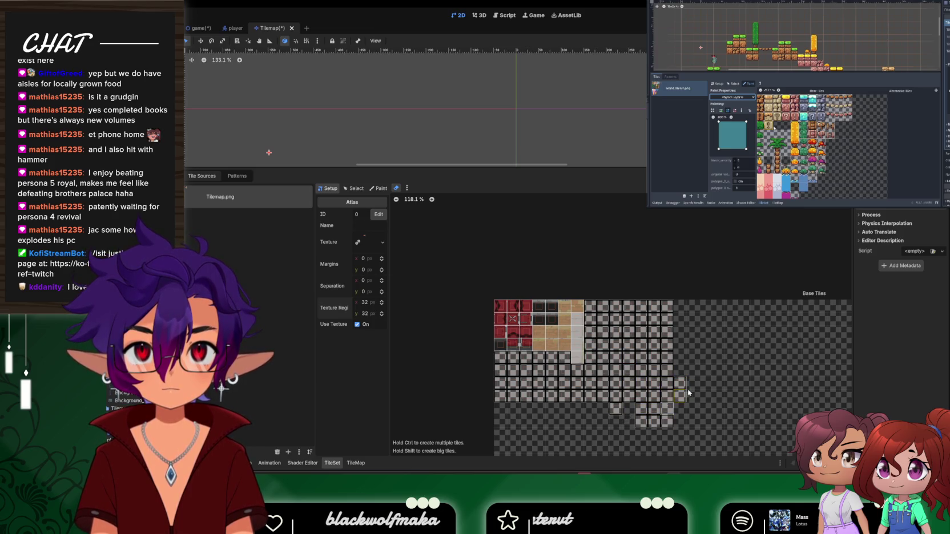
key(ctrl+z)
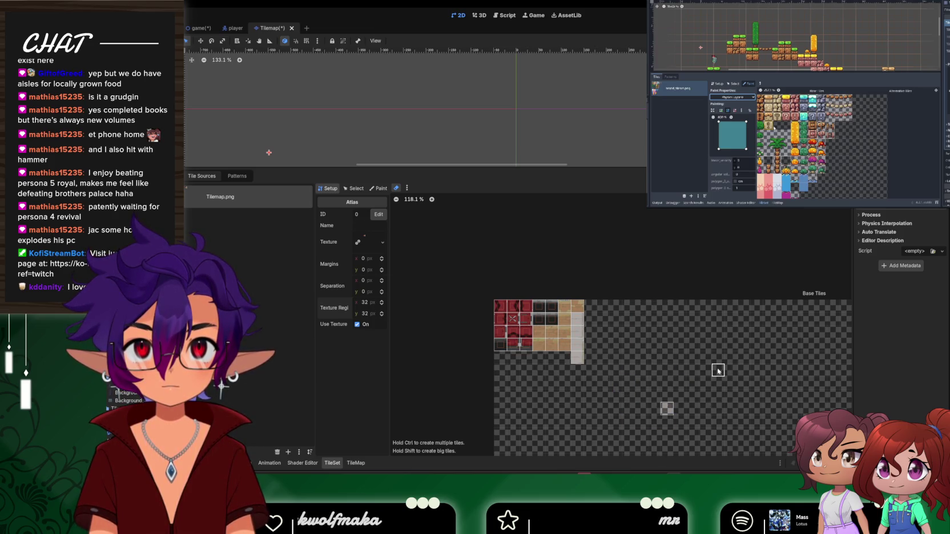
scroll(716, 377, down, 2)
scroll(710, 374, down, 2)
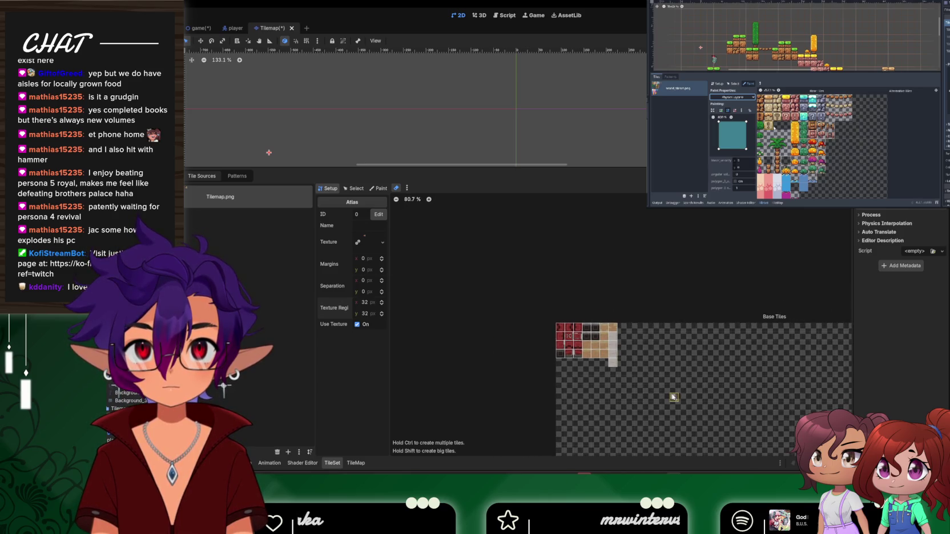
scroll(674, 396, down, 12)
scroll(716, 403, down, 9)
scroll(671, 402, up, 17)
scroll(712, 407, up, 15)
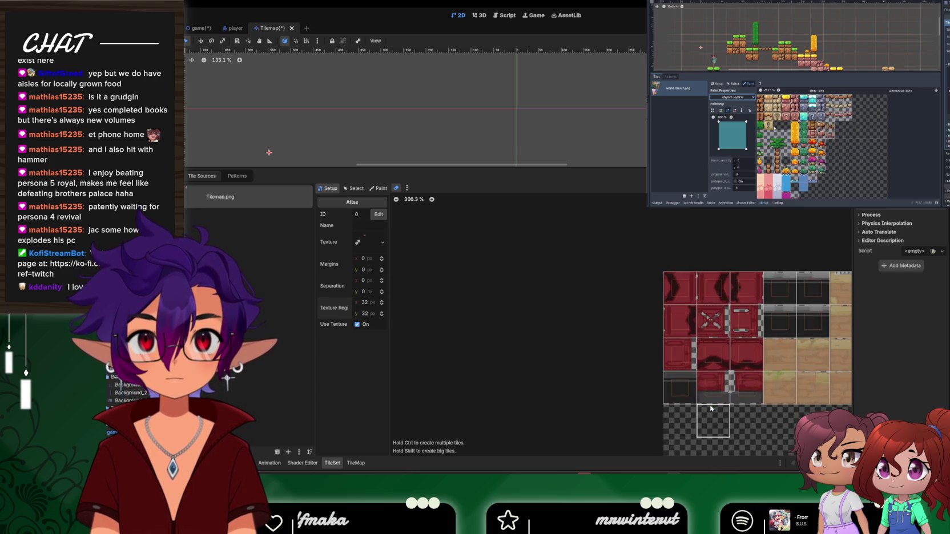
scroll(565, 390, down, 5)
scroll(808, 425, up, 5)
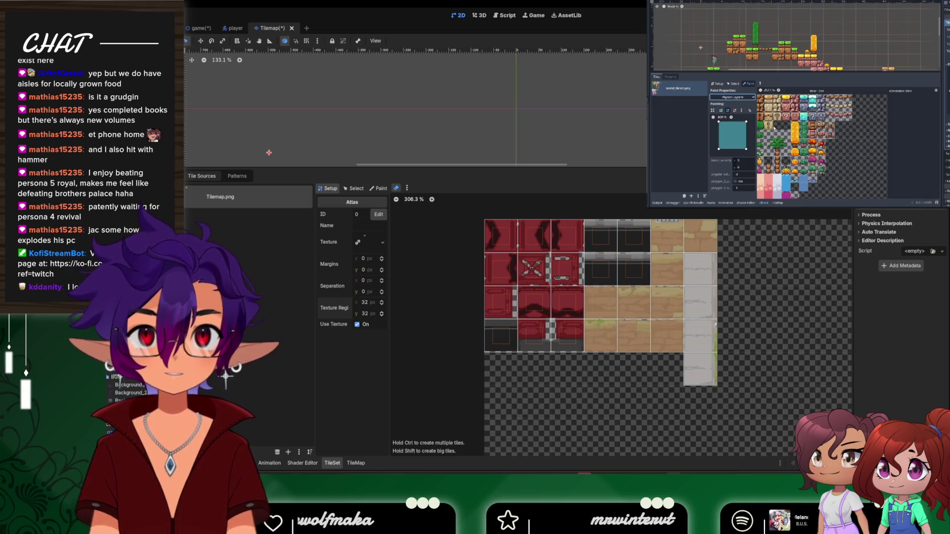
click(353, 189)
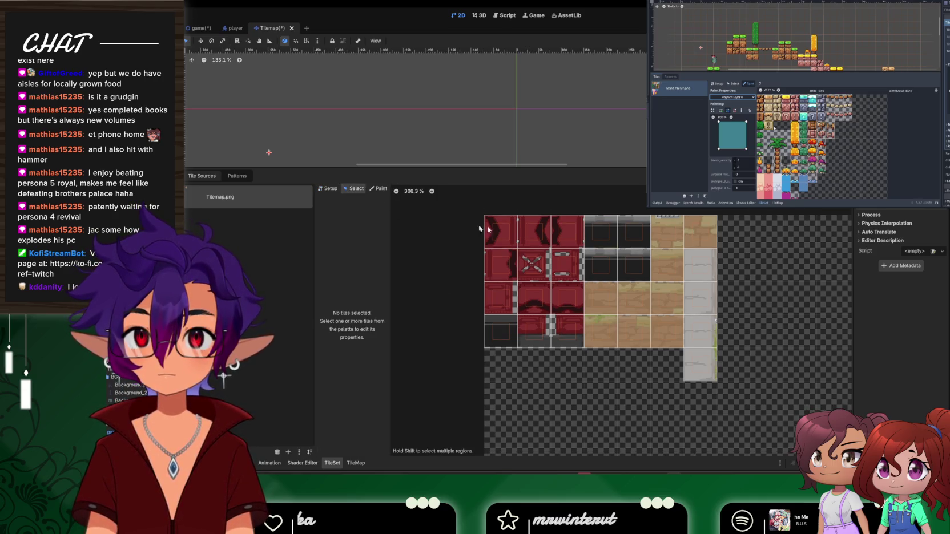
Switch the atlas to Paint mode and glance at the tile property list without choosing one
scroll(535, 193, down, 1)
scroll(541, 130, down, 3)
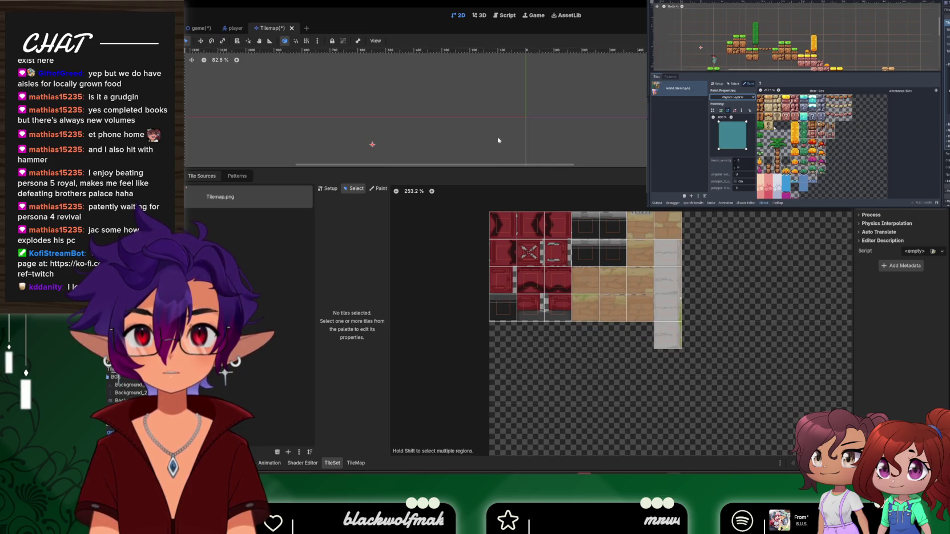
scroll(497, 139, up, 3)
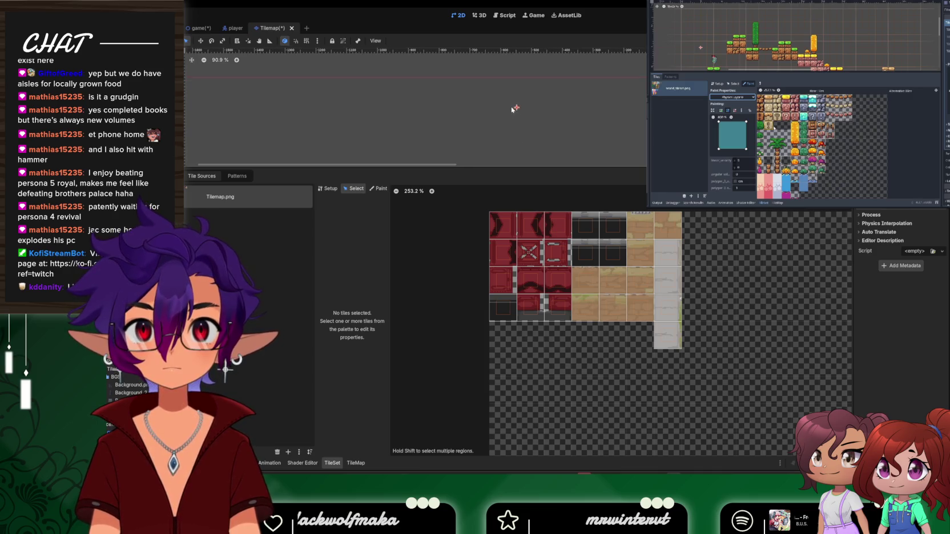
scroll(497, 137, down, 4)
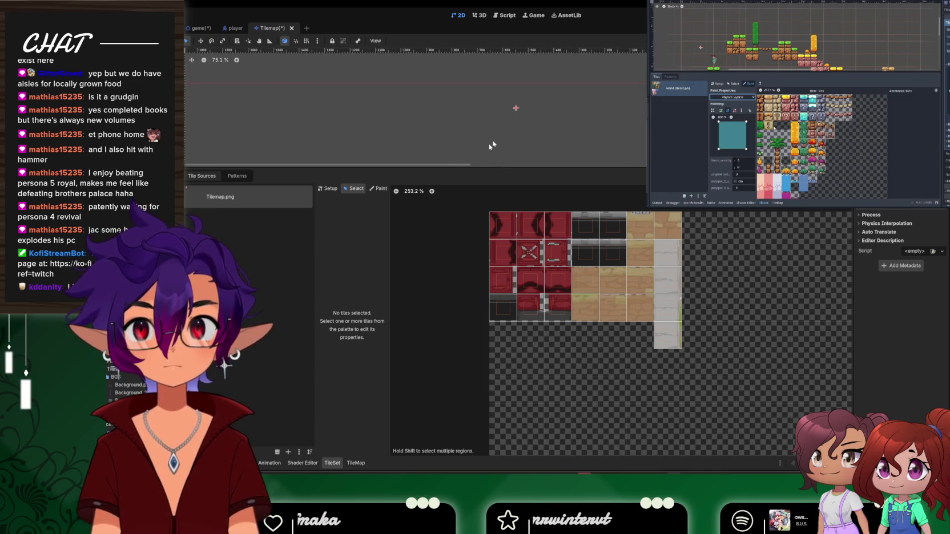
click(376, 194)
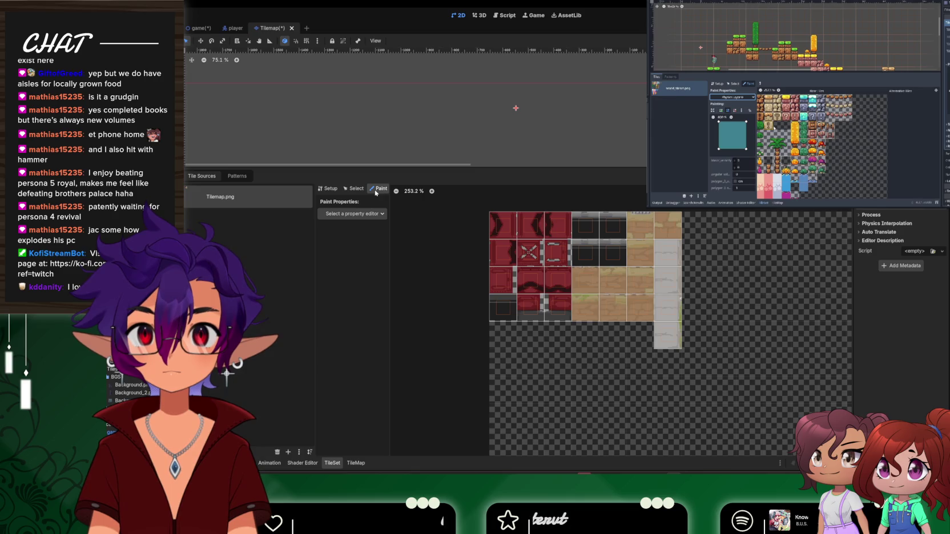
click(354, 214)
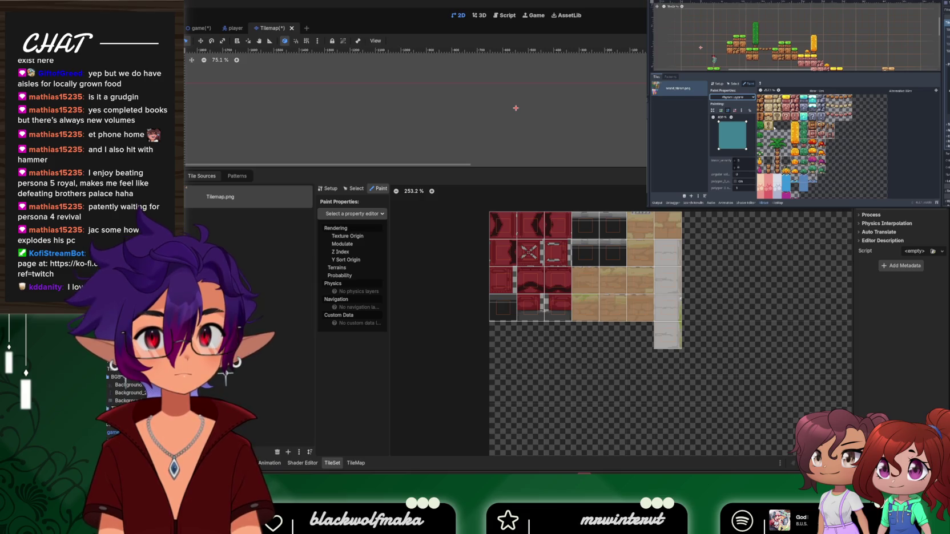
key(Escape)
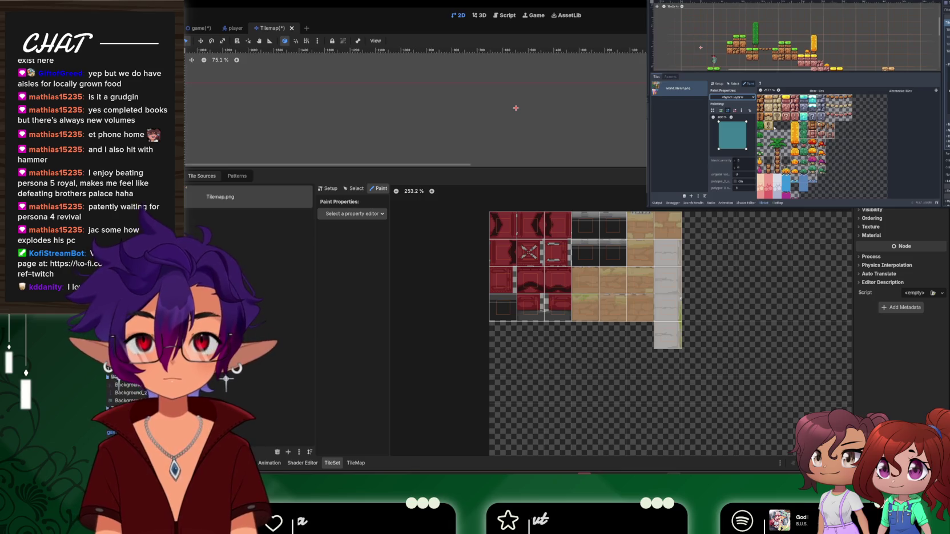
Open and dismiss the layer's navigation visibility, metadata and script options in the Inspector
scroll(901, 269, up, 2)
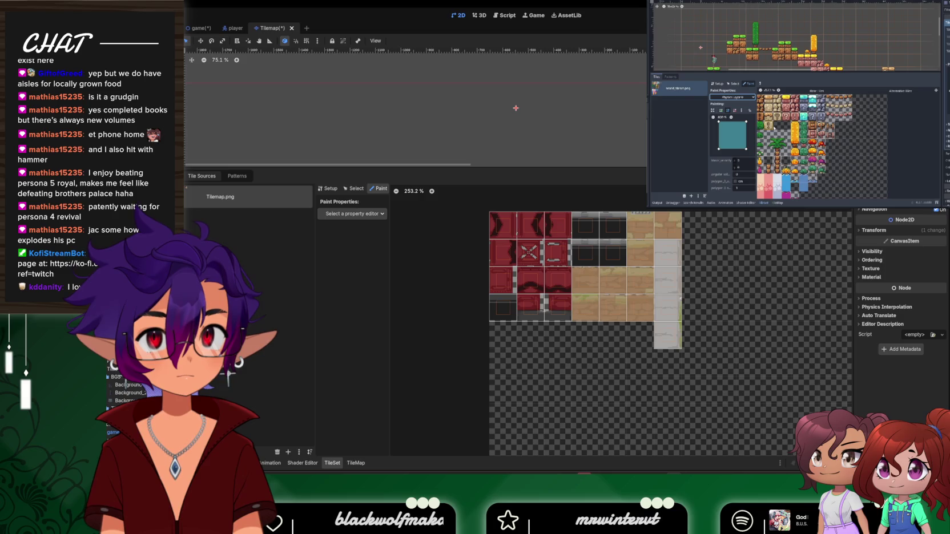
click(930, 210)
click(925, 217)
click(929, 210)
click(925, 217)
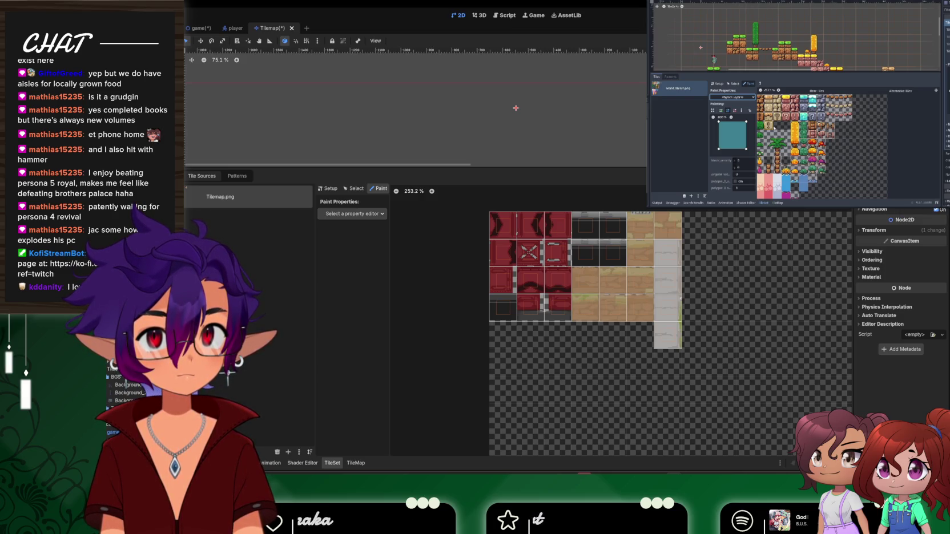
scroll(901, 268, down, 2)
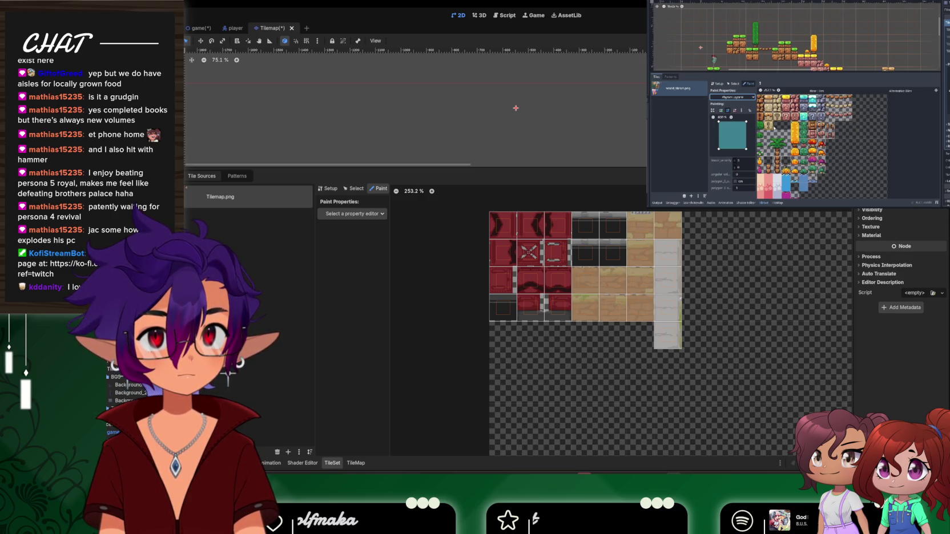
scroll(901, 263, up, 1)
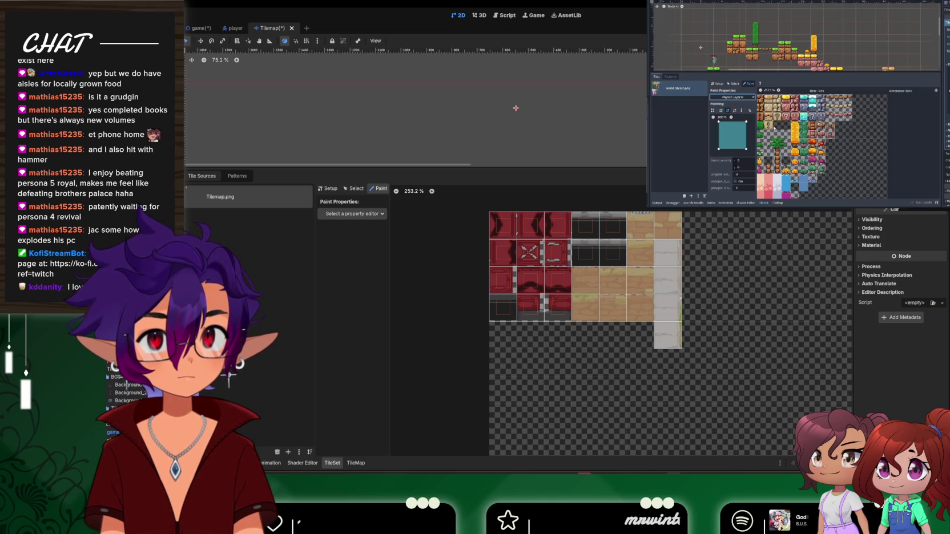
scroll(901, 262, down, 1)
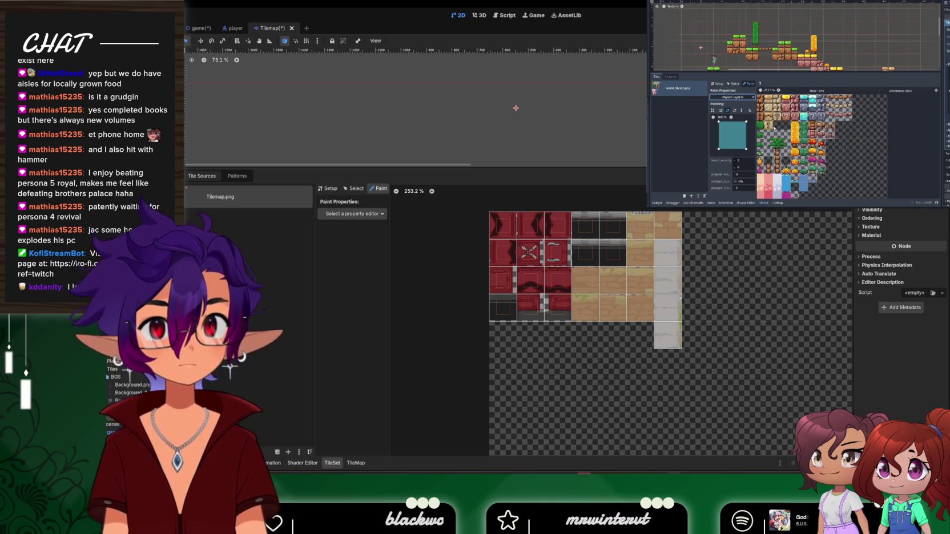
scroll(901, 286, up, 4)
scroll(878, 232, down, 4)
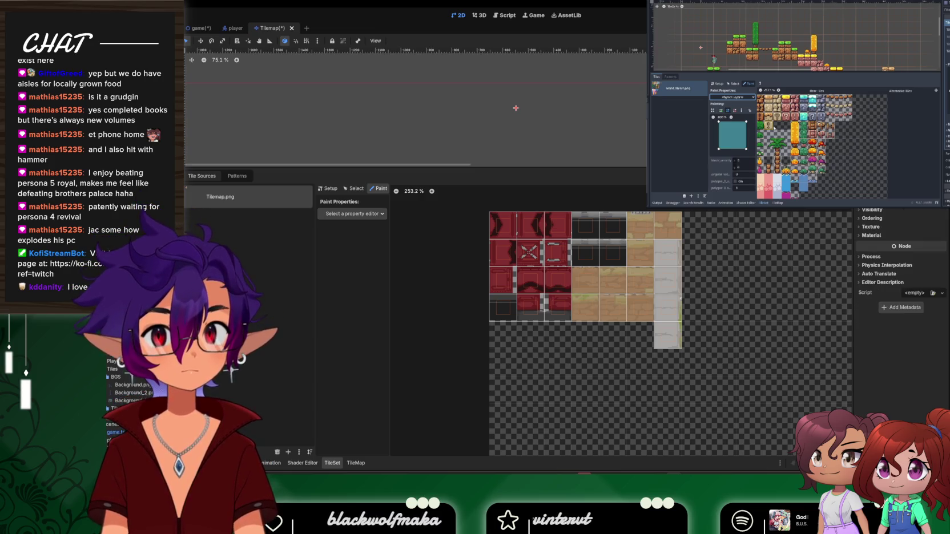
click(902, 308)
click(552, 259)
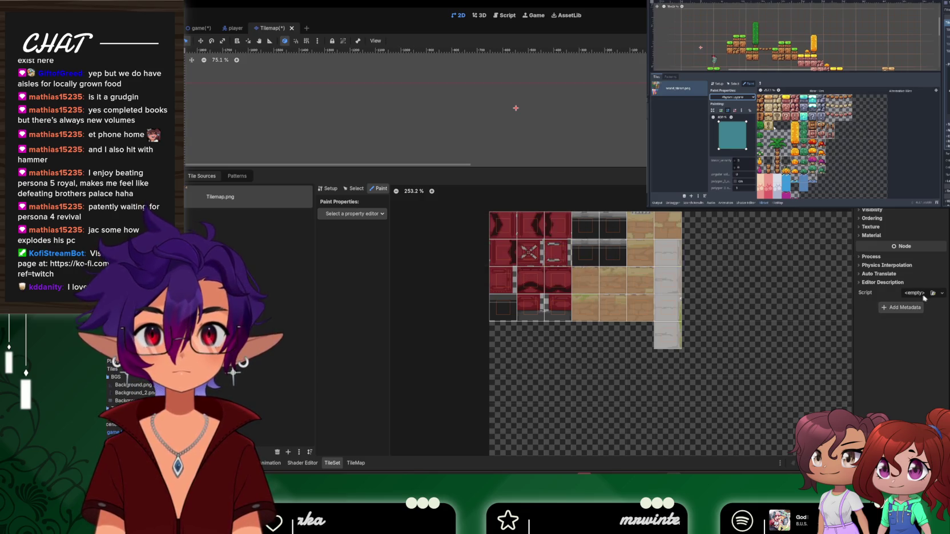
click(942, 293)
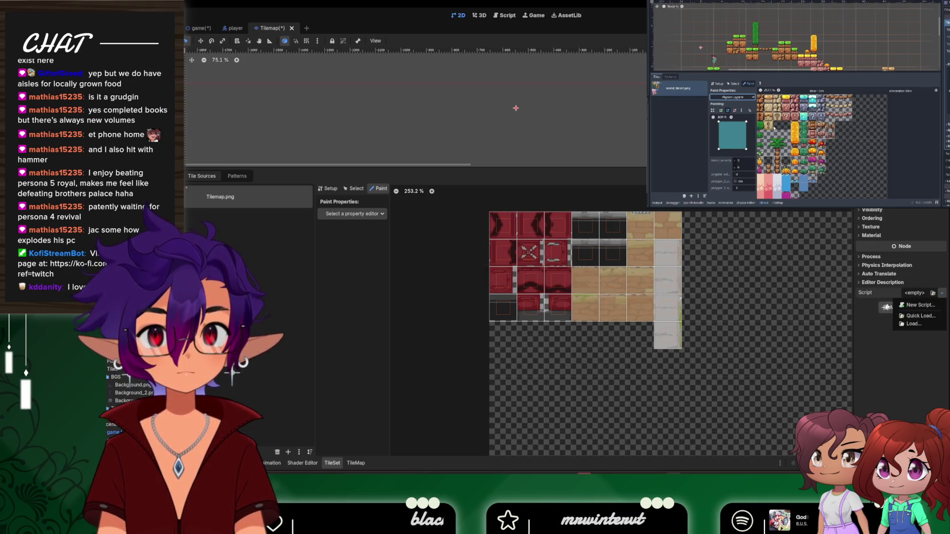
key(Escape)
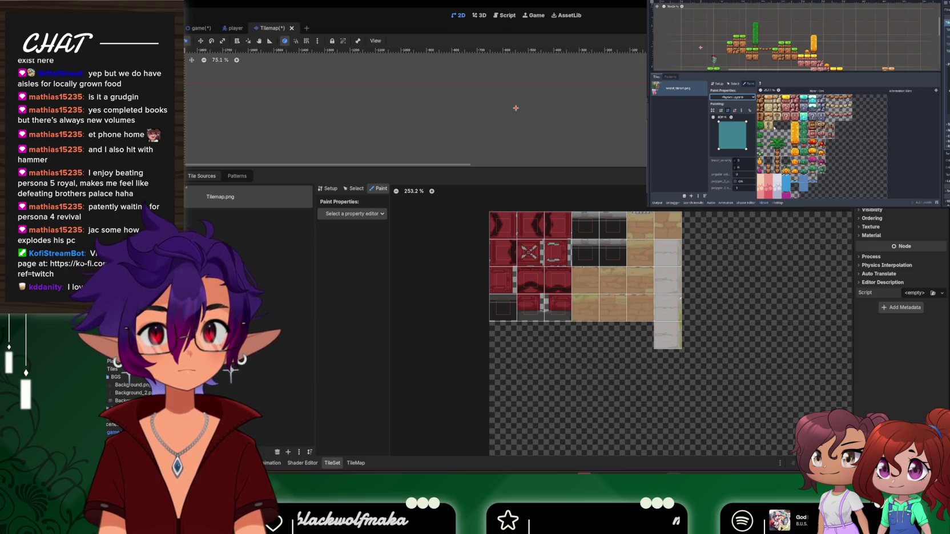
scroll(901, 251, down, 2)
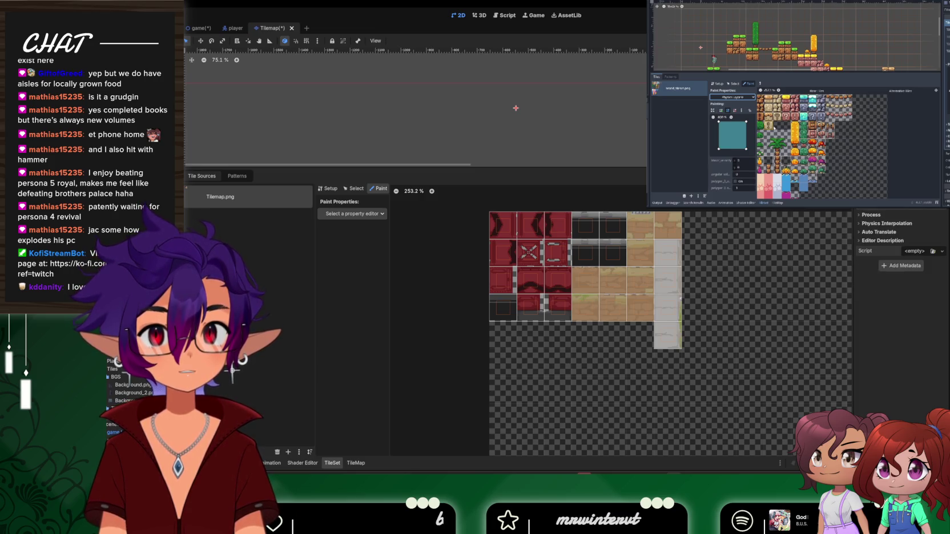
scroll(901, 251, up, 2)
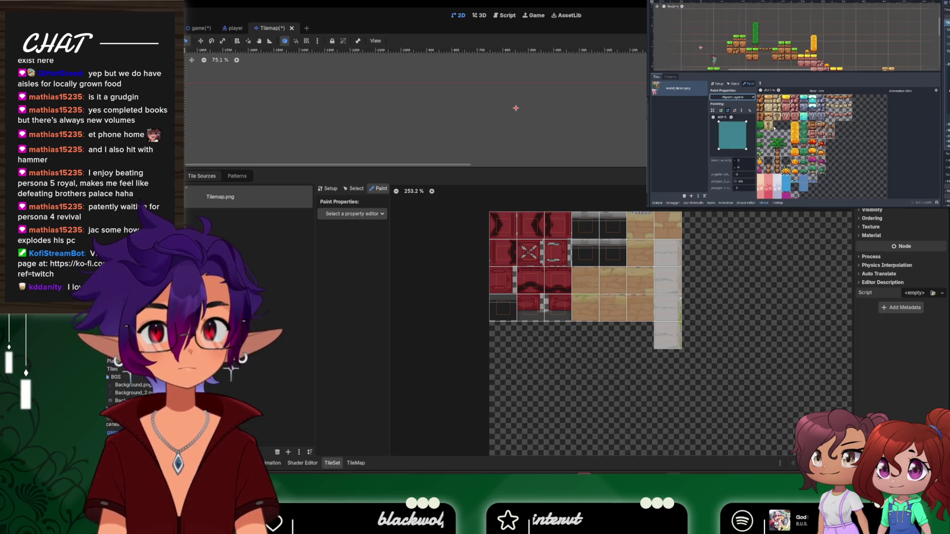
Pick Terrains in the Paint property dropdown, leaving the terrain set at No terrain
click(355, 217)
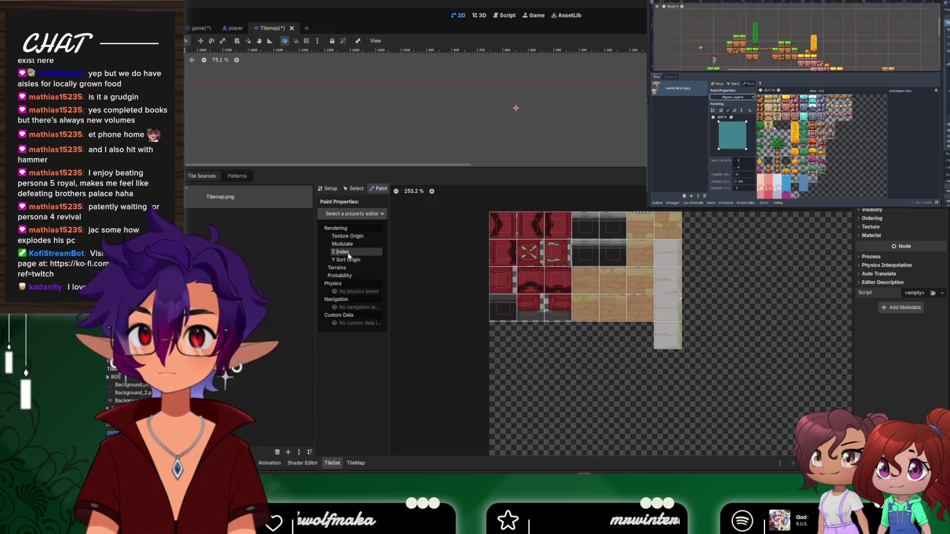
click(348, 271)
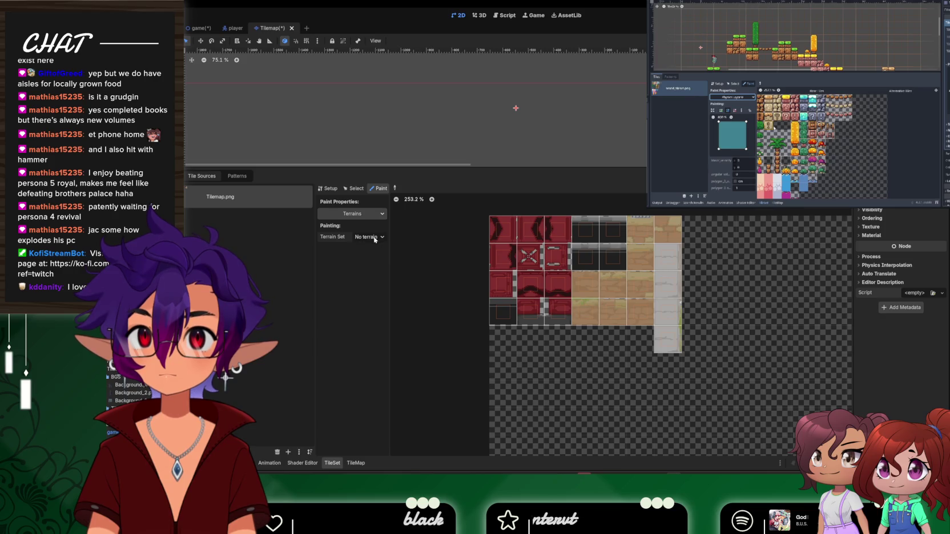
click(369, 214)
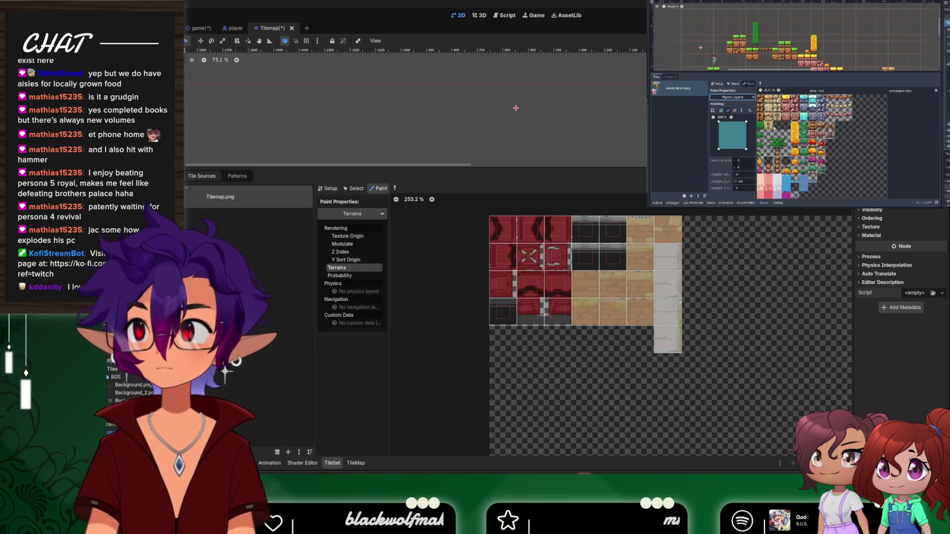
click(820, 160)
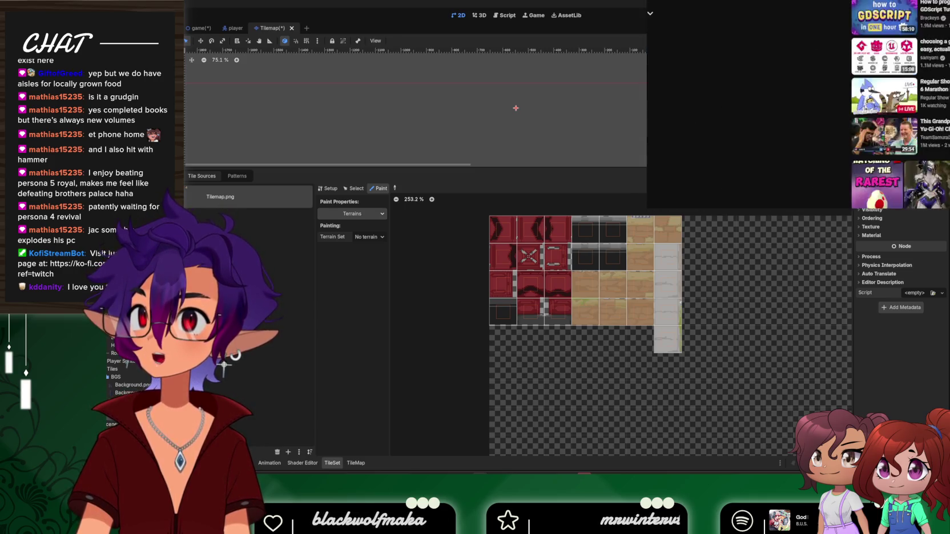
Scroll through the tutorial's YouTube comments, then switch back to the player scene in Godot
scroll(799, 102, down, 1)
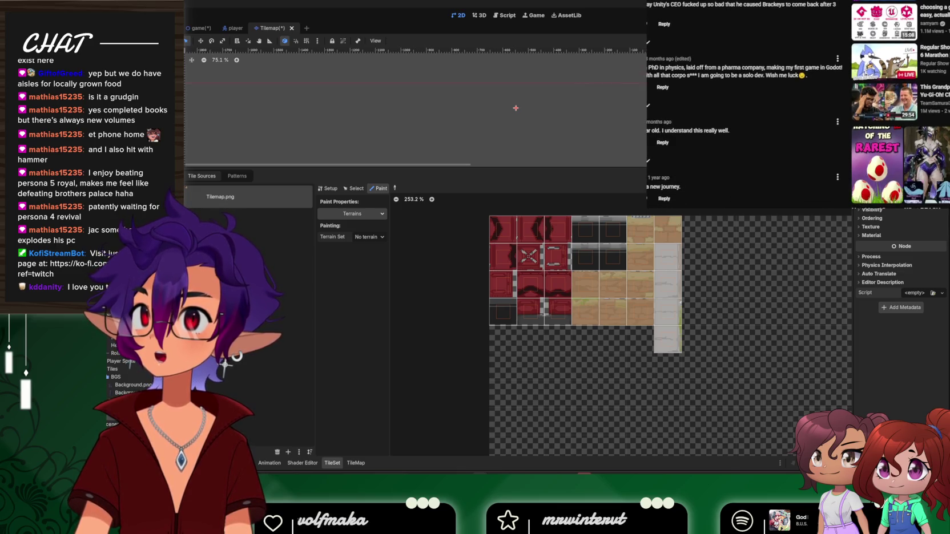
scroll(799, 103, down, 3)
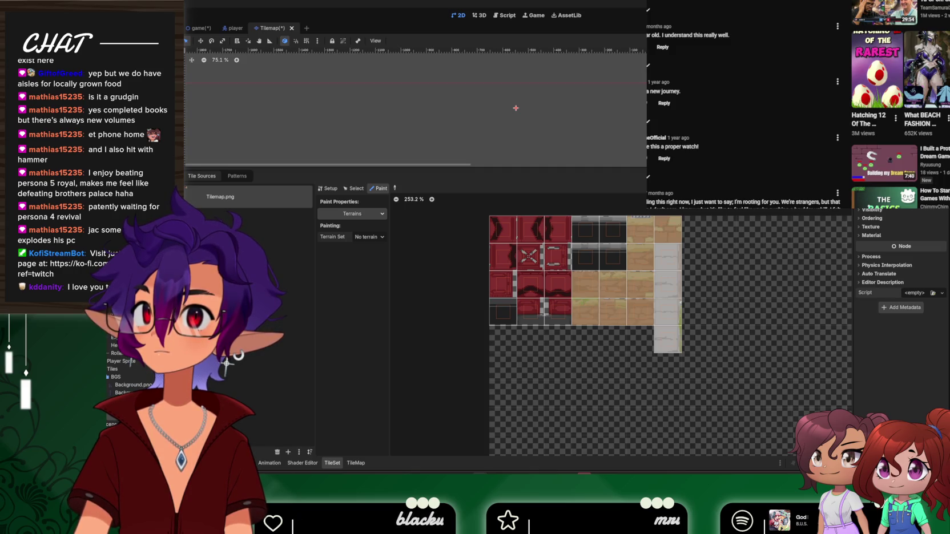
scroll(800, 102, down, 5)
scroll(799, 102, down, 3)
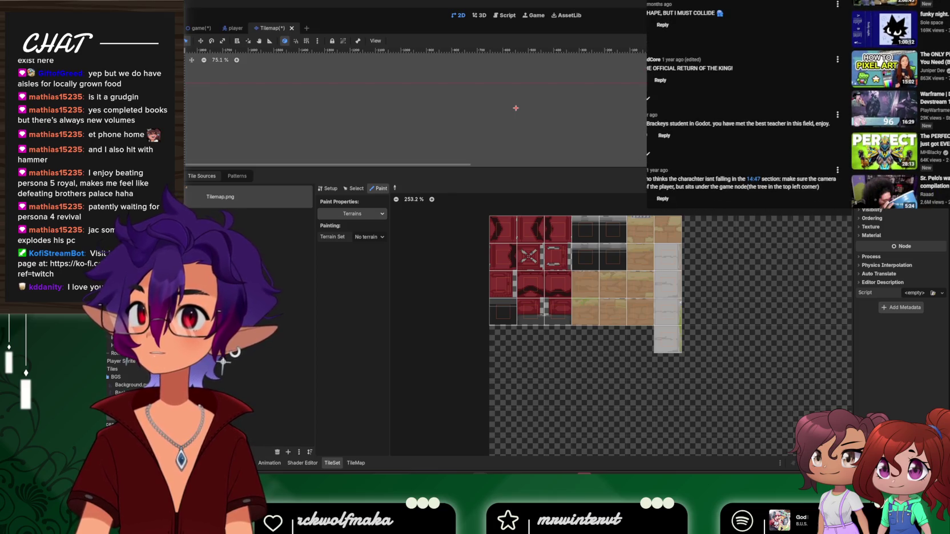
scroll(800, 103, up, 2)
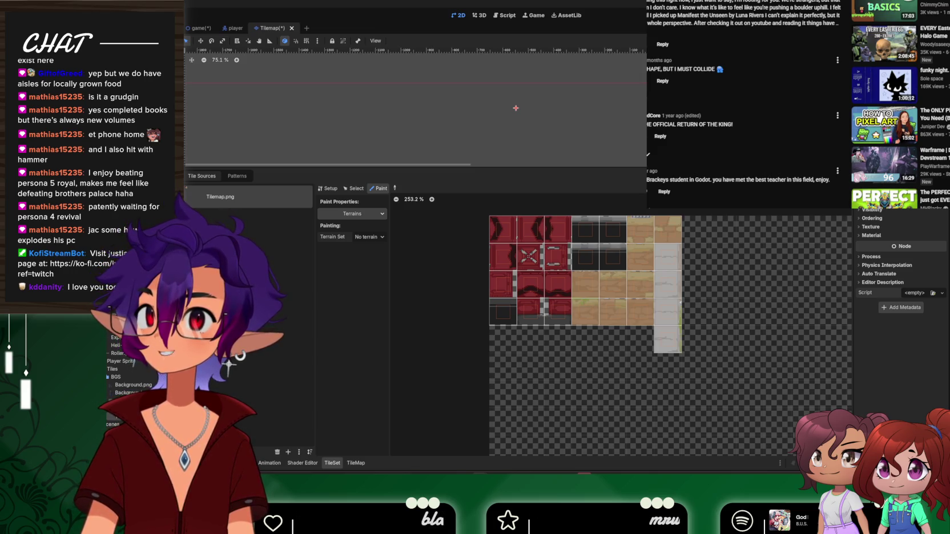
scroll(776, 150, down, 4)
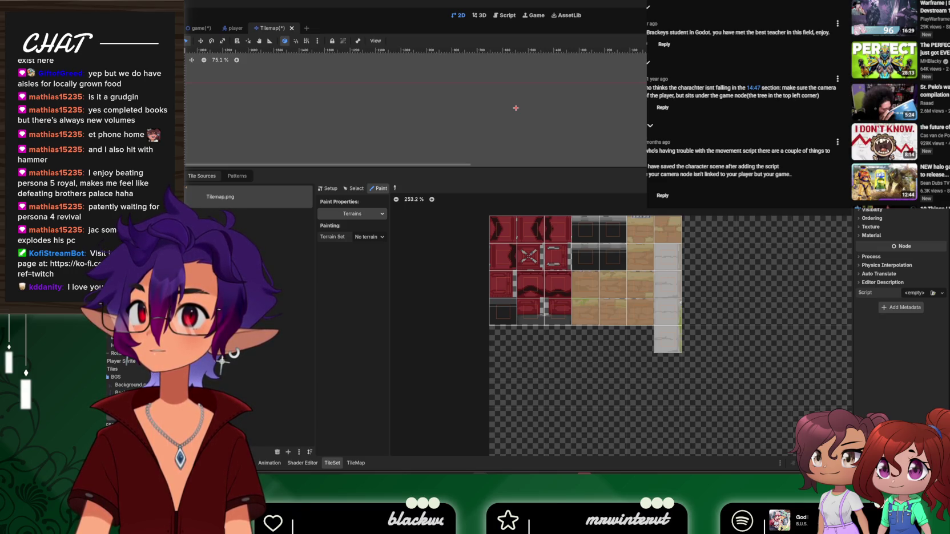
scroll(828, 67, up, 10)
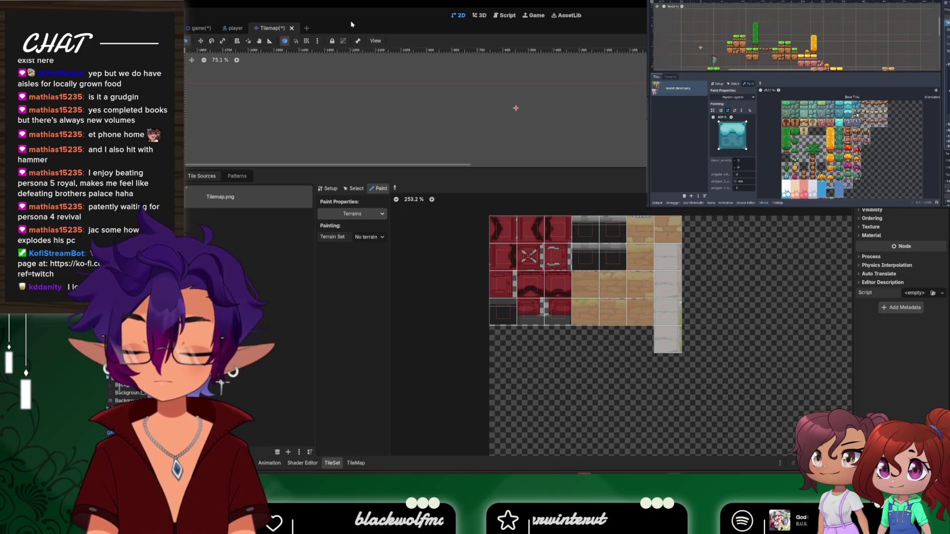
click(198, 28)
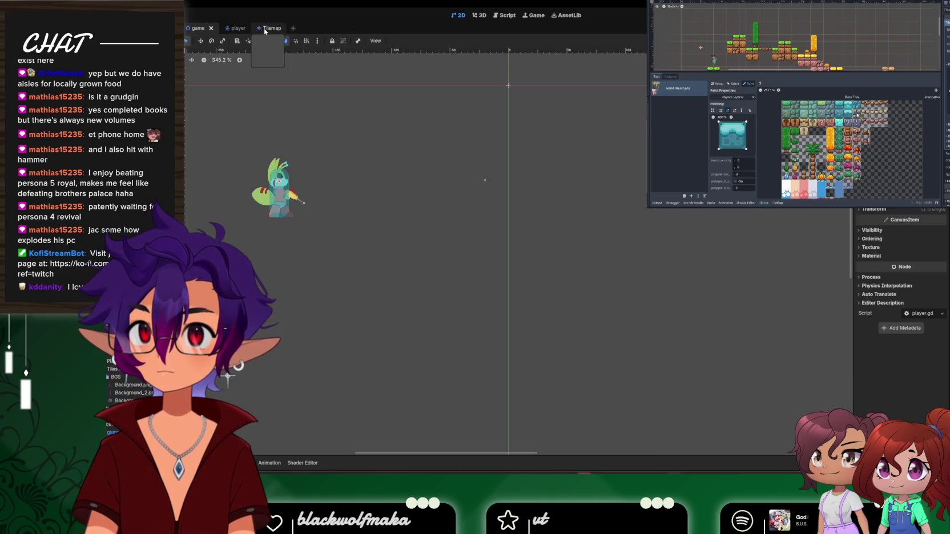
click(263, 28)
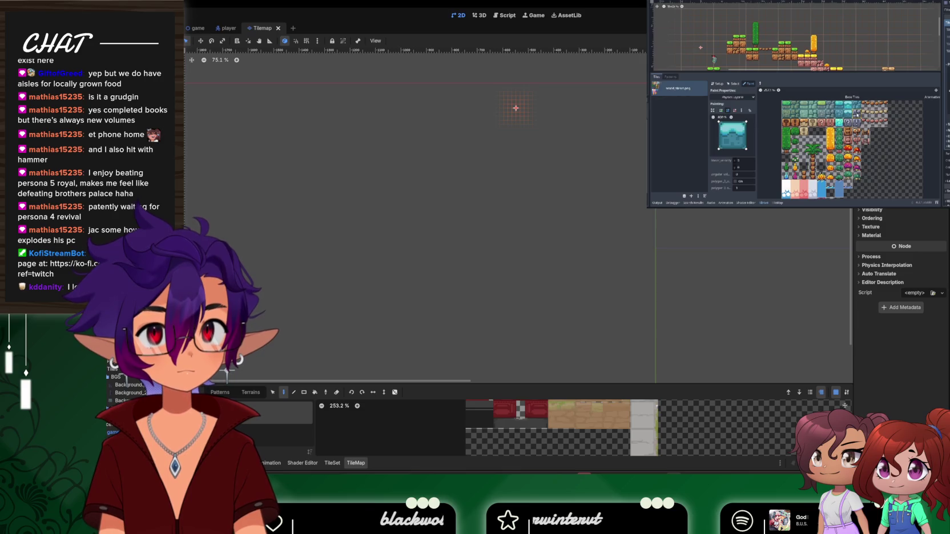
right_click(109, 57)
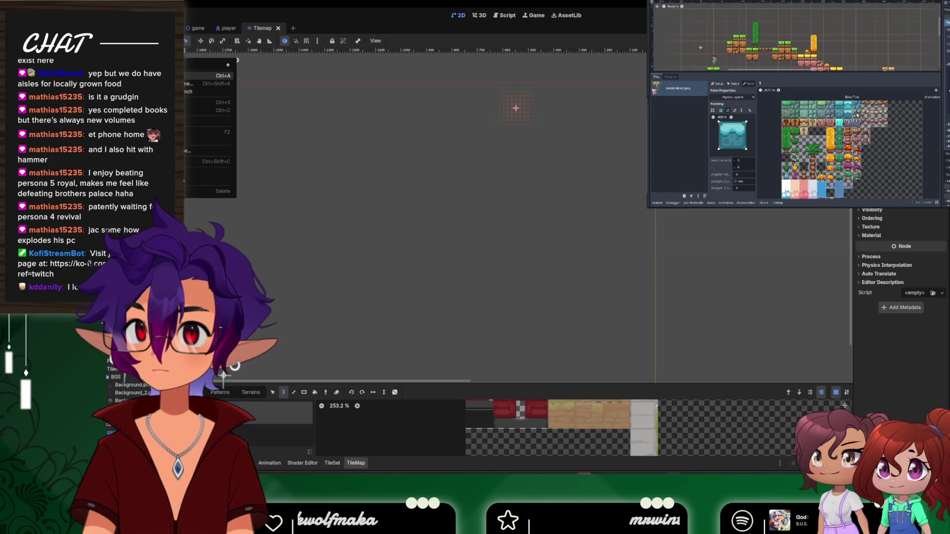
click(171, 75)
text(p)
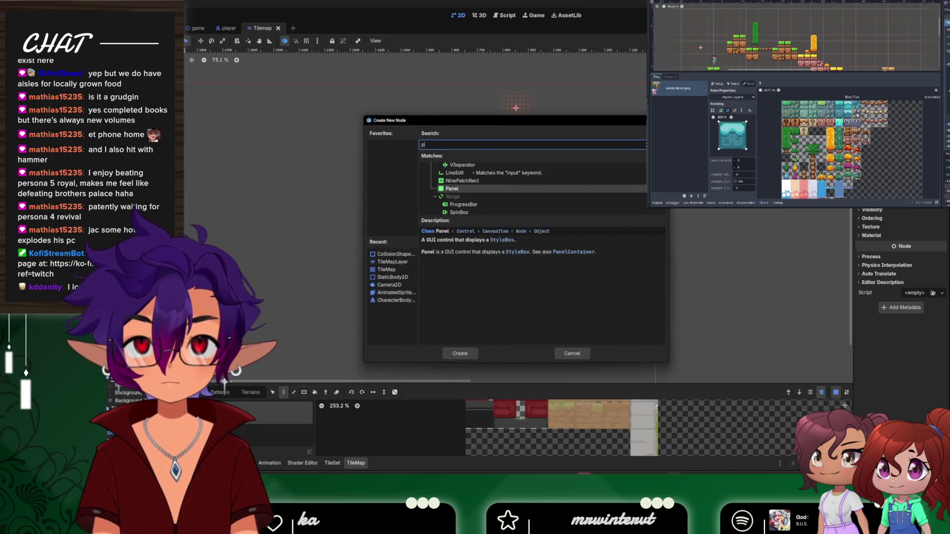
text(hy)
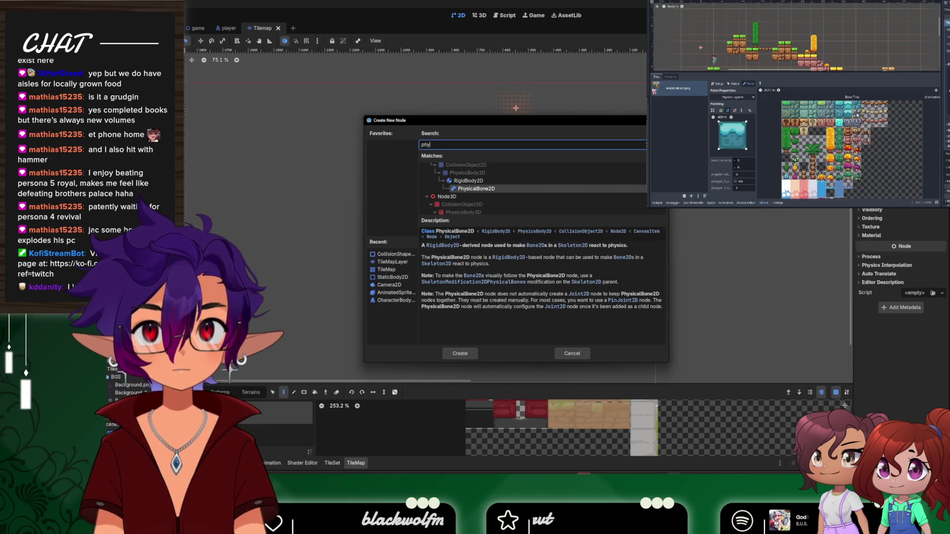
key(Escape)
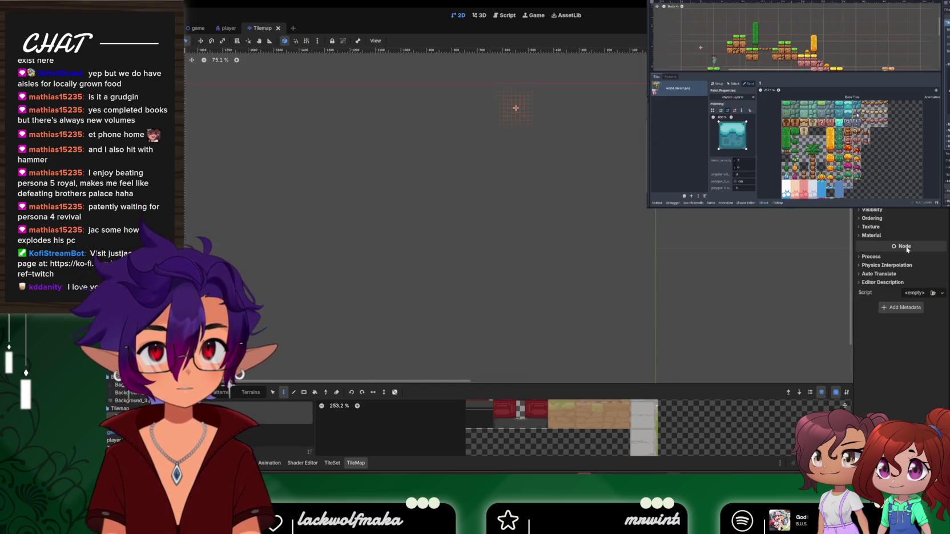
mouse_move(907, 249)
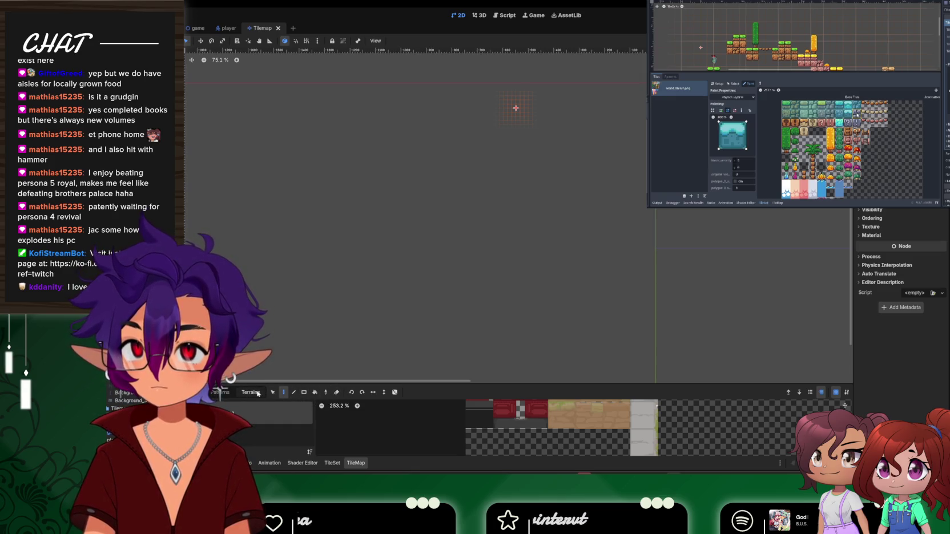
drag(455, 384, 477, 156)
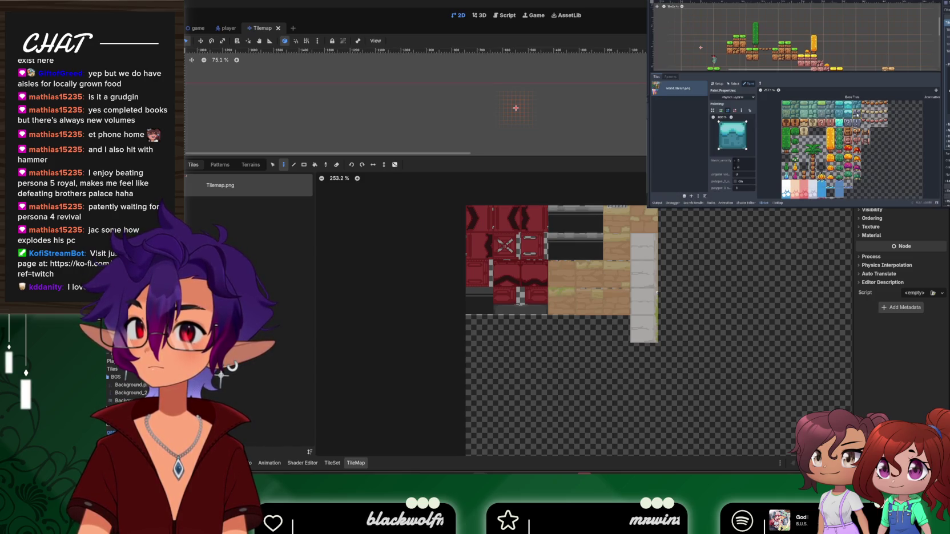
Open Project Settings and navigate to Layer Names > 2D Physics
key(Escape)
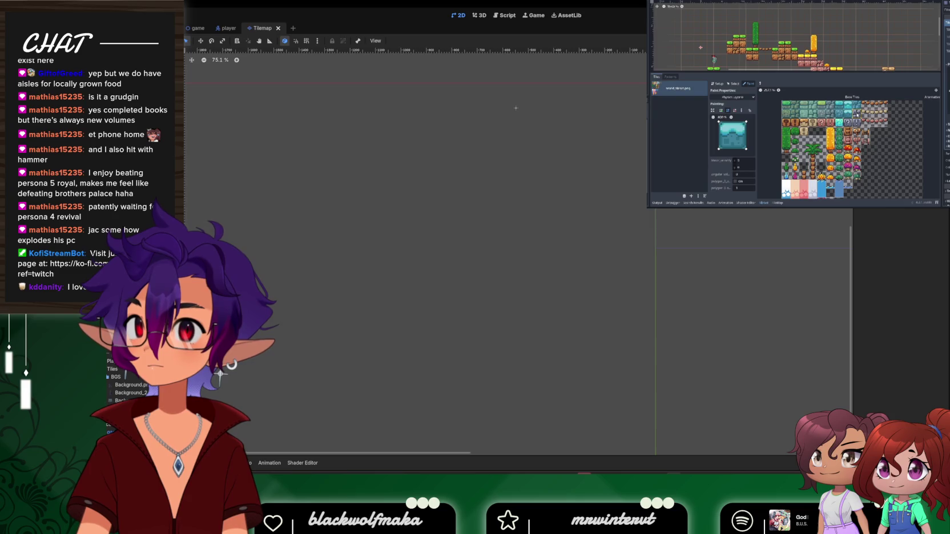
click(86, 15)
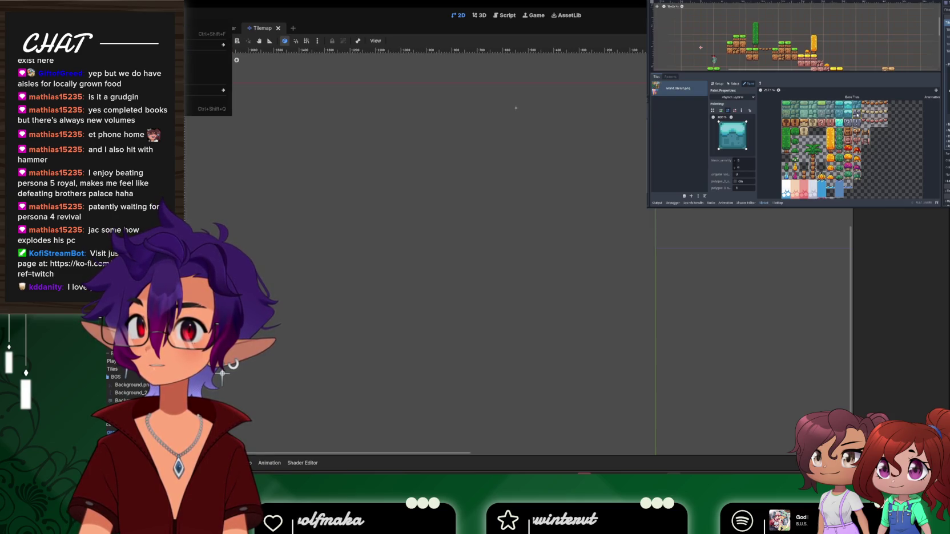
click(85, 34)
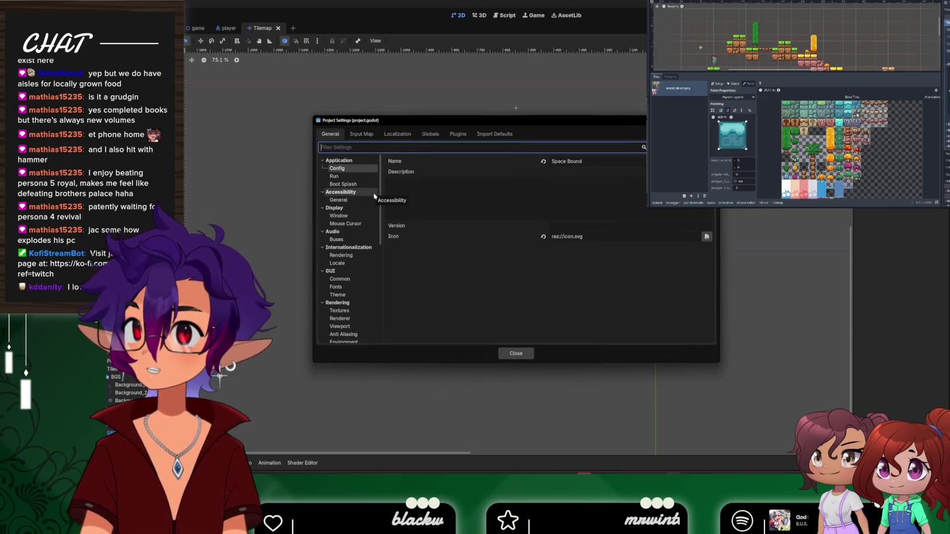
scroll(374, 196, down, 1)
scroll(375, 196, down, 3)
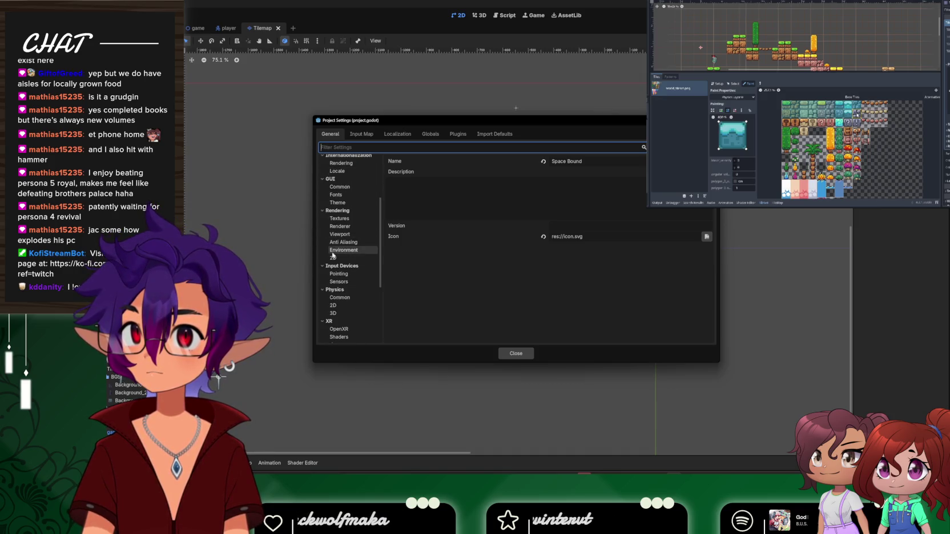
scroll(346, 257, down, 3)
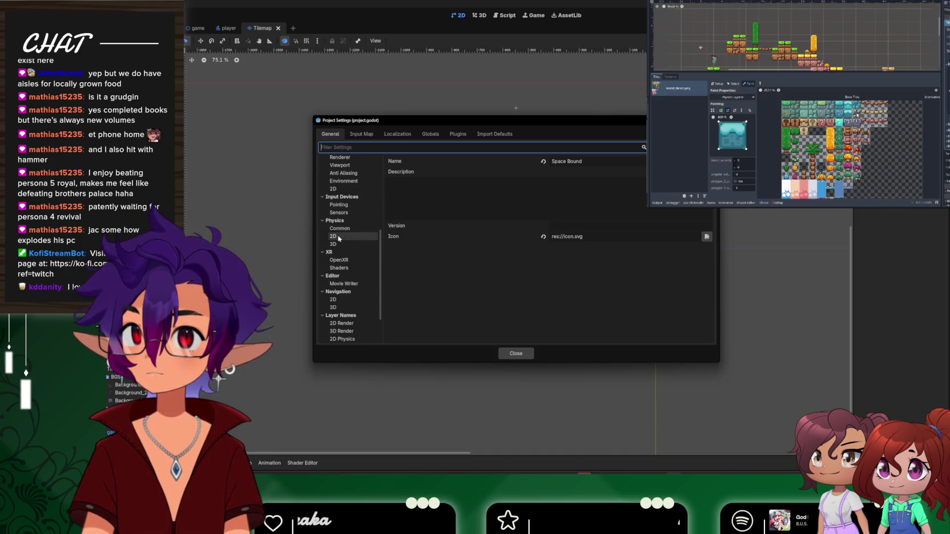
click(337, 237)
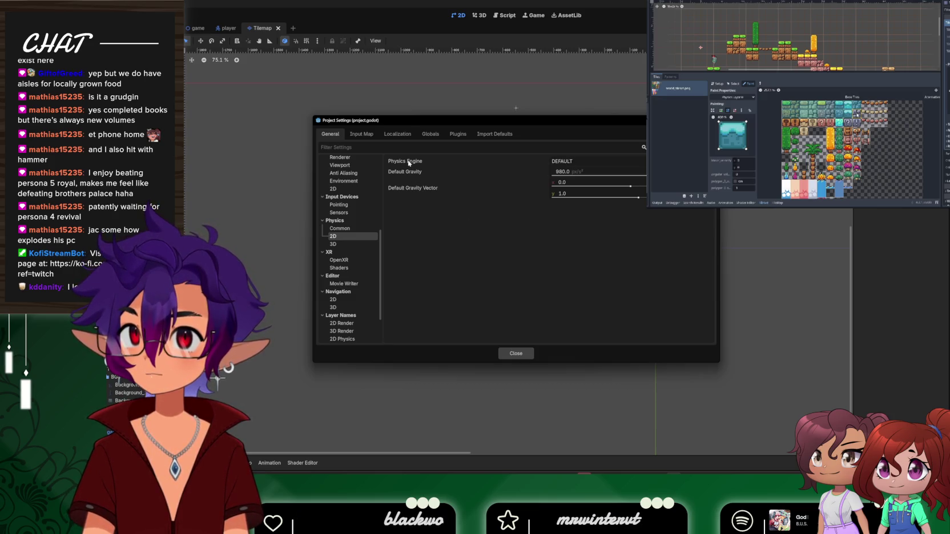
mouse_move(409, 163)
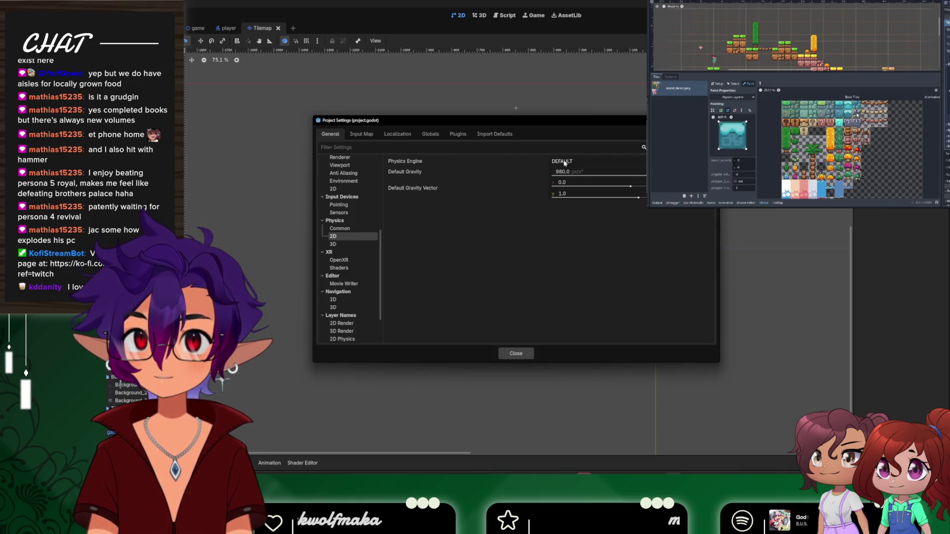
scroll(354, 245, down, 3)
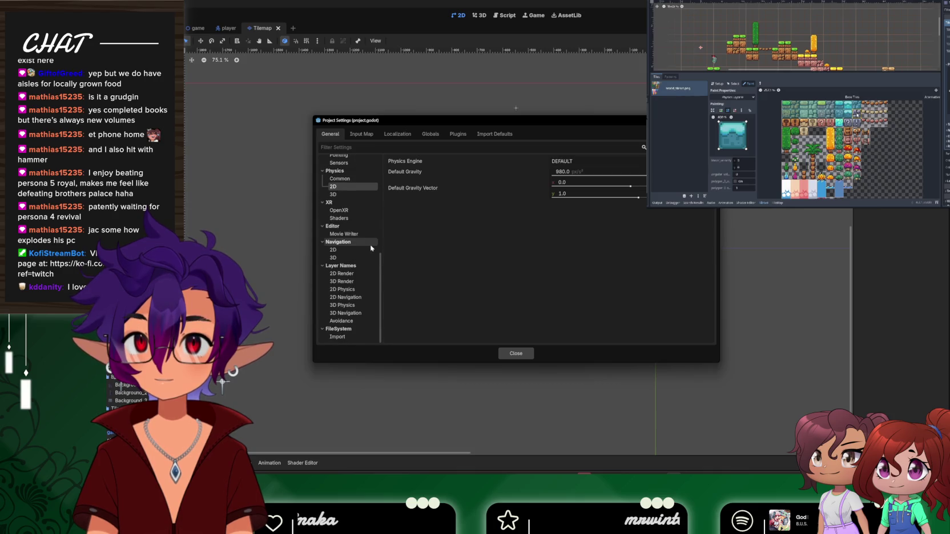
click(344, 289)
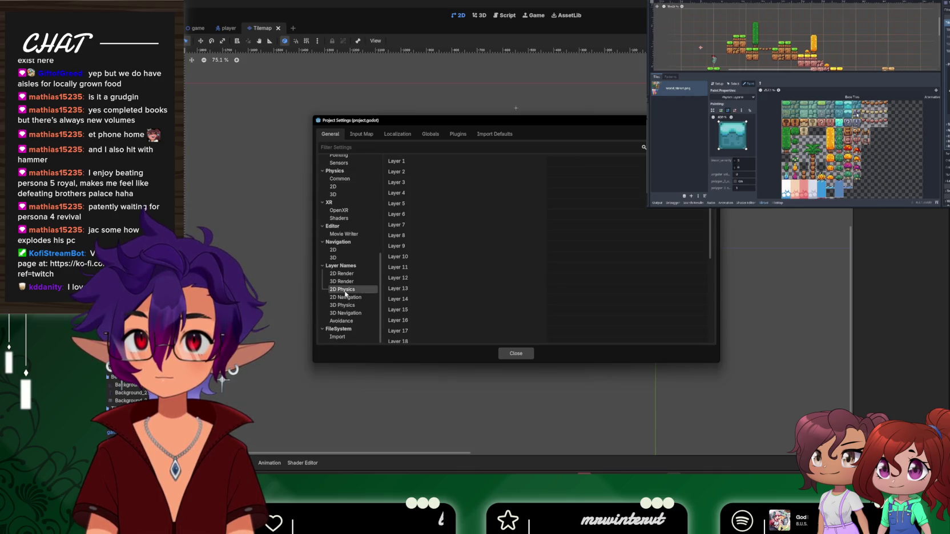
Name 2D physics layer 1 'Floor' and close Project Settings
click(587, 162)
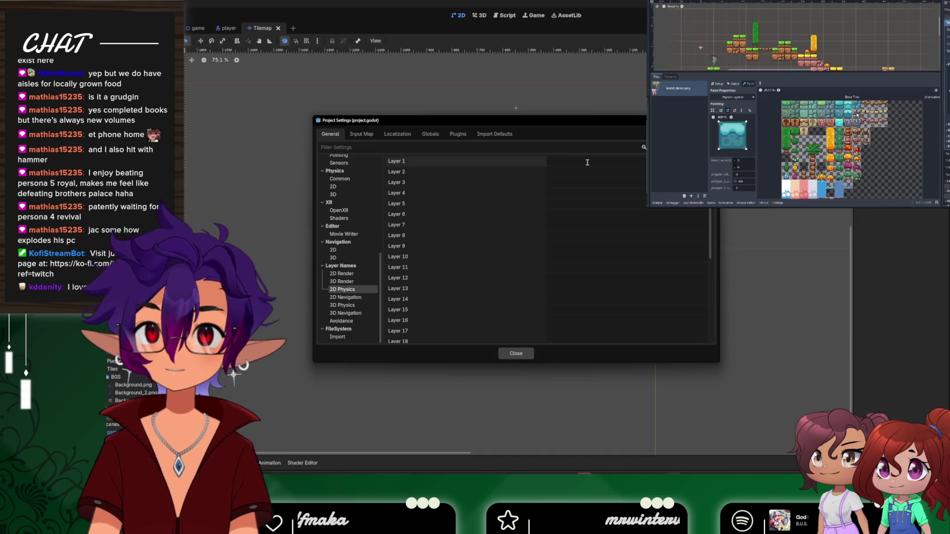
text(Gro)
key(BackSpace)
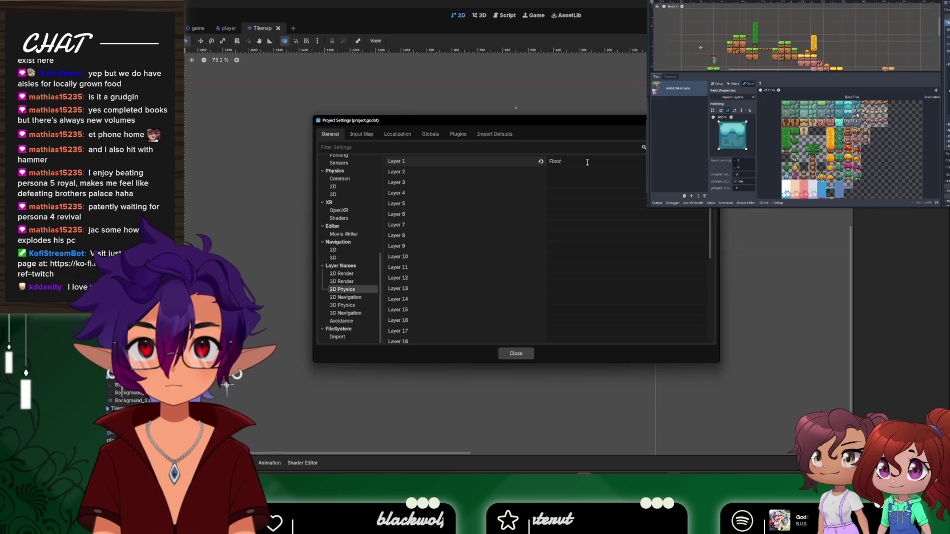
click(516, 353)
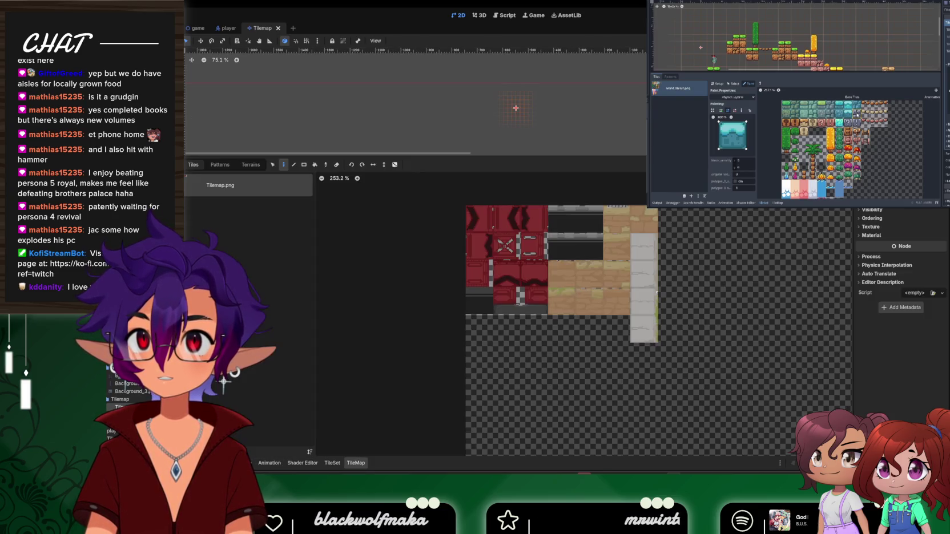
Reselect the Tilemap node and save the scene
click(515, 108)
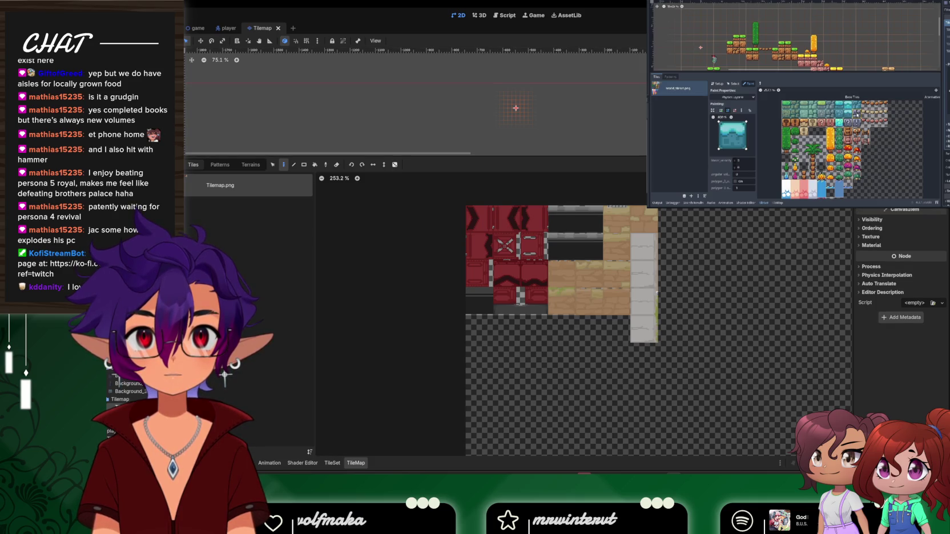
scroll(901, 286, up, 3)
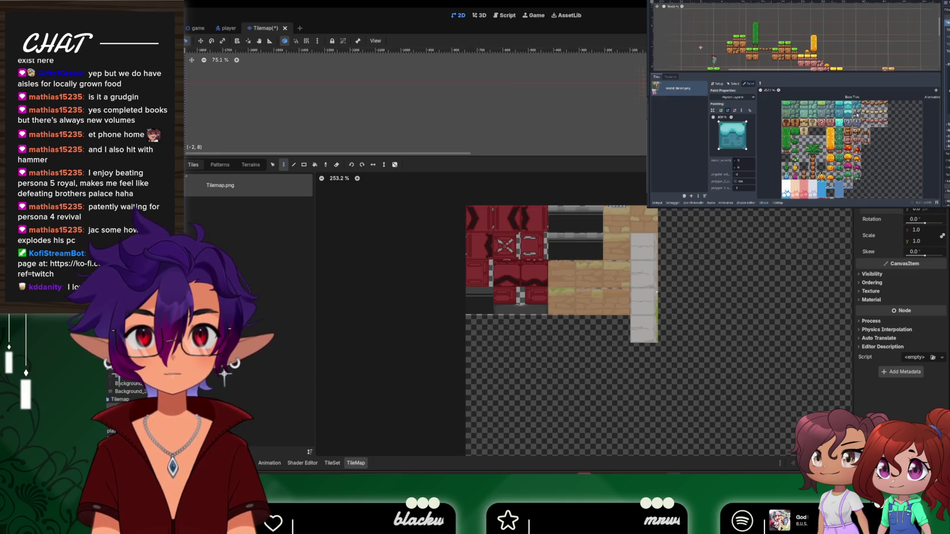
scroll(639, 80, up, 5)
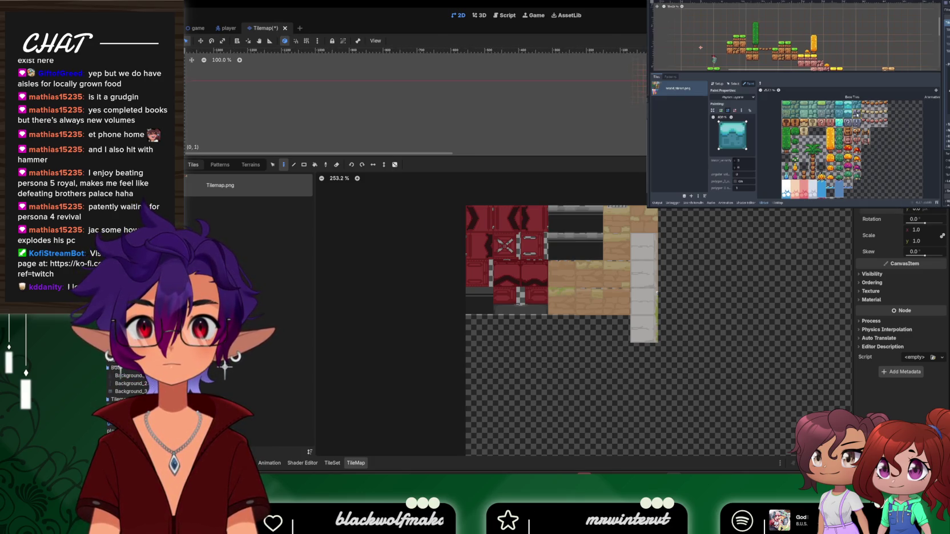
scroll(205, 77, right, 3)
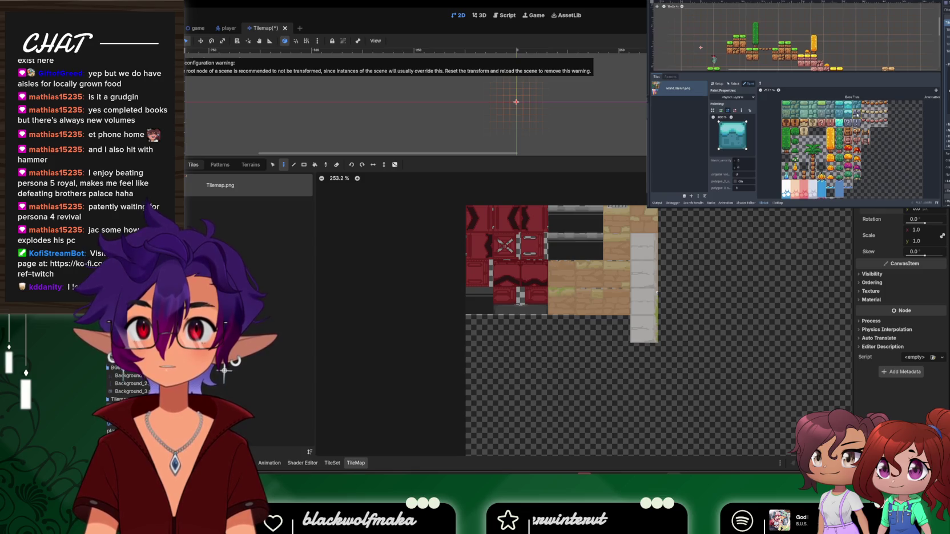
key(ctrl+s)
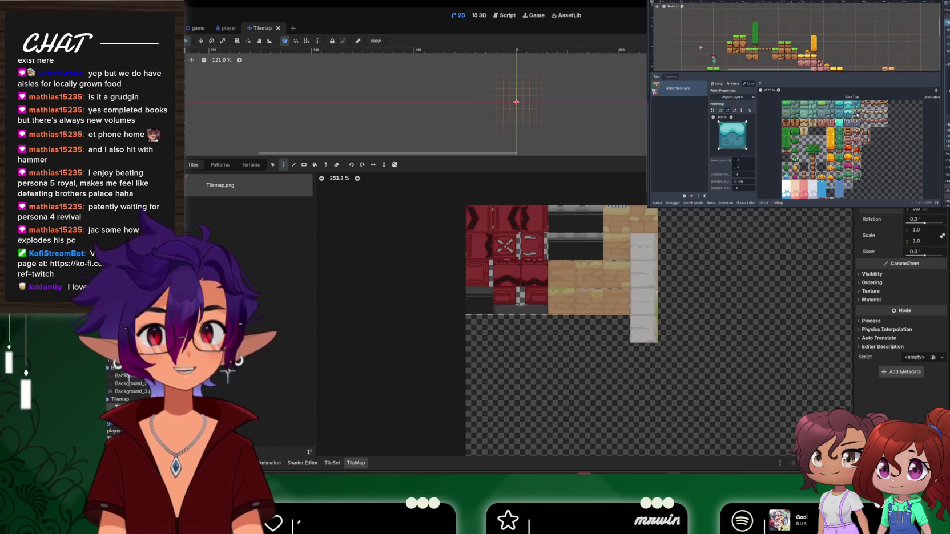
Inspect the Tilemap's Process and Physics Interpolation properties, leaving interpolation mode on Inherit
scroll(891, 286, down, 2)
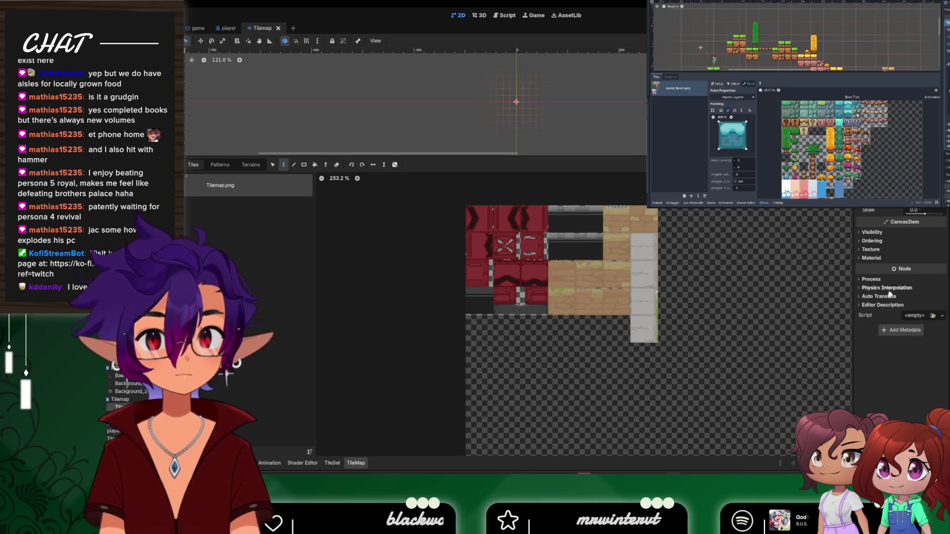
click(863, 289)
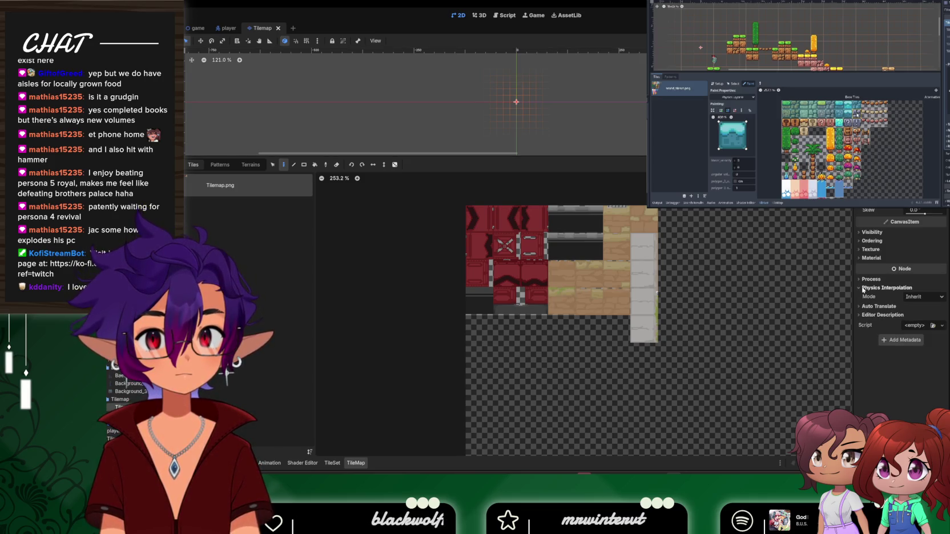
click(916, 297)
click(919, 317)
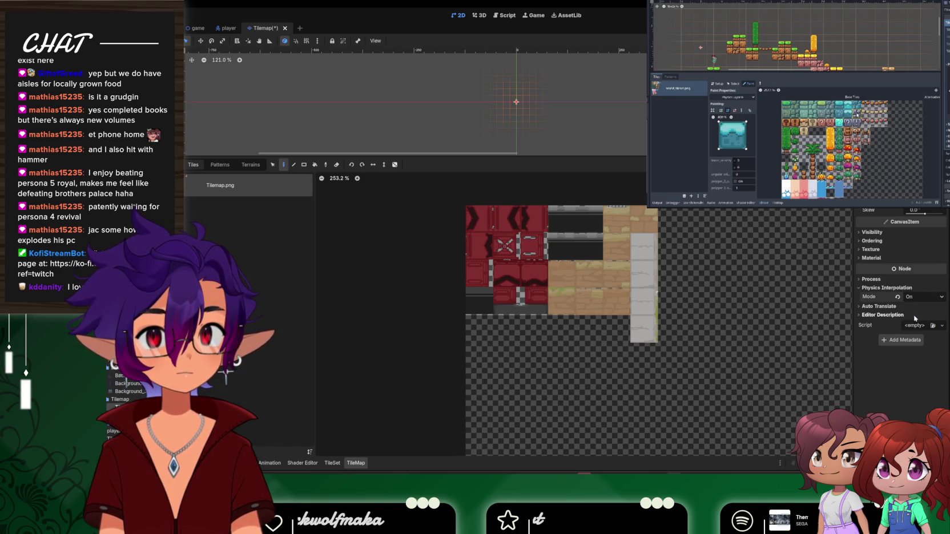
click(916, 298)
click(914, 309)
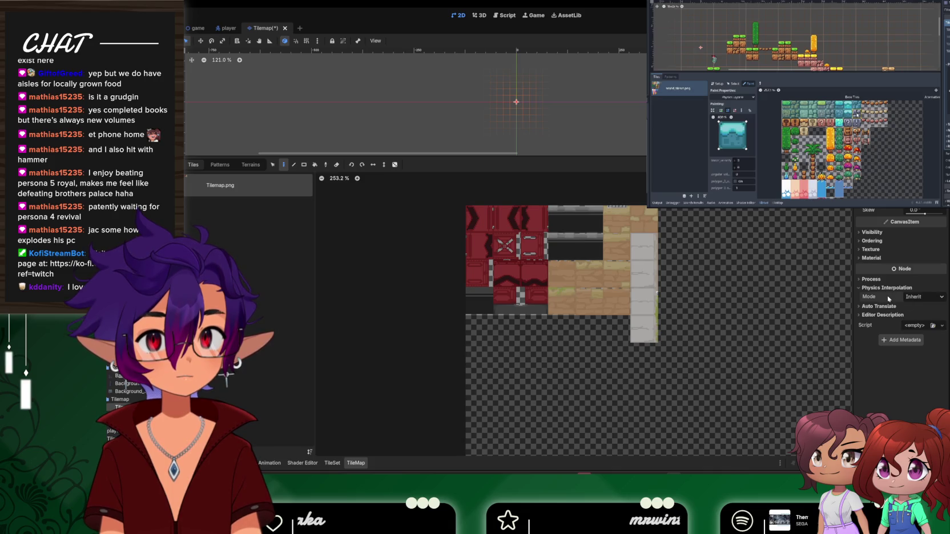
click(863, 280)
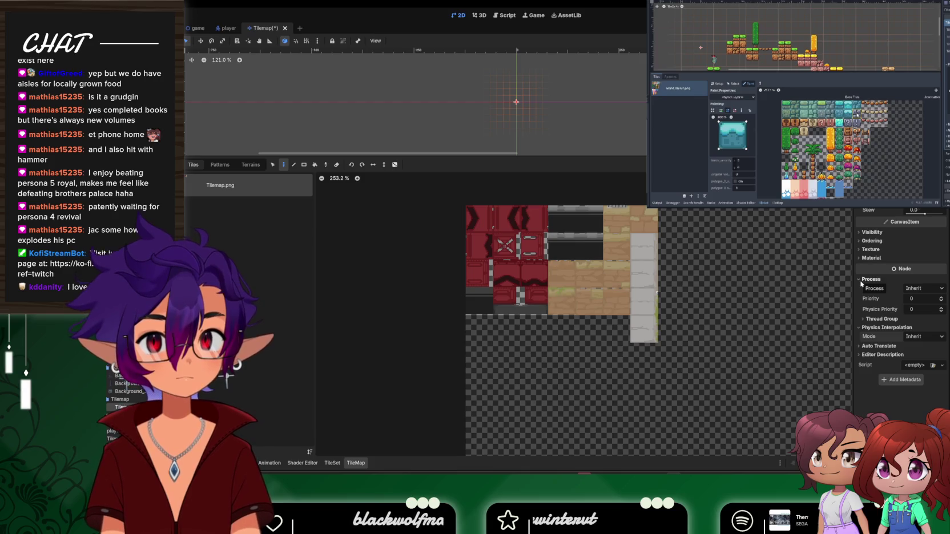
click(885, 320)
click(885, 319)
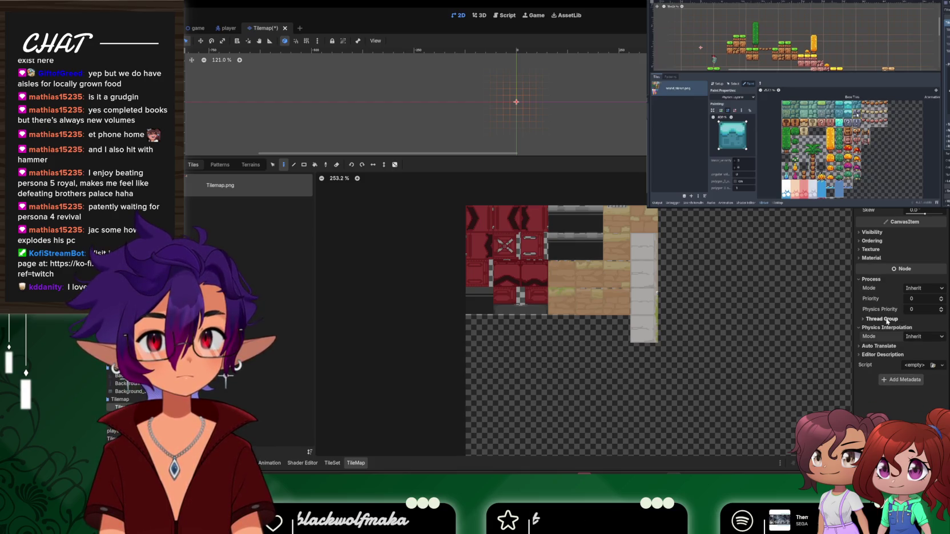
click(864, 328)
click(872, 279)
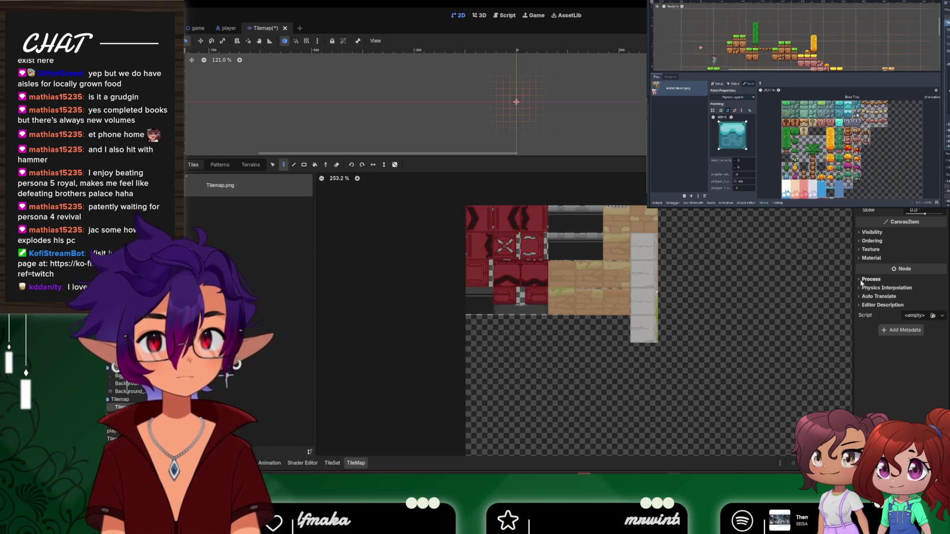
Peek at the saved tile patterns, then return to the Tilemap.png atlas view
click(251, 165)
click(214, 165)
click(193, 165)
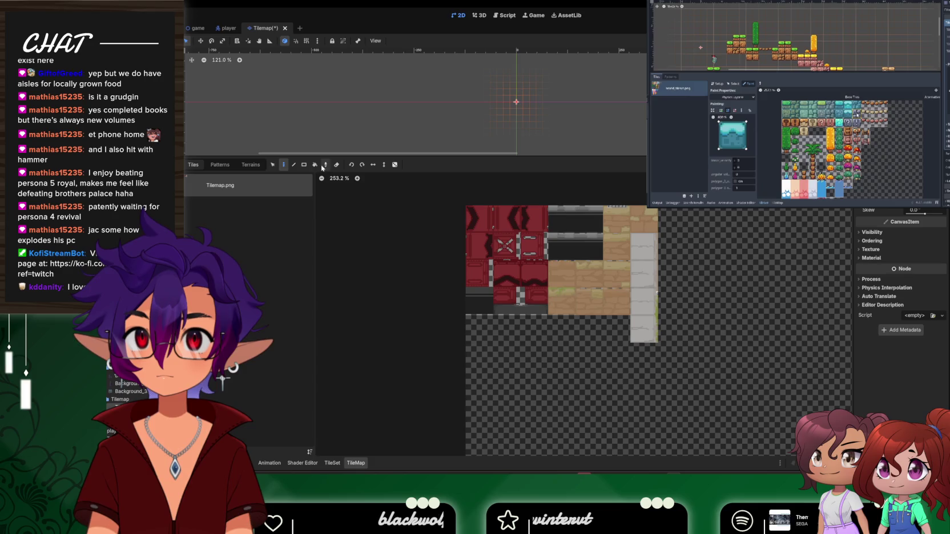
Switch the TileSet editor to Paint mode with Terrains as the paint property
click(331, 463)
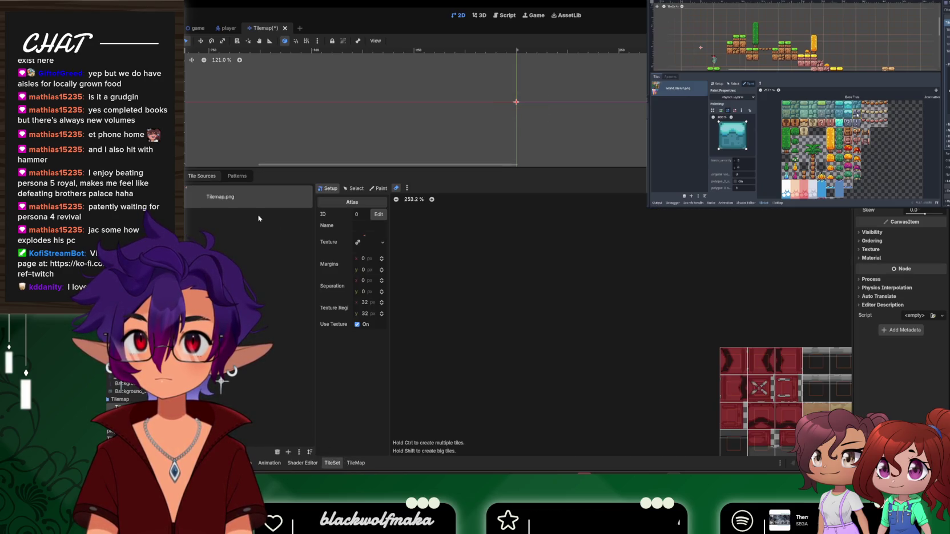
click(358, 188)
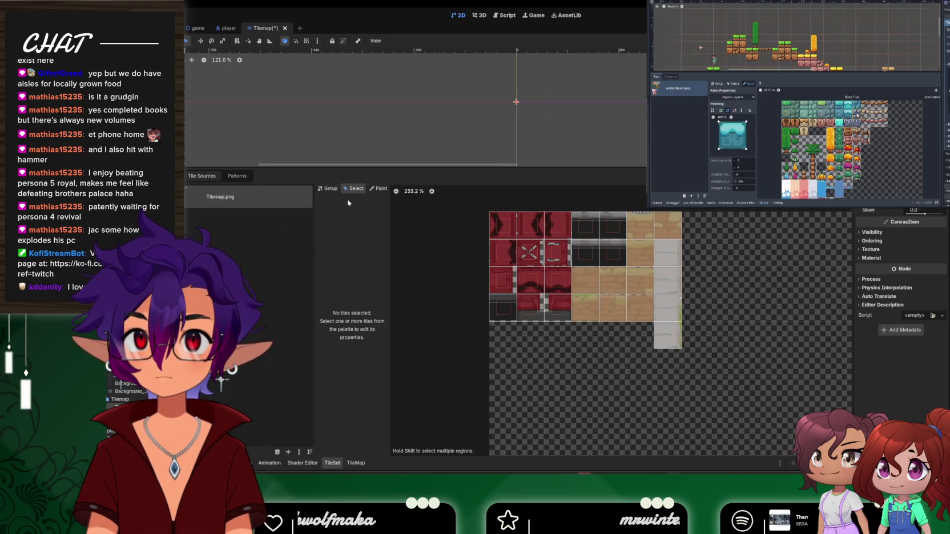
click(374, 189)
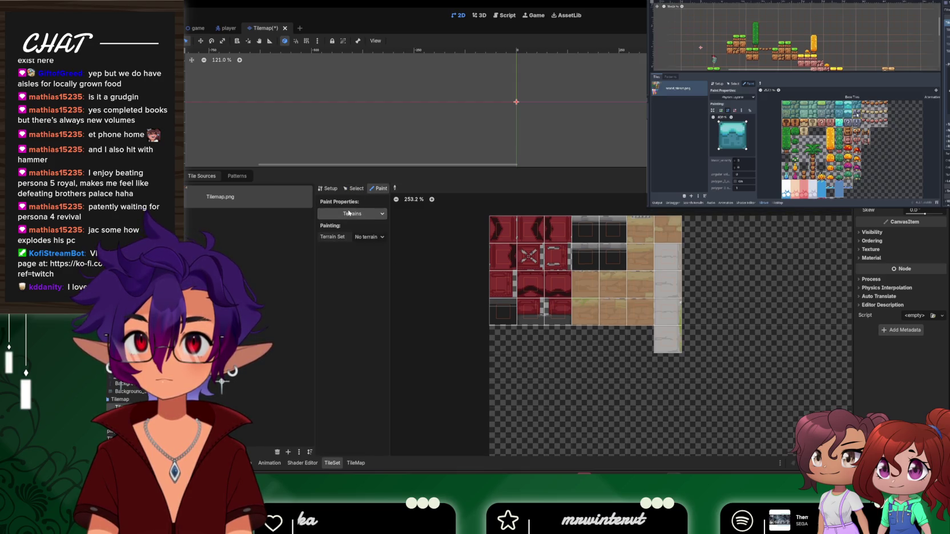
click(353, 213)
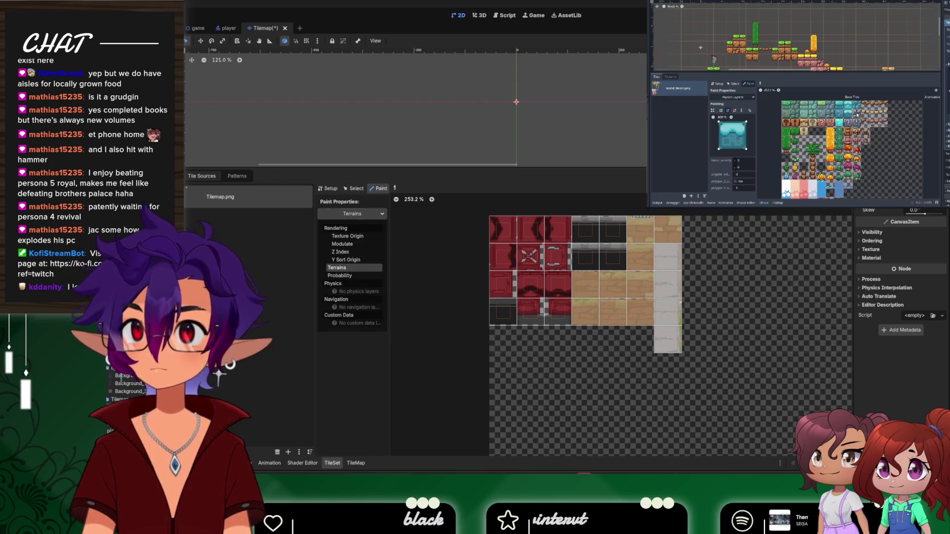
click(337, 269)
Confirm 2D physics layer 1 is named Floor in Project Settings, then seek the tutorial
click(171, 16)
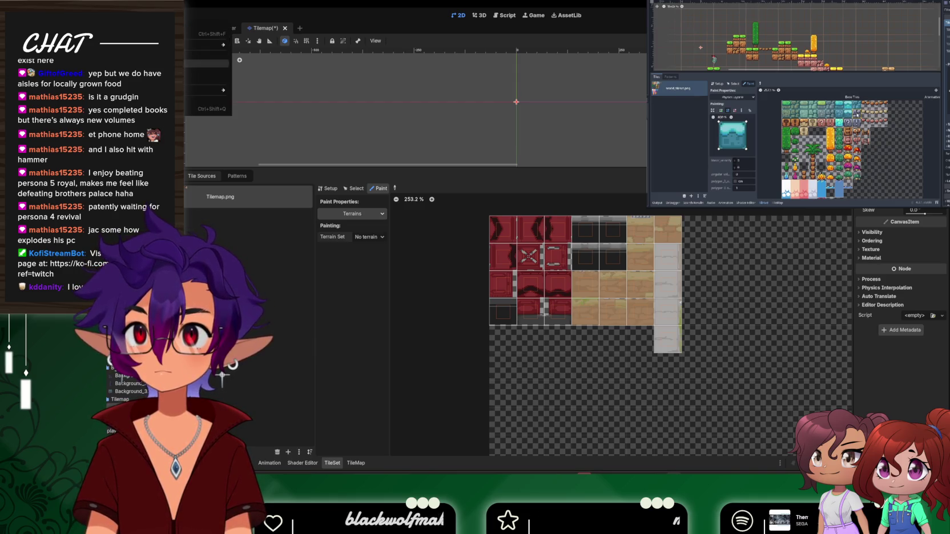
click(172, 26)
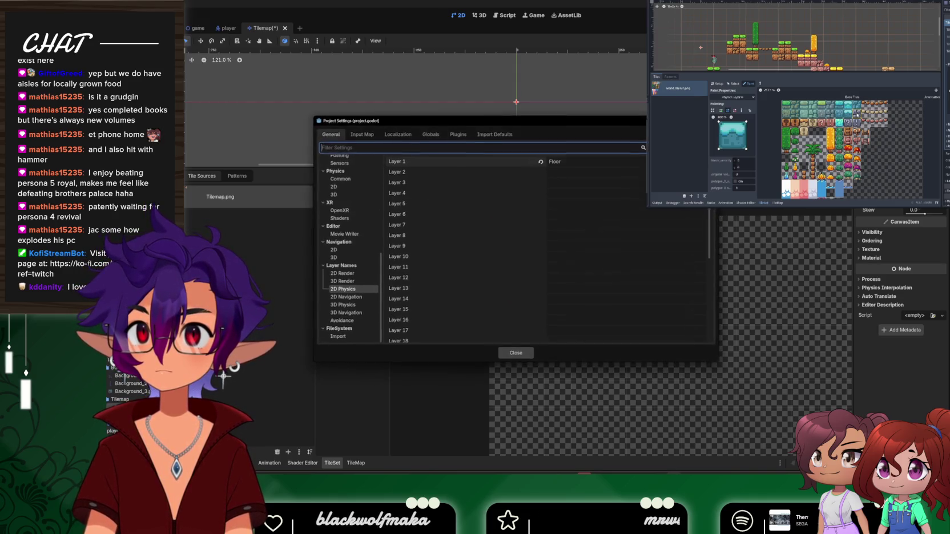
click(570, 163)
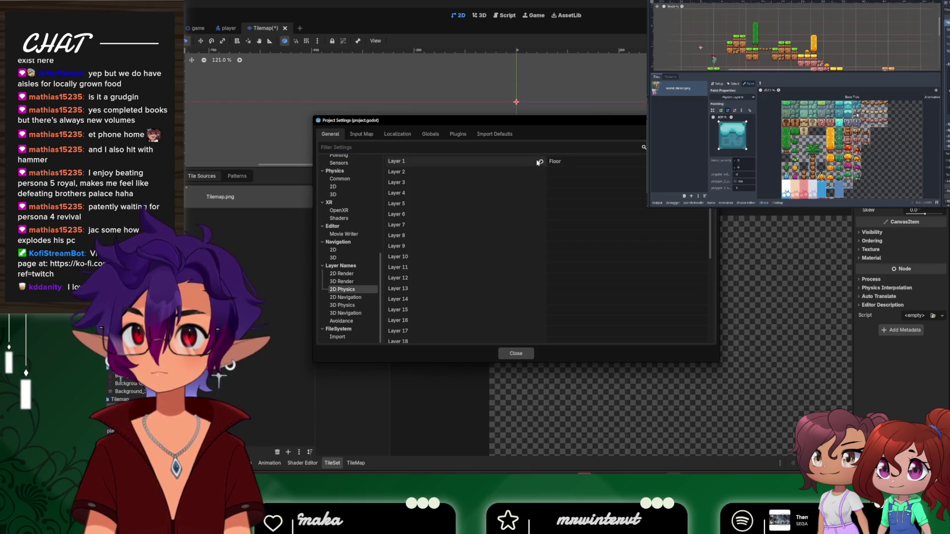
click(518, 354)
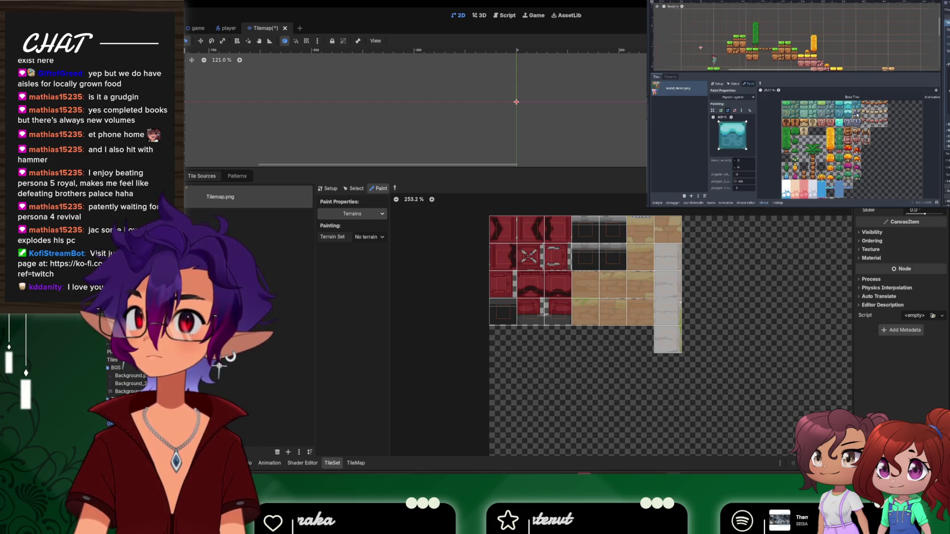
click(698, 187)
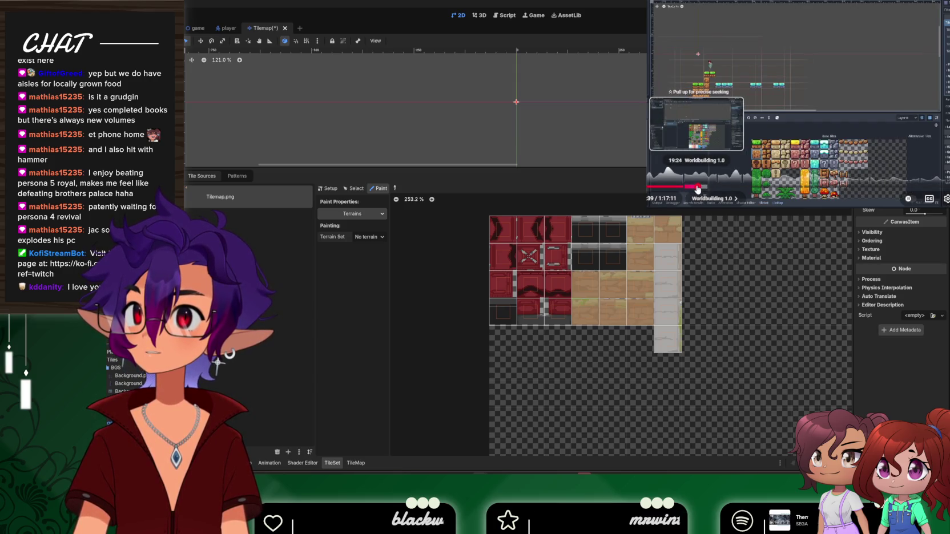
click(697, 188)
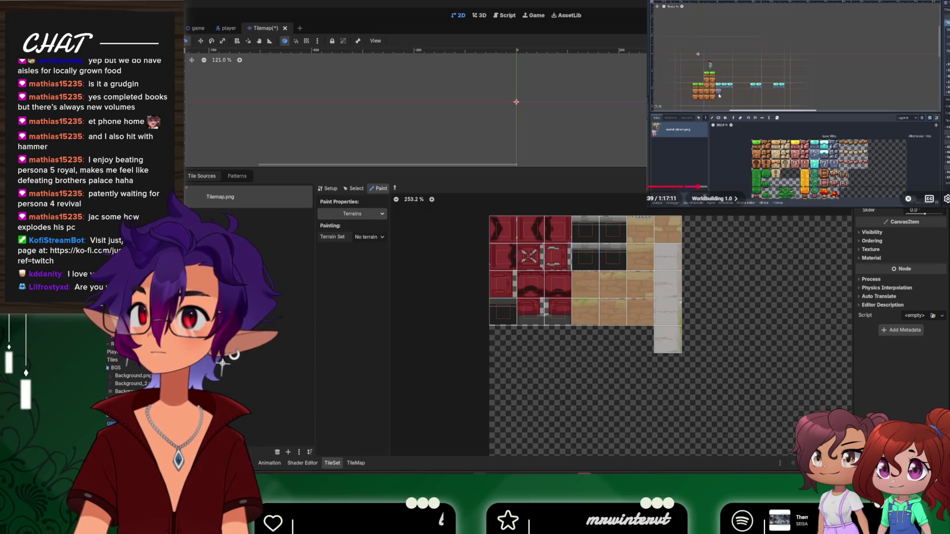
scroll(693, 193, down, 10)
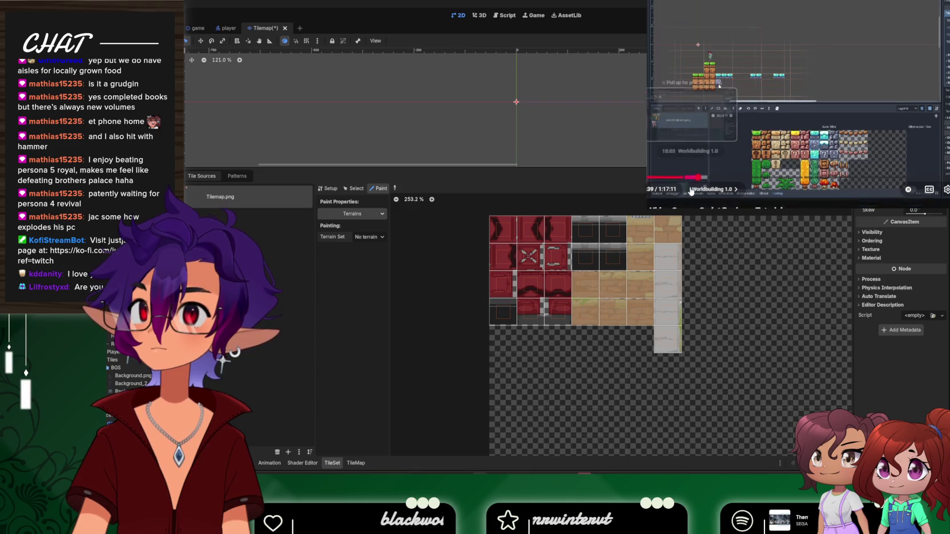
scroll(688, 192, up, 10)
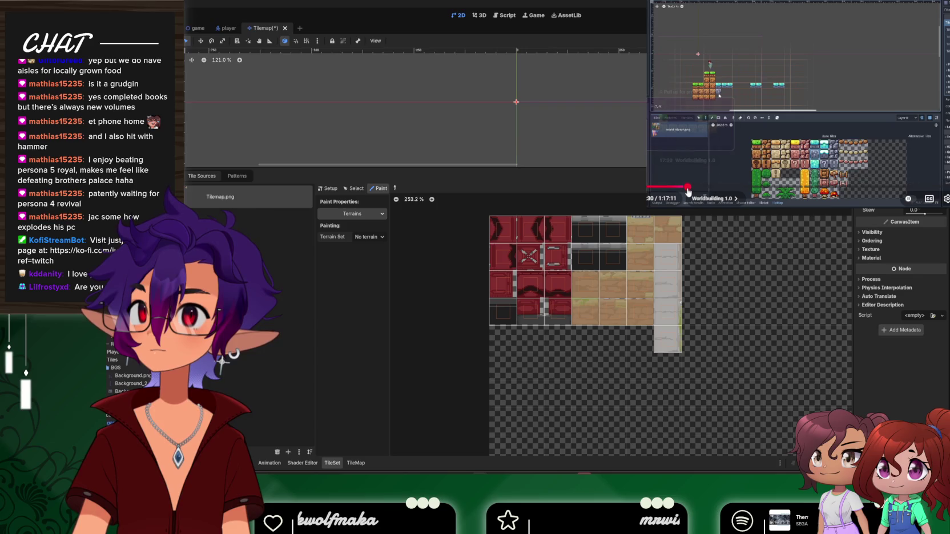
click(687, 188)
click(691, 188)
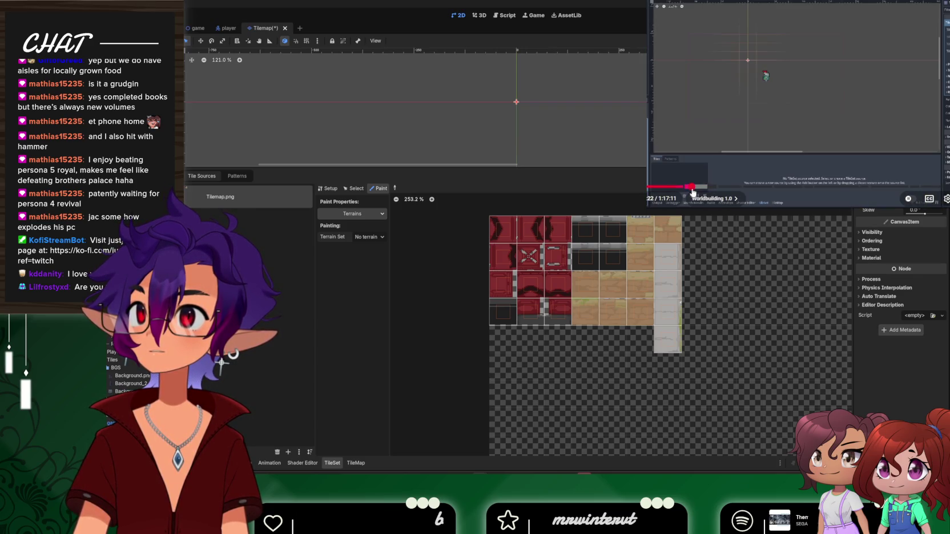
click(702, 188)
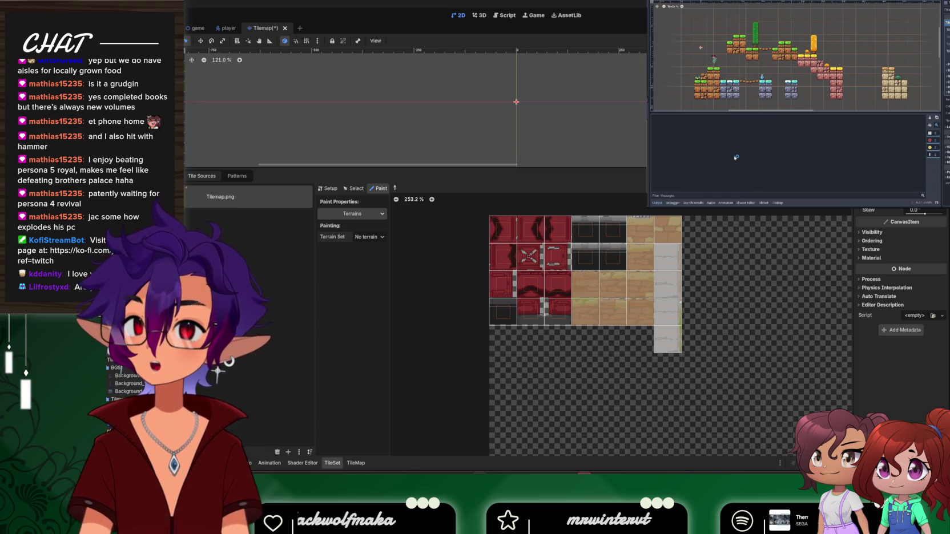
click(313, 101)
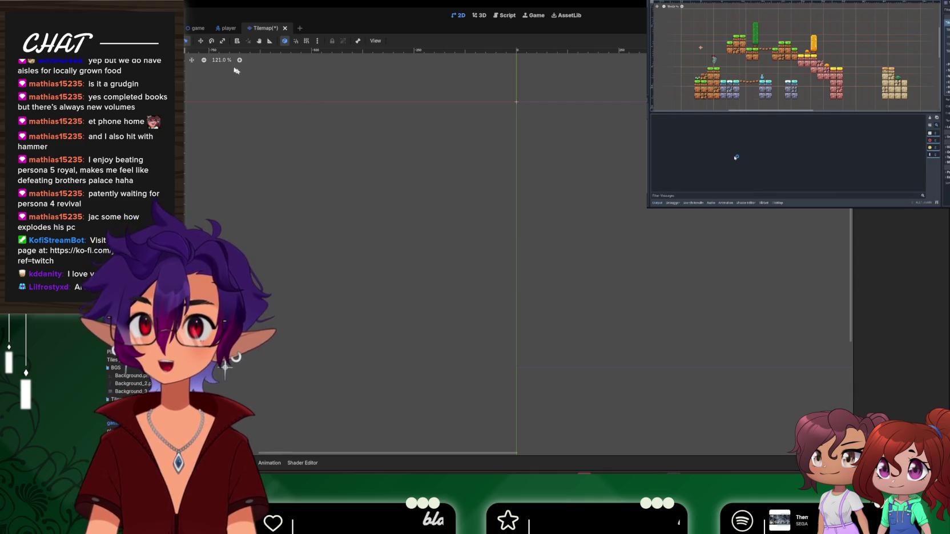
Add a new TileMap child node by searching 'tilemap' in the Add Child Node dialog
click(117, 399)
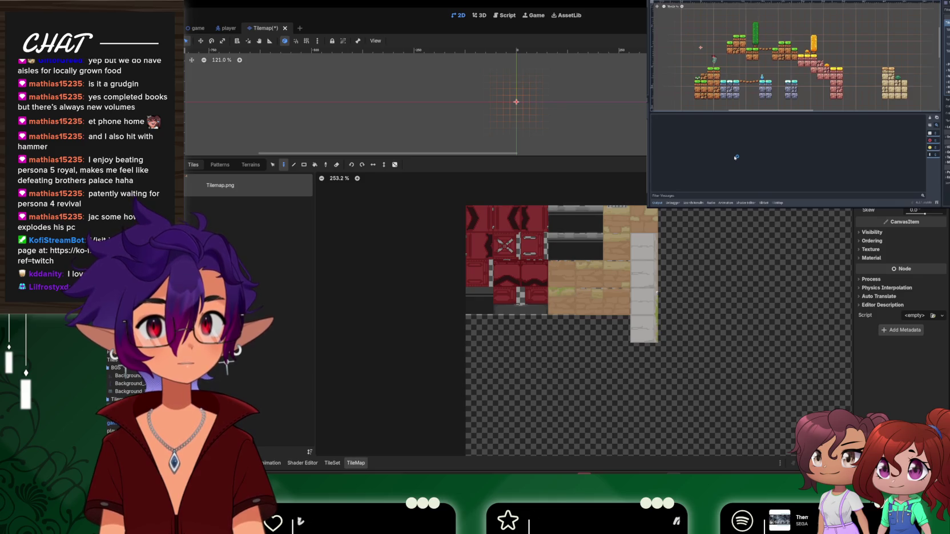
scroll(901, 286, up, 1)
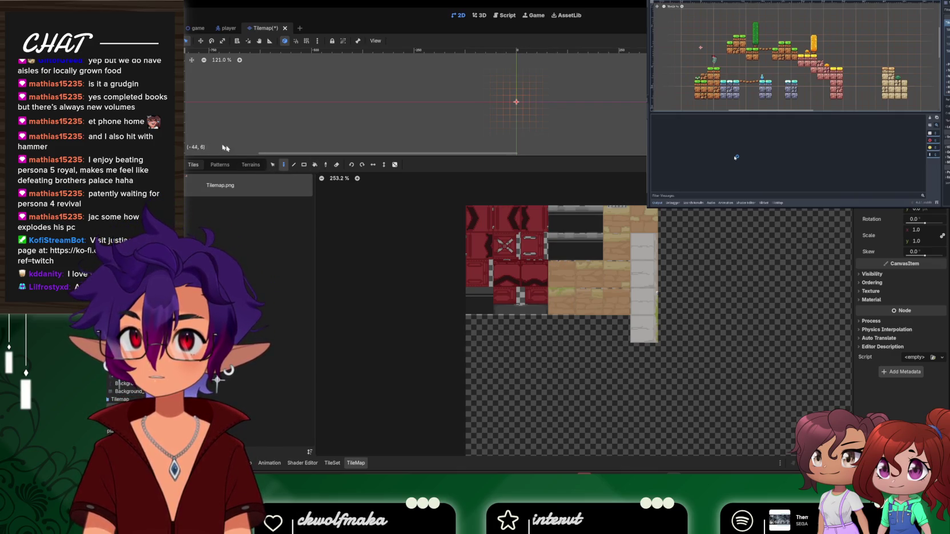
right_click(126, 57)
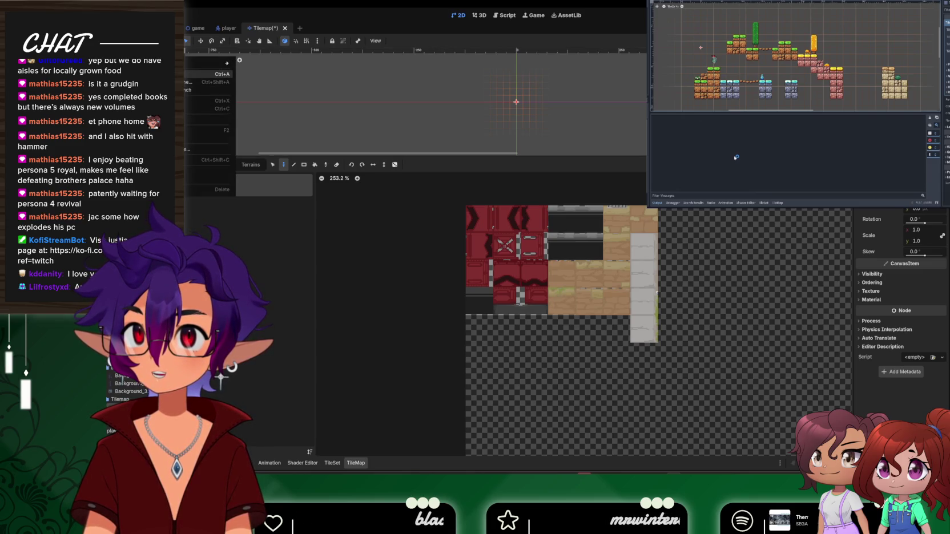
click(206, 74)
text(phy)
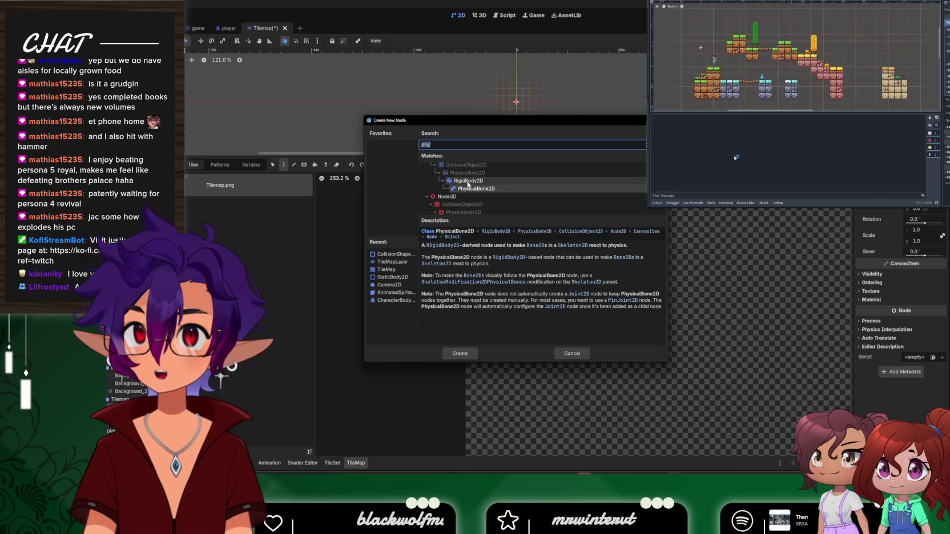
scroll(482, 195, down, 4)
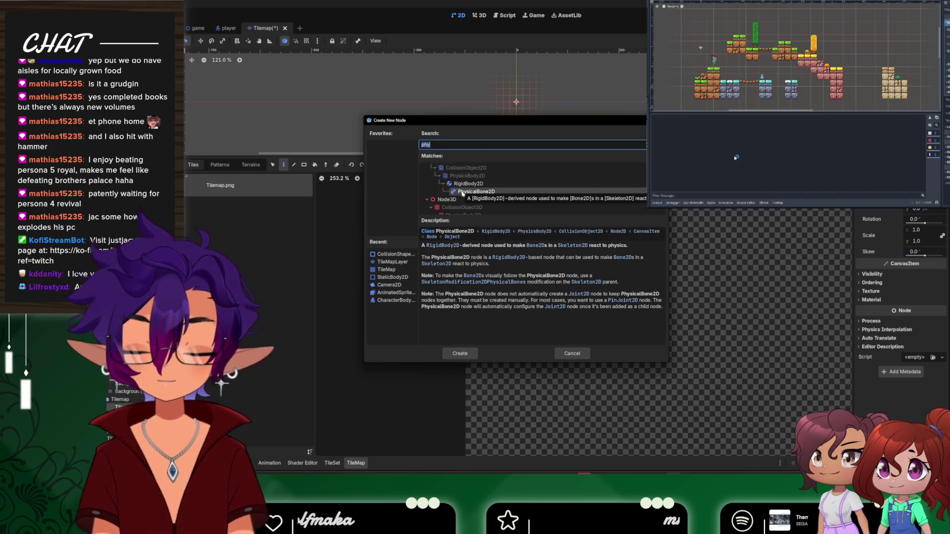
text(tilemap)
key(Return)
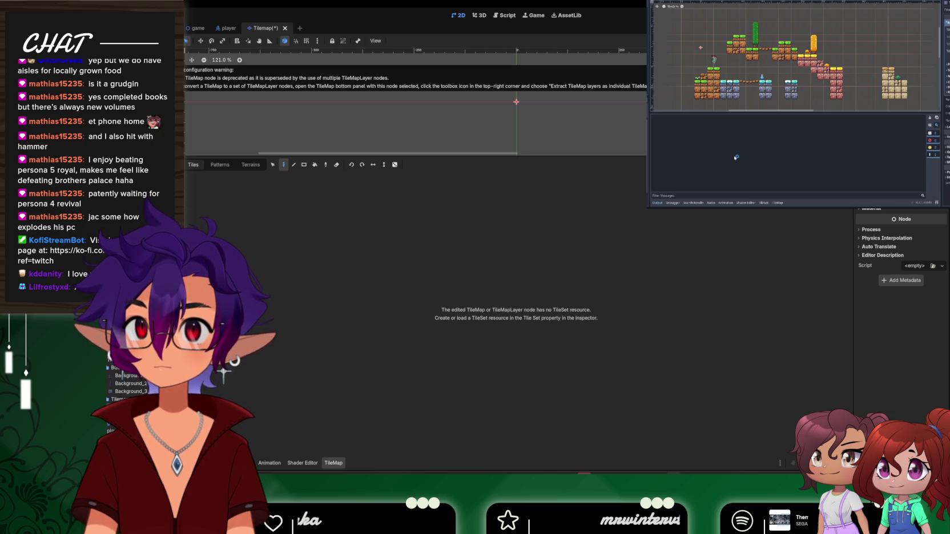
scroll(902, 285, up, 3)
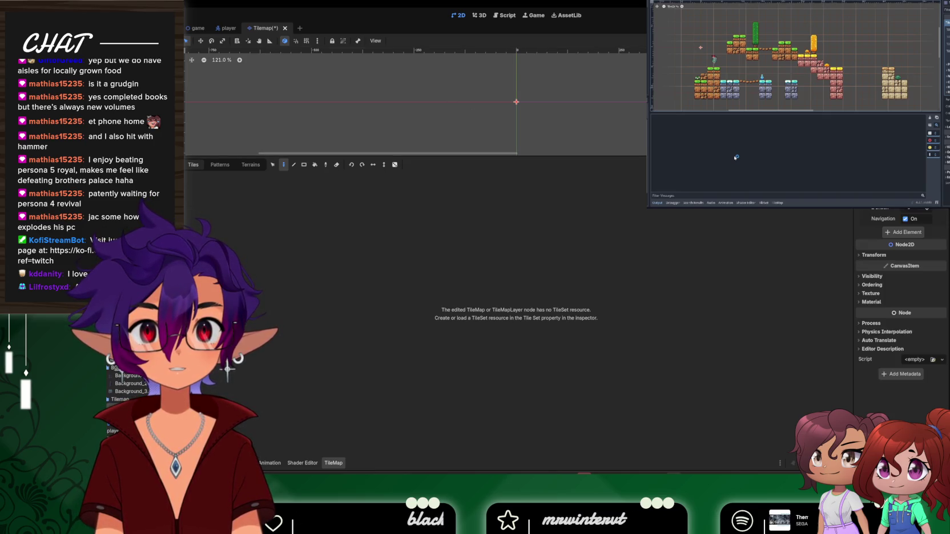
scroll(902, 234, down, 3)
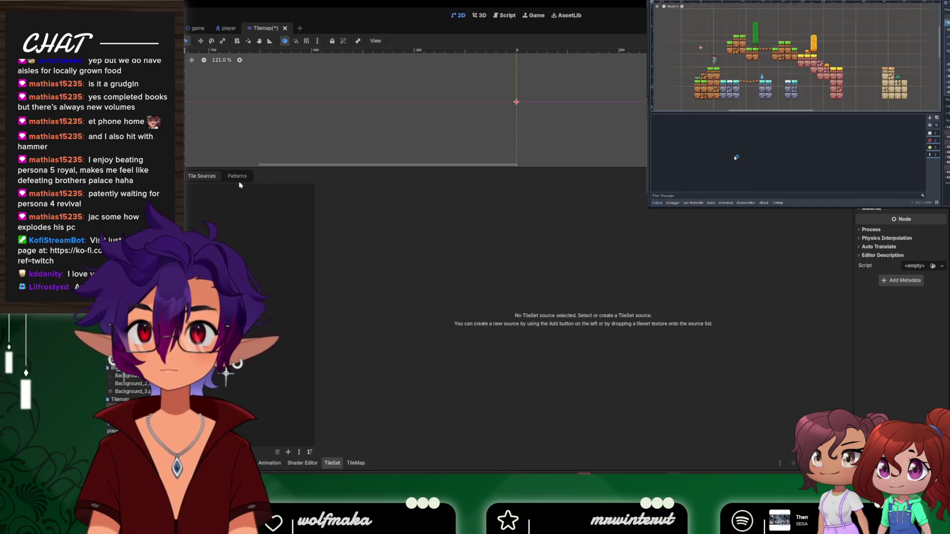
Check the original Tilemap's tile sources, then delete the newly added empty TileMap node
click(242, 178)
click(202, 176)
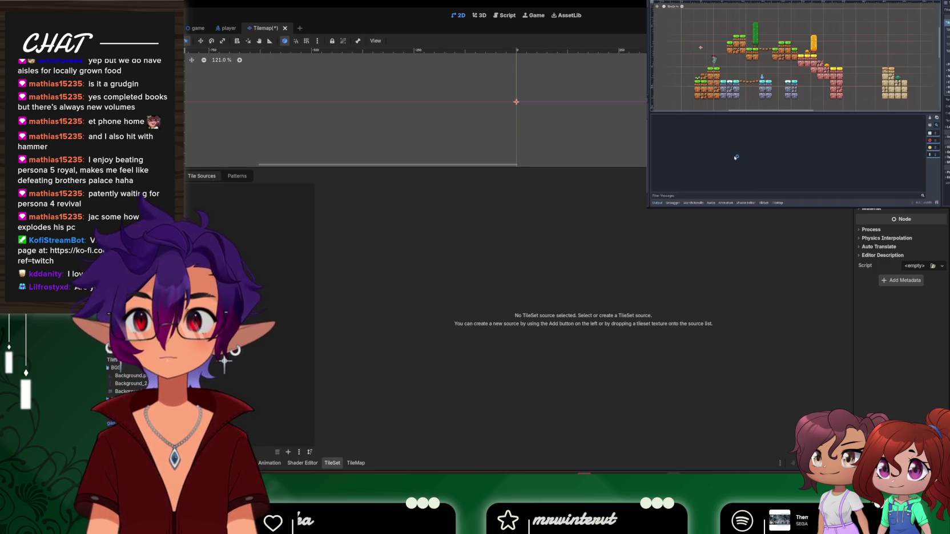
click(117, 399)
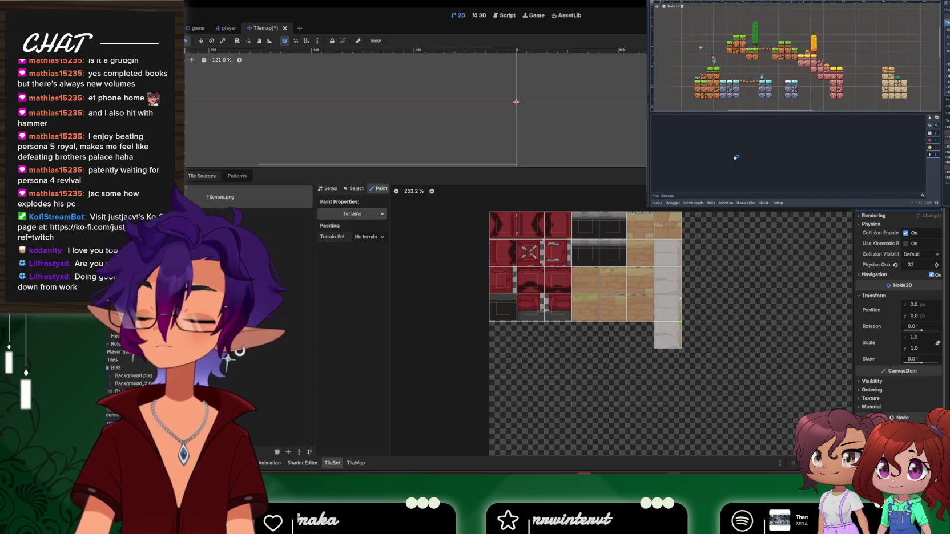
click(137, 72)
right_click(137, 67)
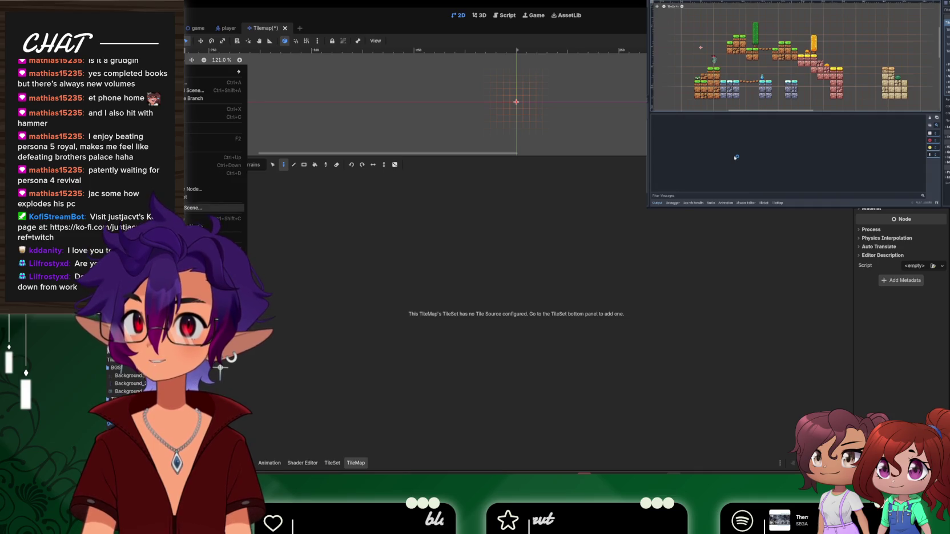
key(Delete)
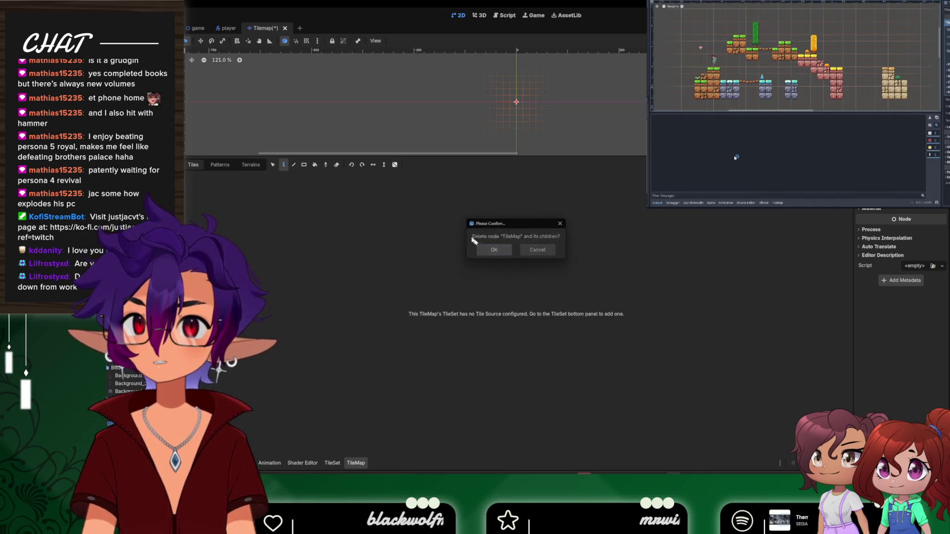
key(Escape)
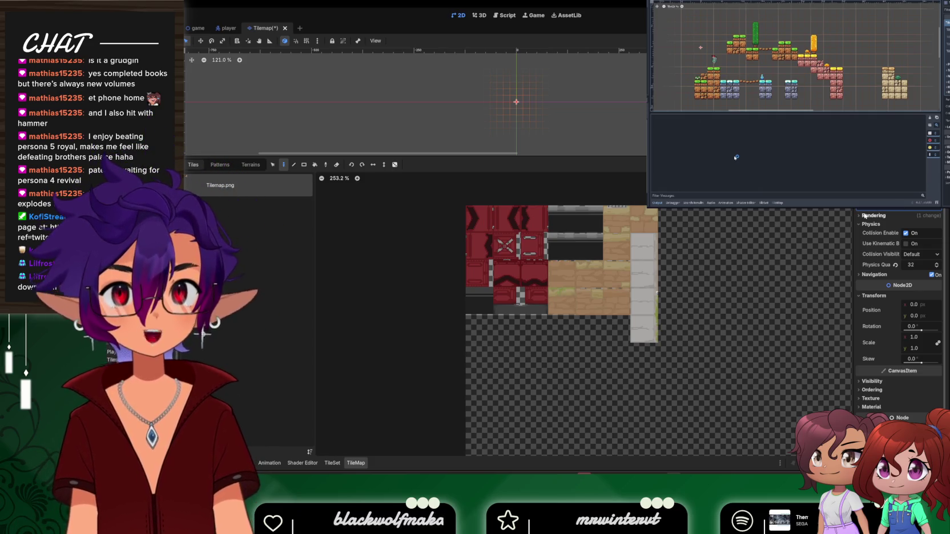
scroll(899, 314, up, 4)
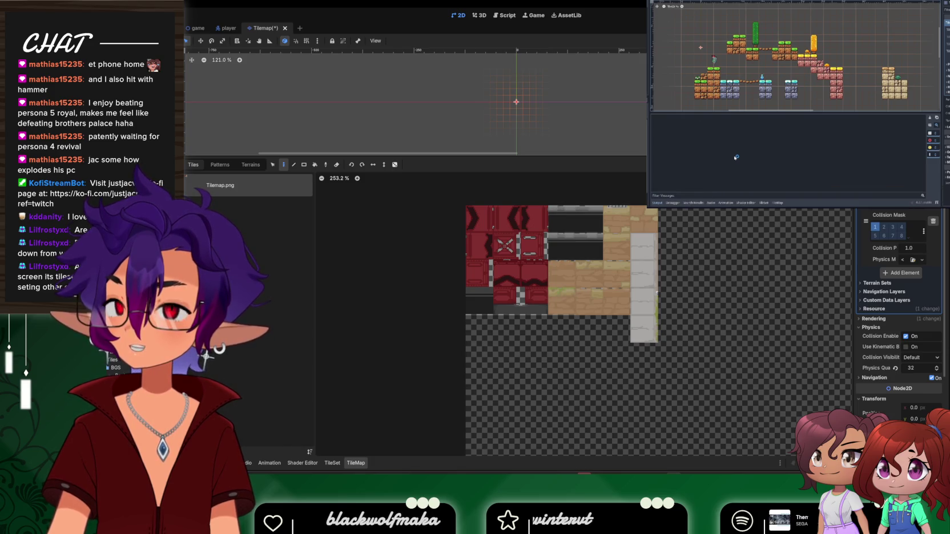
Glance at the TileSet and TileMap tabs and zoom the viewport
click(332, 463)
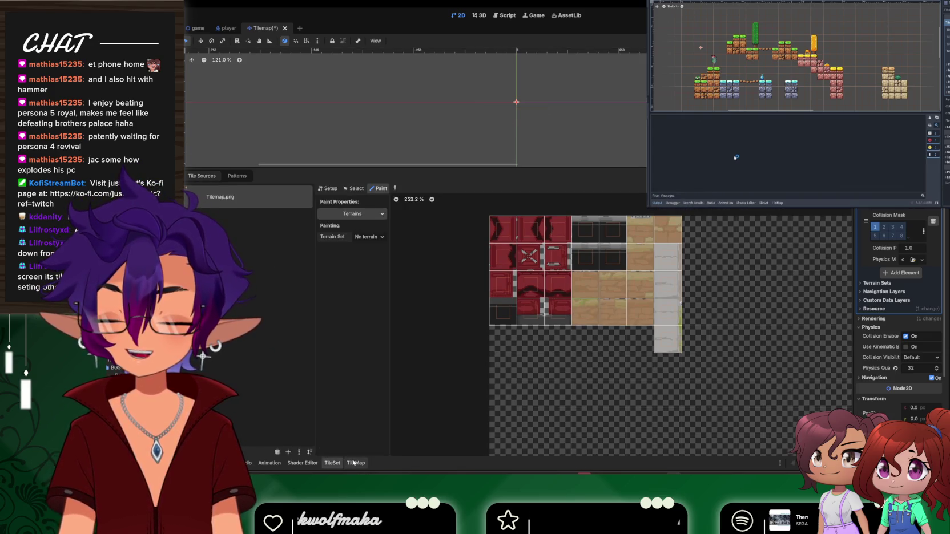
click(354, 463)
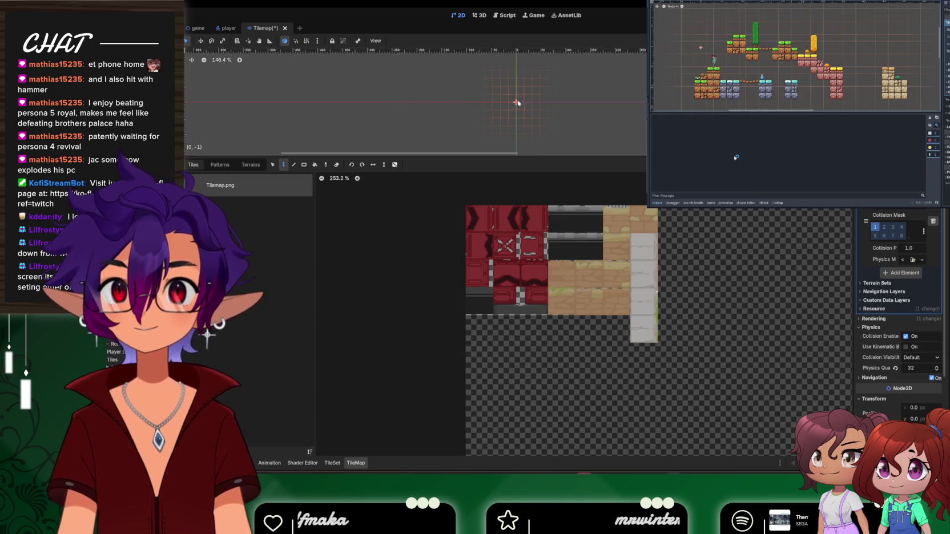
scroll(515, 103, up, 5)
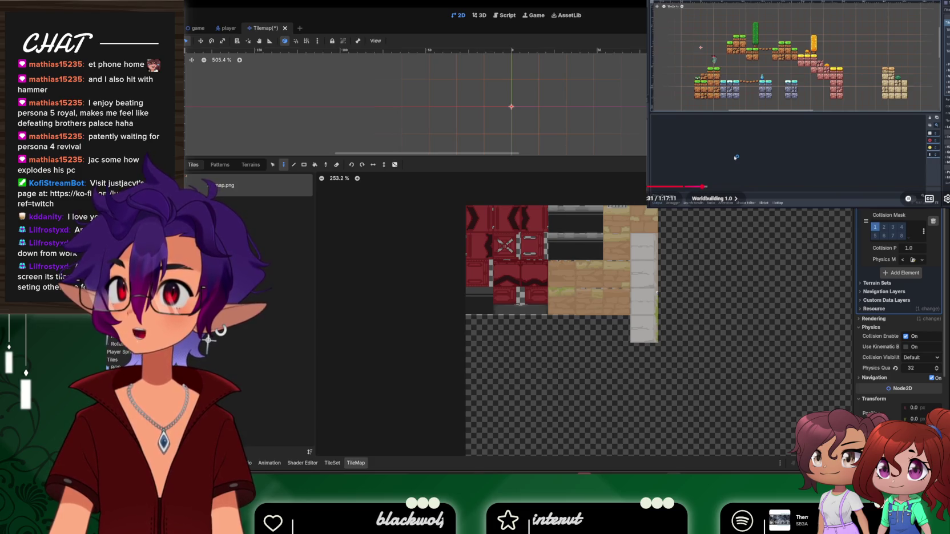
Seek the YouTube tutorial to its tileset editing section and pause it
click(736, 157)
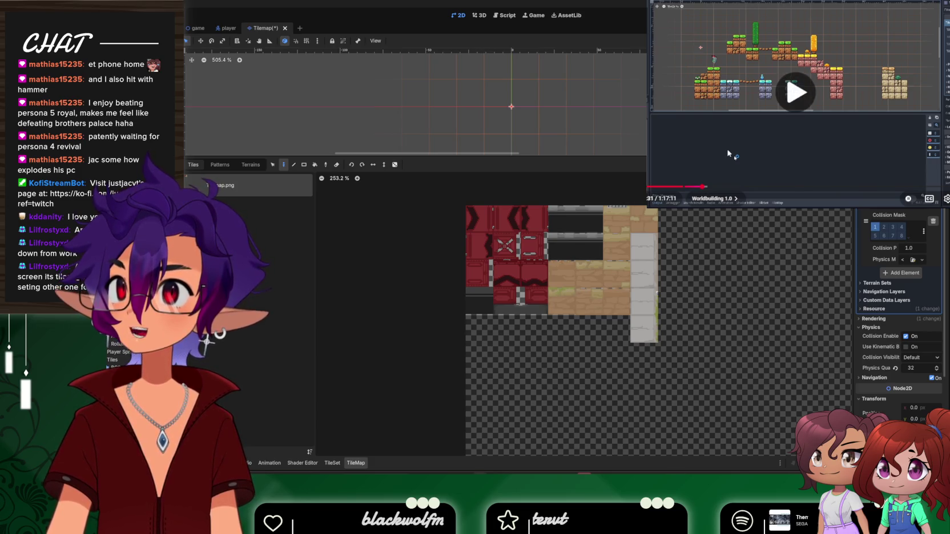
click(710, 192)
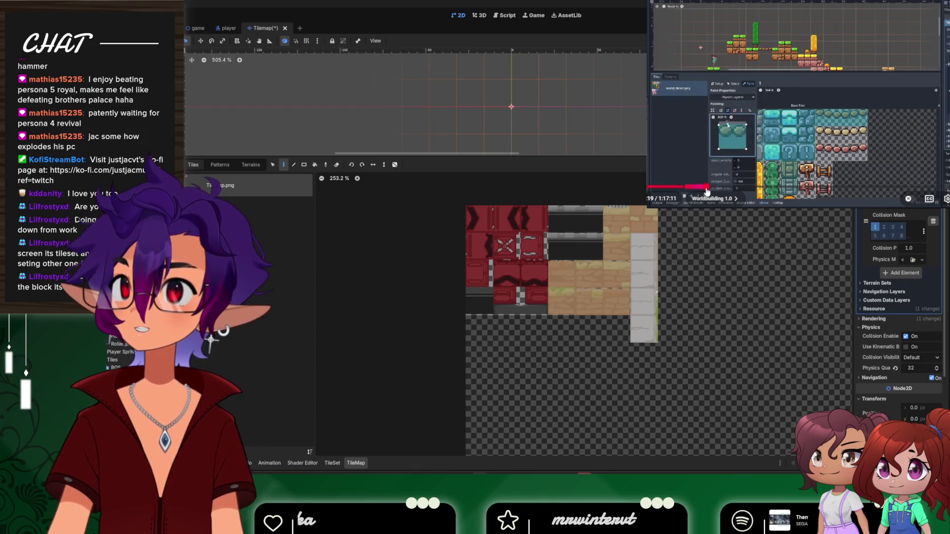
click(706, 190)
click(705, 190)
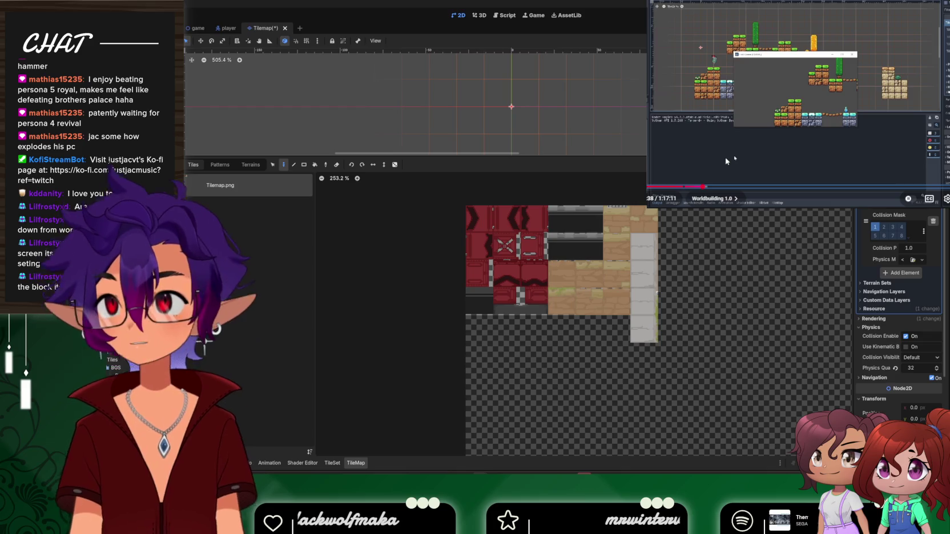
key(l)
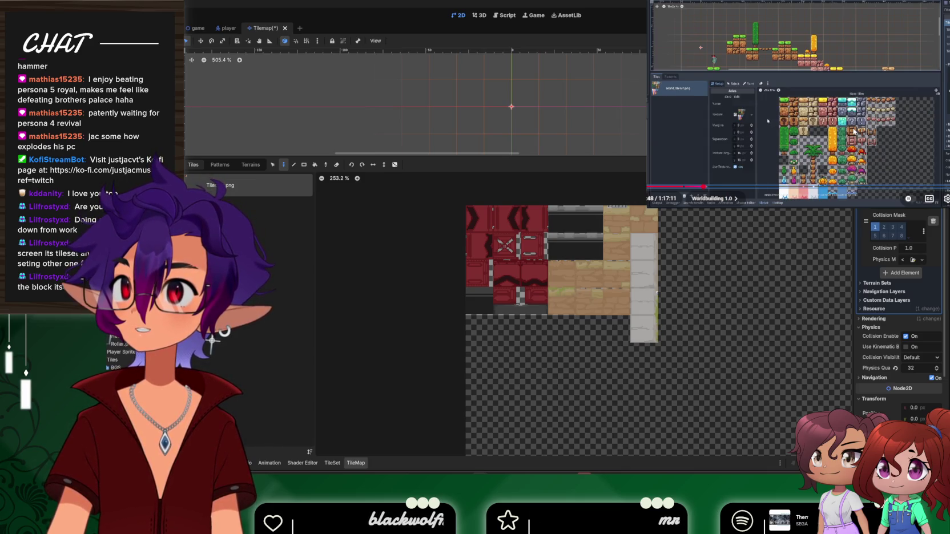
click(853, 131)
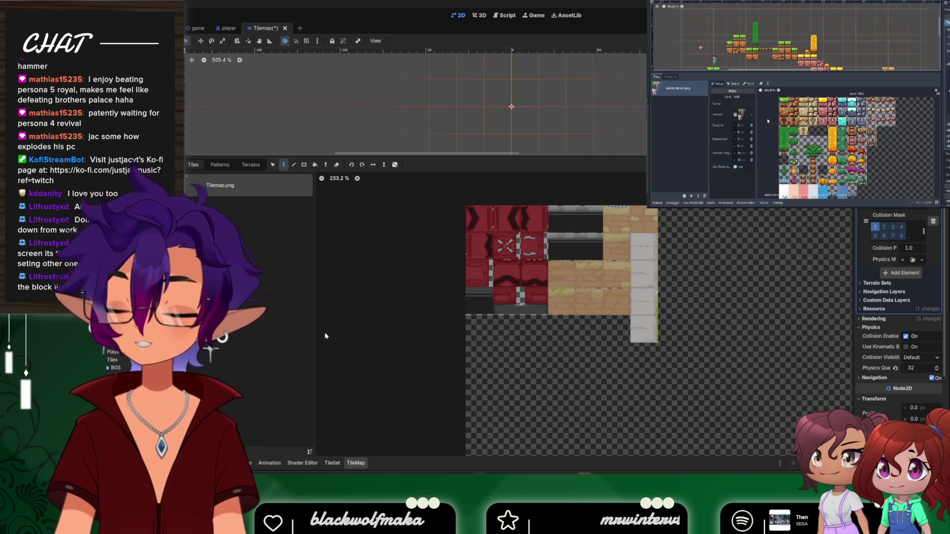
click(332, 463)
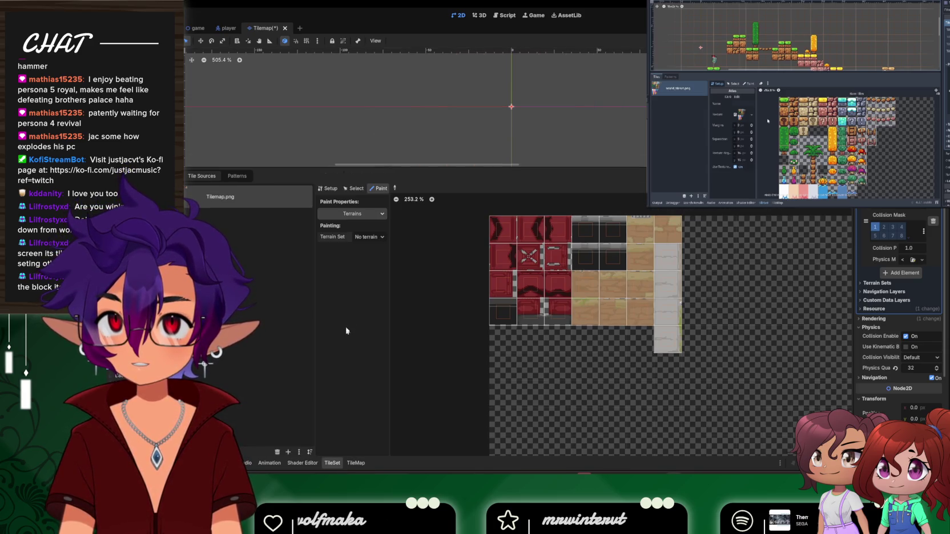
Toggle the TileSet editor from Select back to Paint mode
click(351, 188)
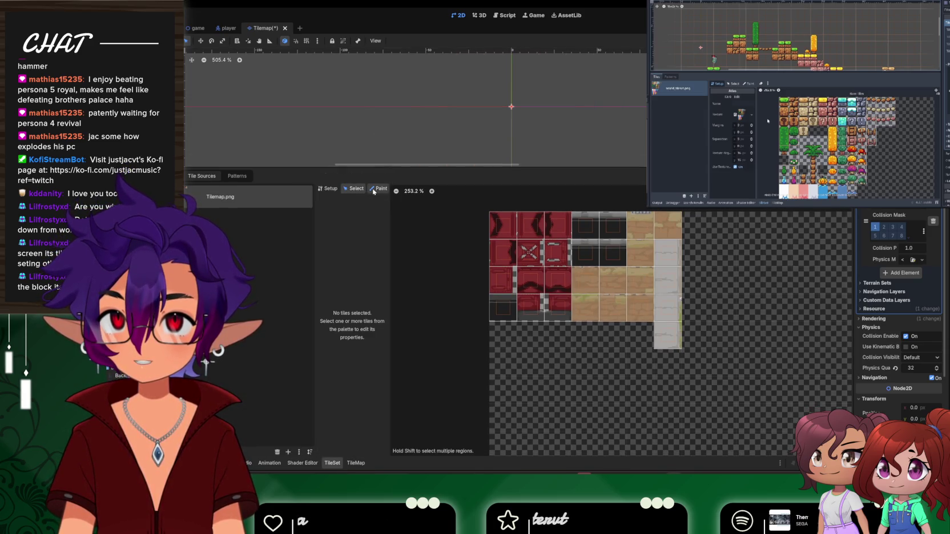
click(378, 188)
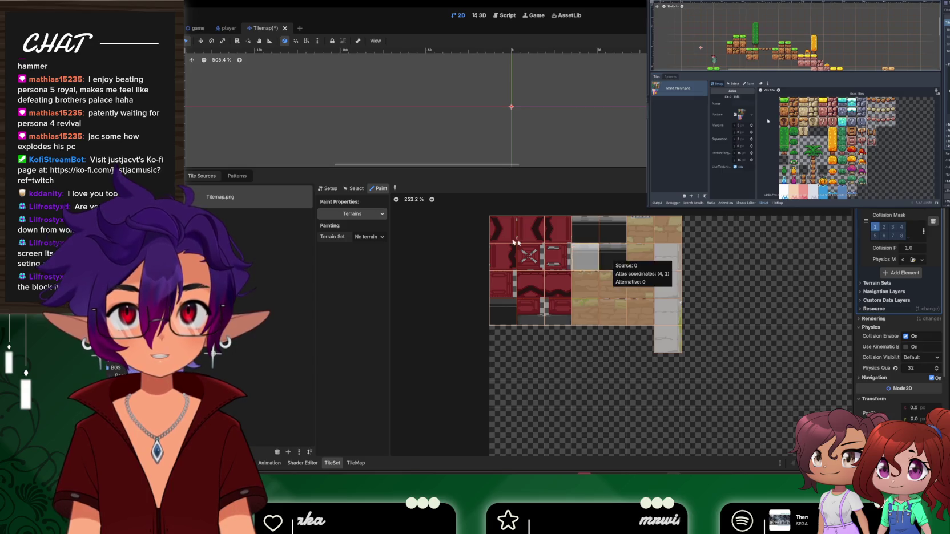
Paint a Physics Layer 0 collision shape onto the dark top-row atlas tile
click(352, 213)
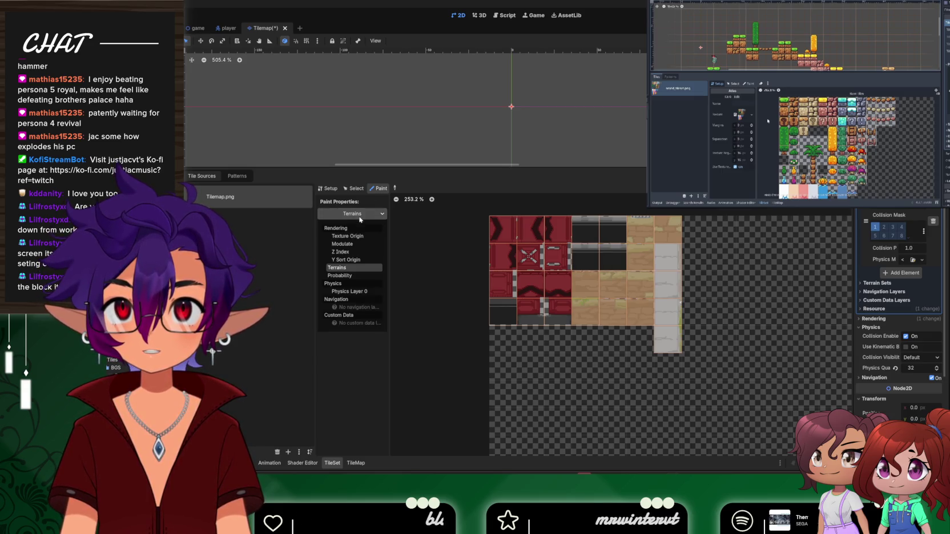
click(341, 280)
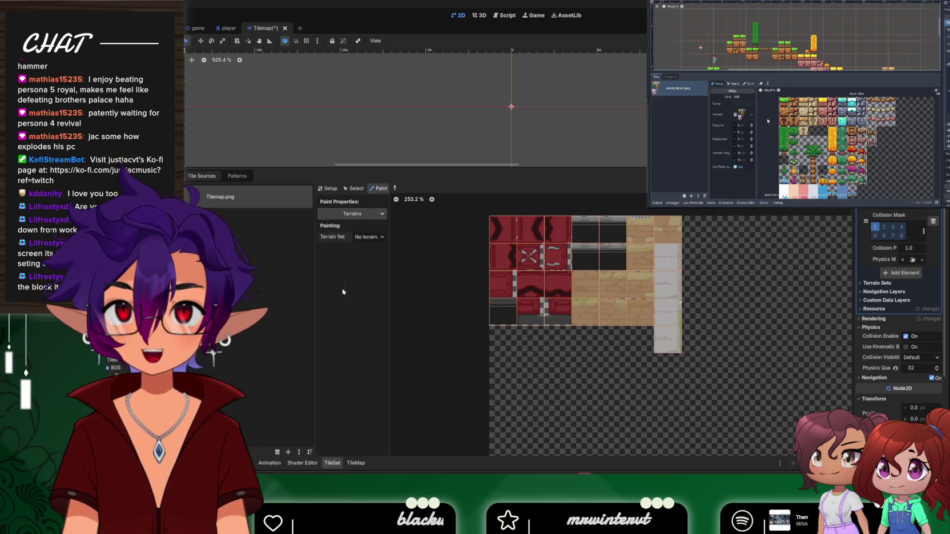
click(587, 229)
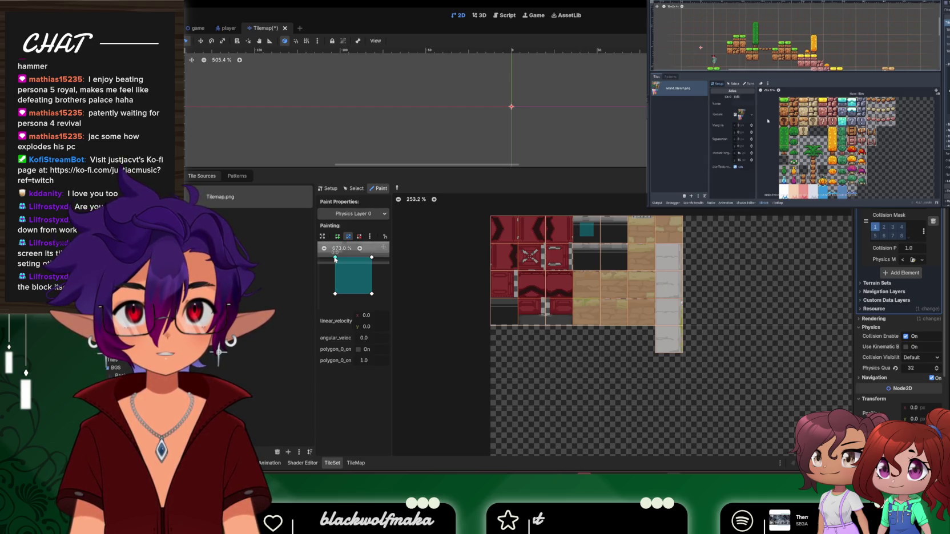
Drag the collision polygon's top-left, top-right and bottom-right corners outward, undoing the top-left change
drag(335, 259, 298, 230)
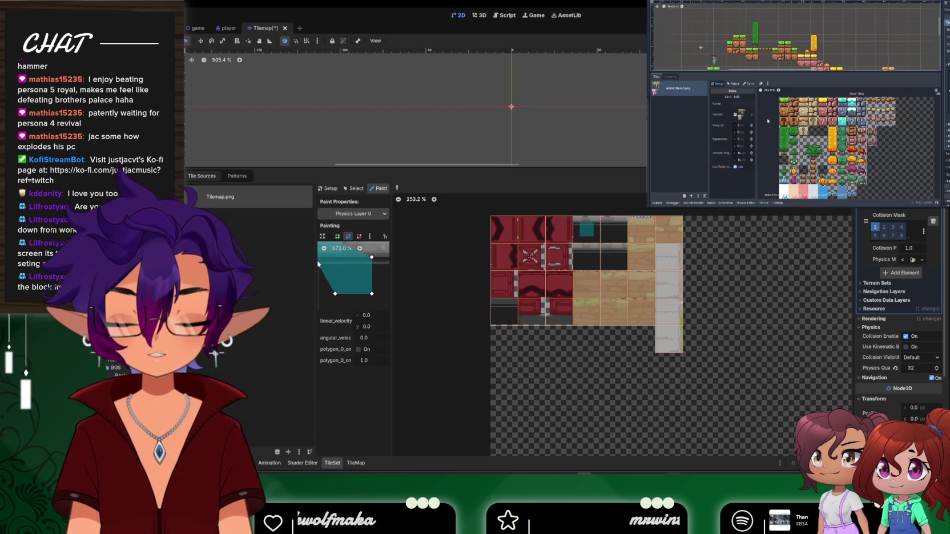
key(ctrl+z)
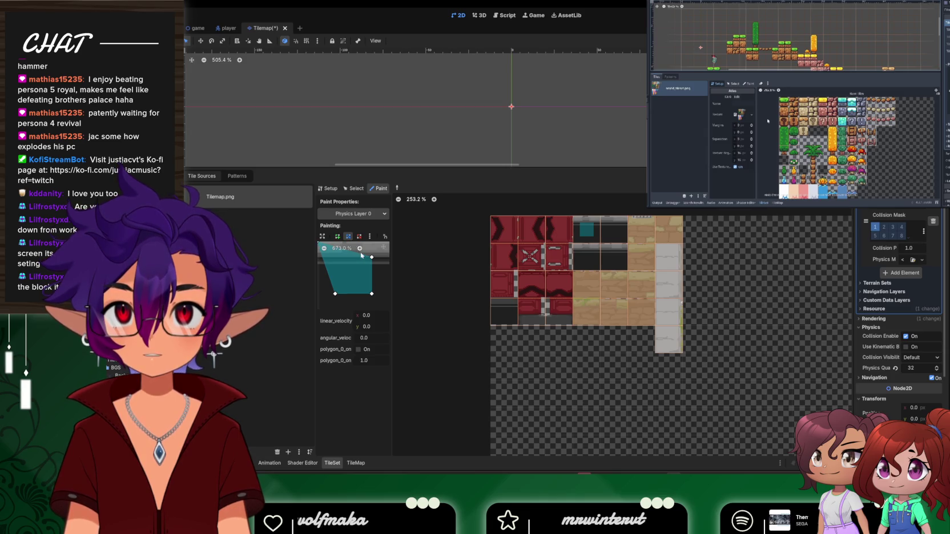
mouse_move(371, 257)
mouse_down()
mouse_move(389, 255)
mouse_move(391, 244)
mouse_up()
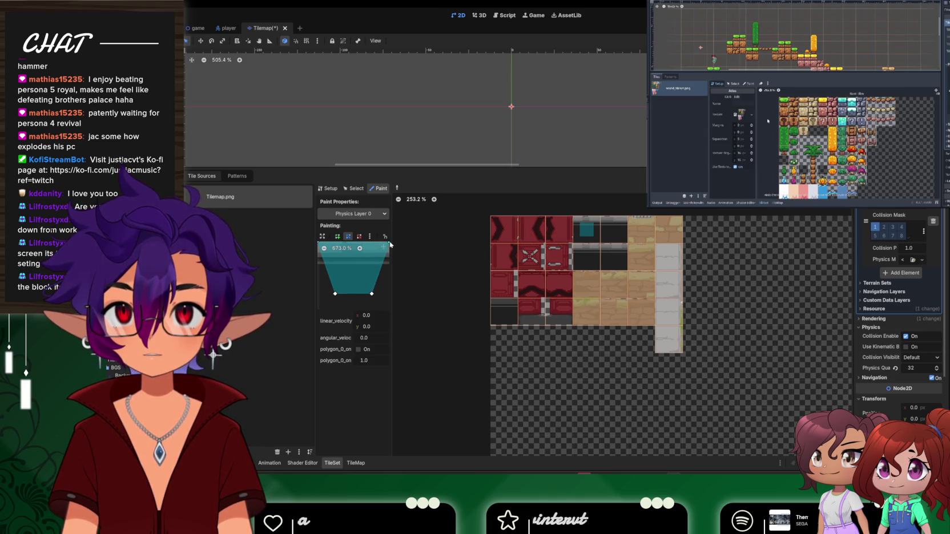
drag(372, 294, 391, 313)
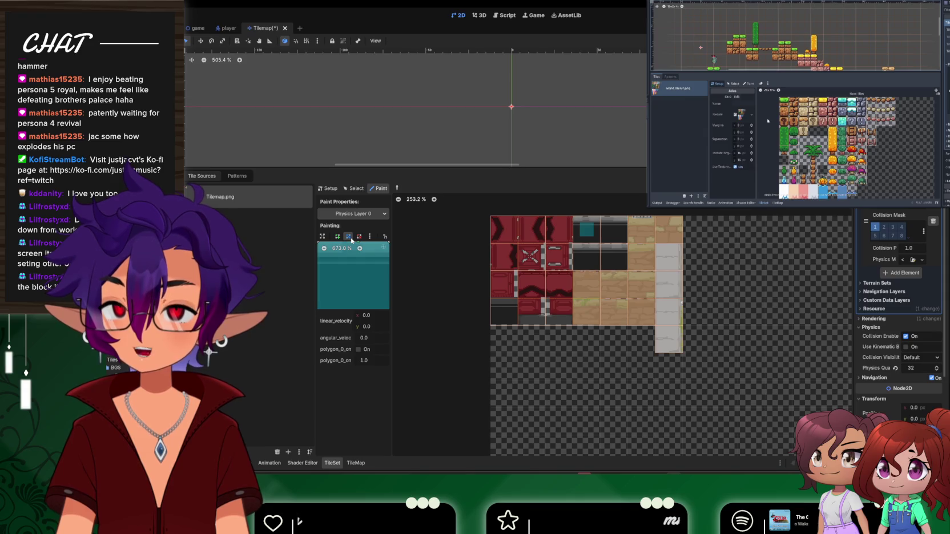
Restore the collision polygon to a full tile square, repaint the dark tile, and resume the tutorial
click(323, 236)
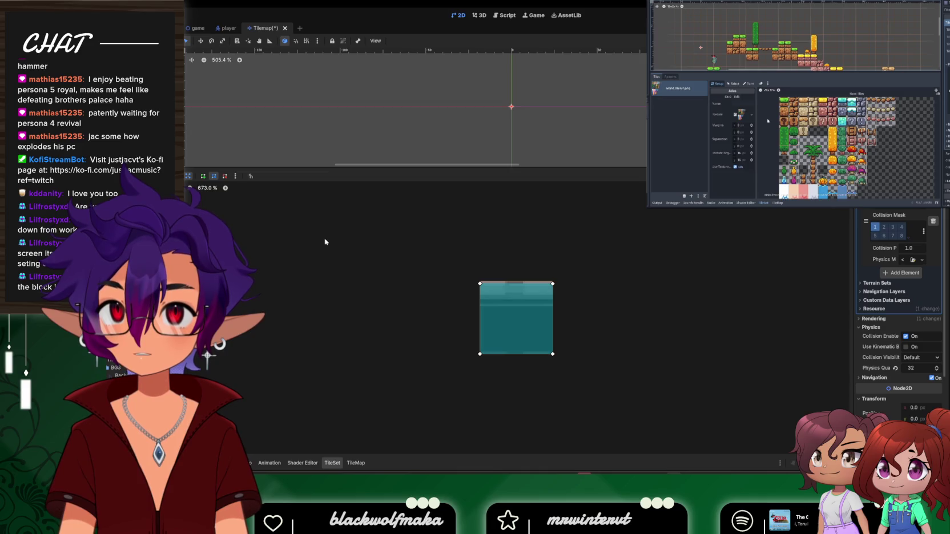
click(480, 283)
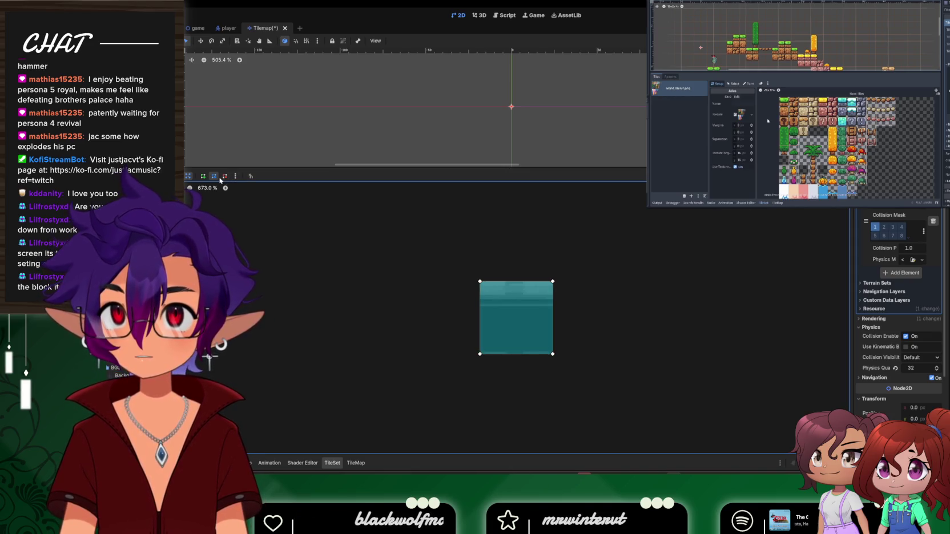
click(188, 176)
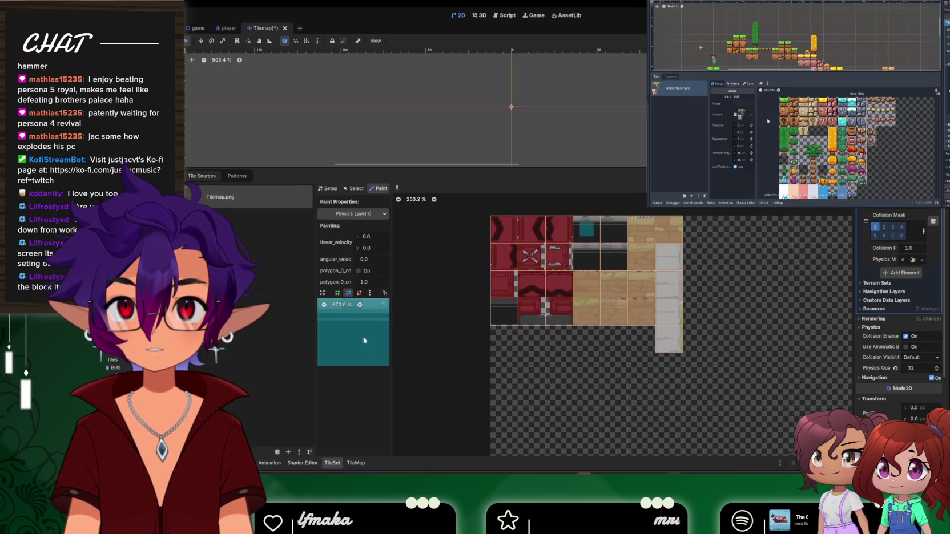
click(585, 226)
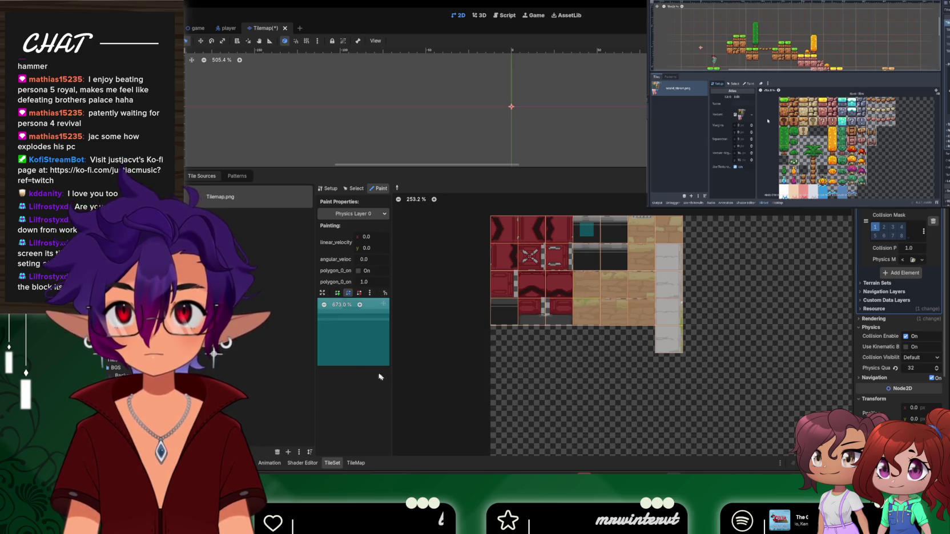
click(819, 197)
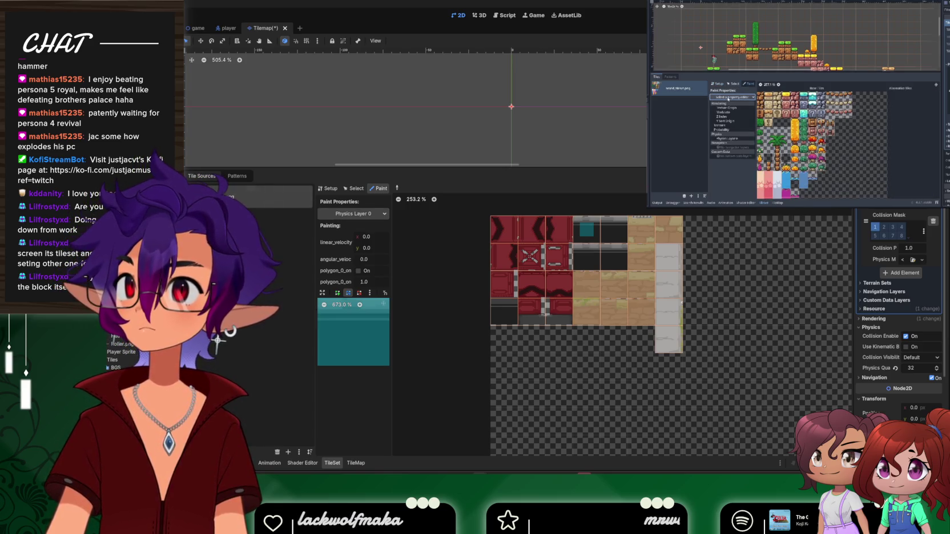
Pause the tutorial and paint Physics Layer 0 collision onto the top two rows of dark tiles
mouse_move(807, 196)
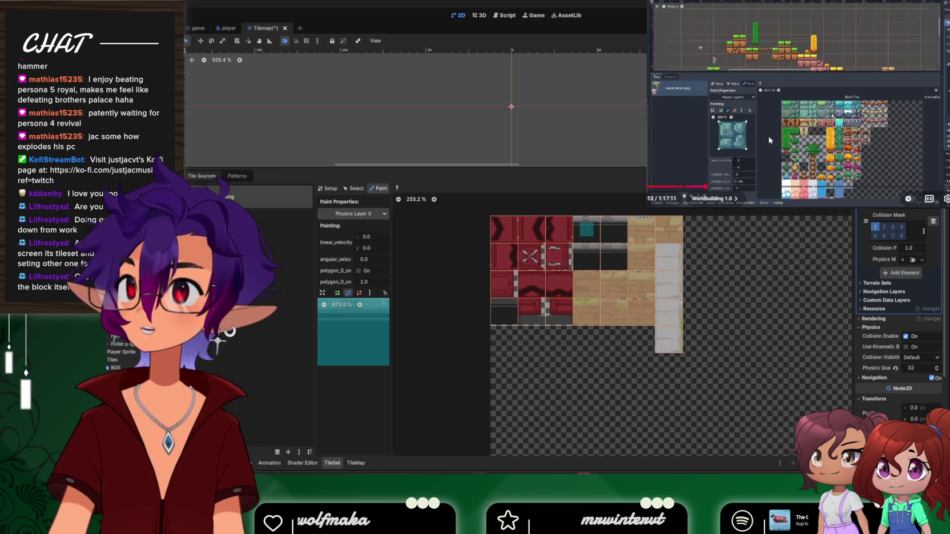
click(866, 118)
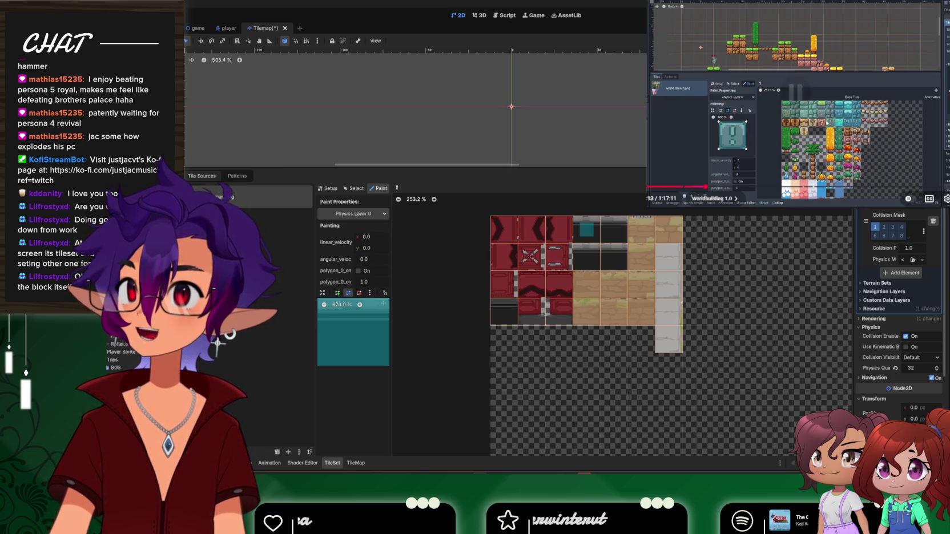
click(583, 221)
click(617, 230)
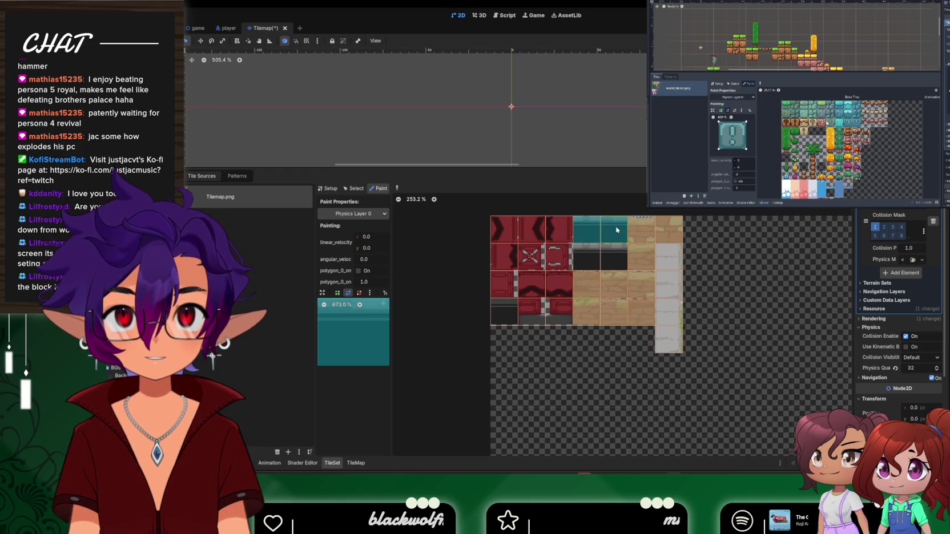
click(588, 262)
click(617, 264)
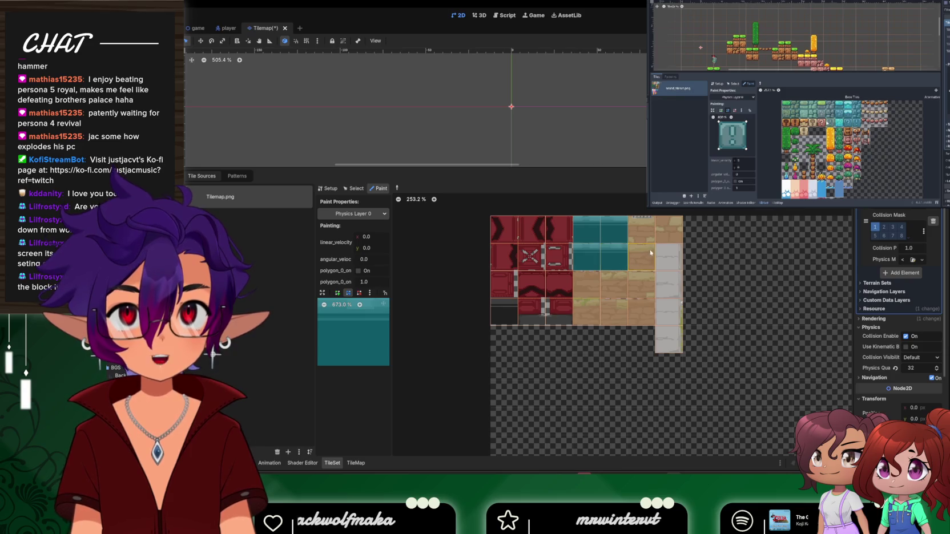
Paint collision onto the remaining brick tiles, including the bottom-left tile, then resume the tutorial
click(648, 228)
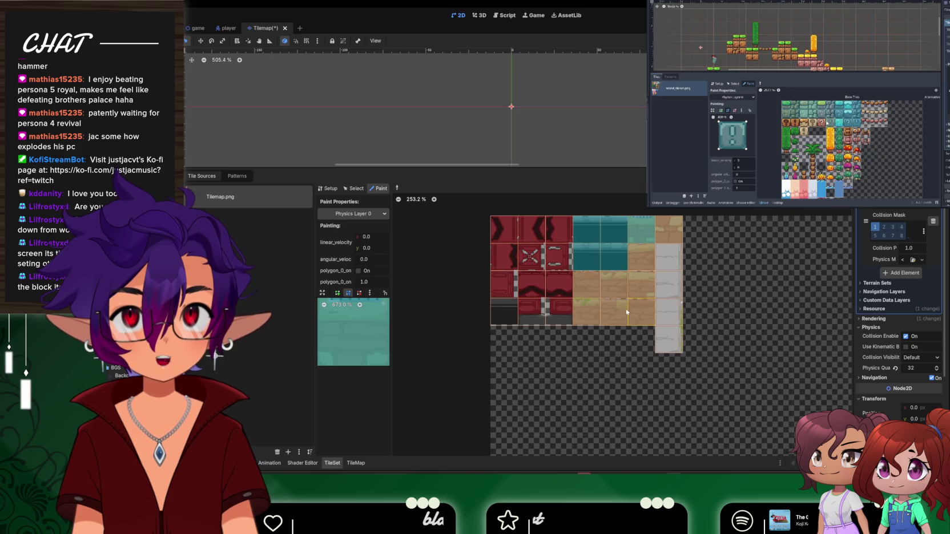
click(590, 316)
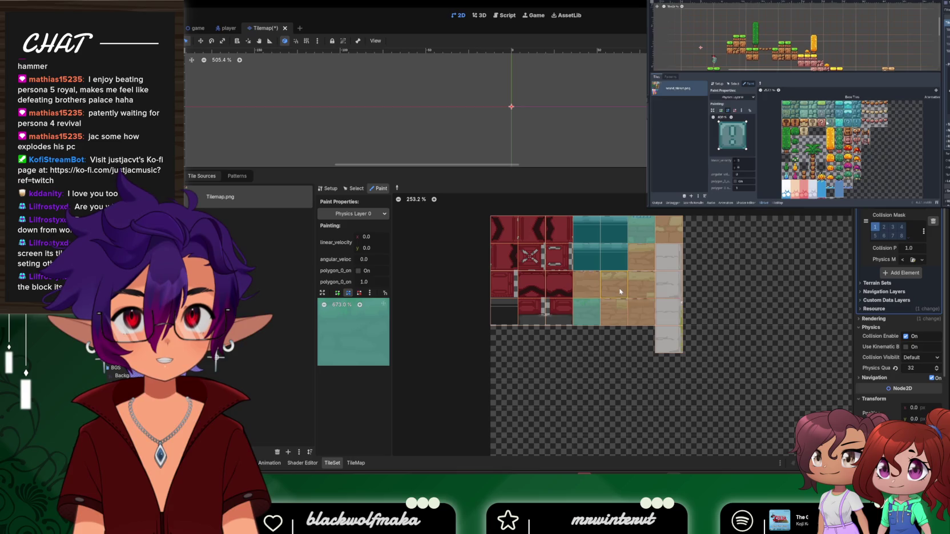
click(620, 292)
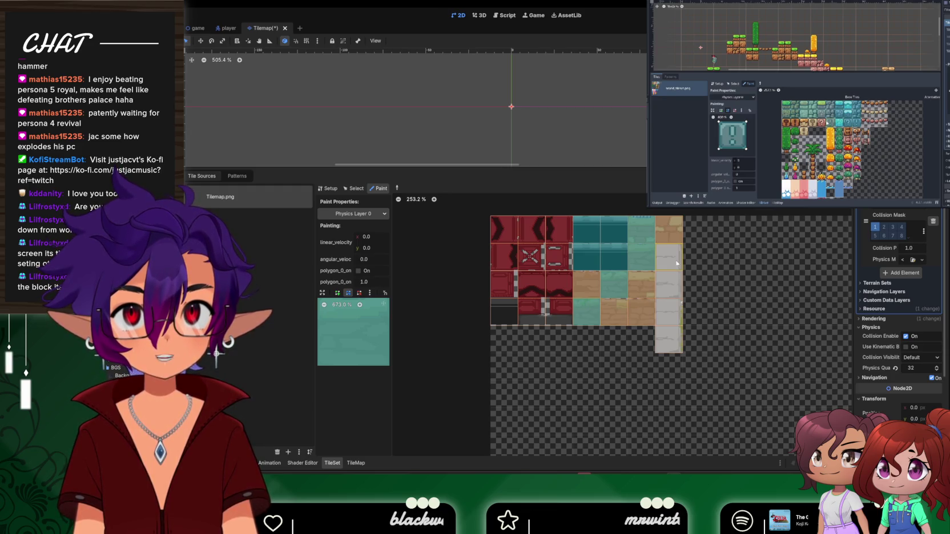
click(507, 314)
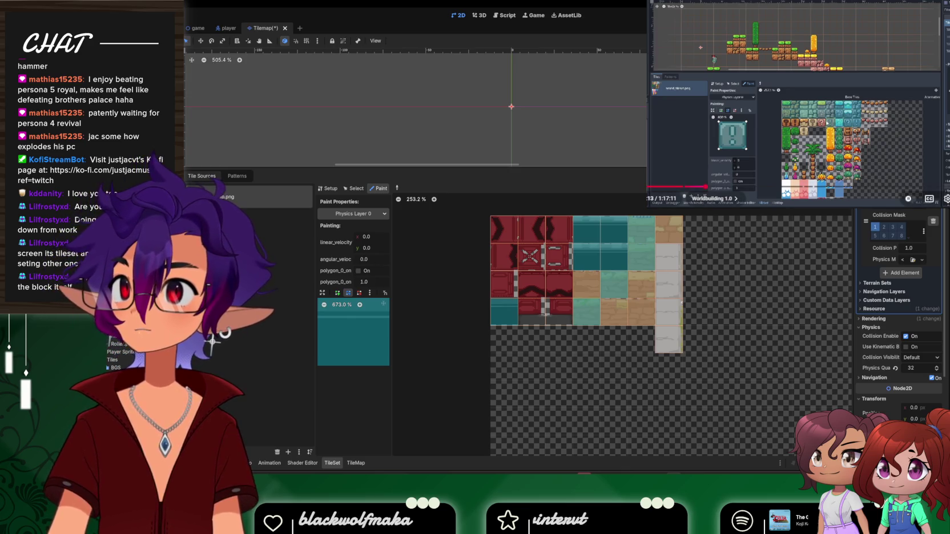
click(807, 139)
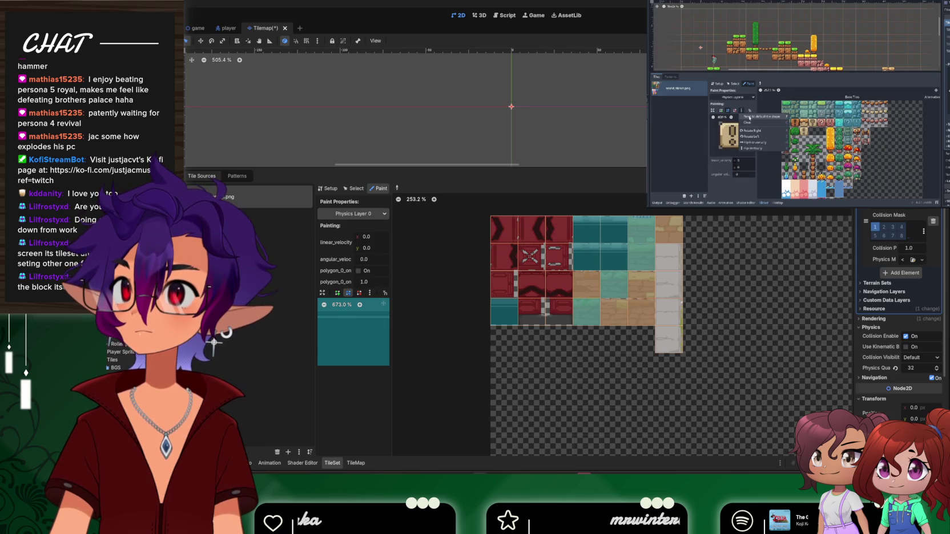
Seek the tutorial to where the platformer runs in a game window, then pause it
mouse_move(818, 146)
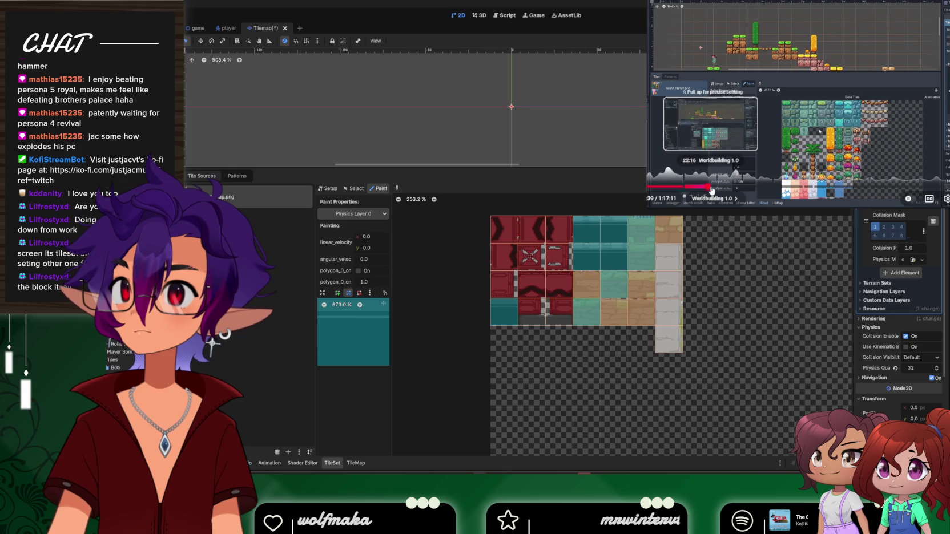
click(712, 188)
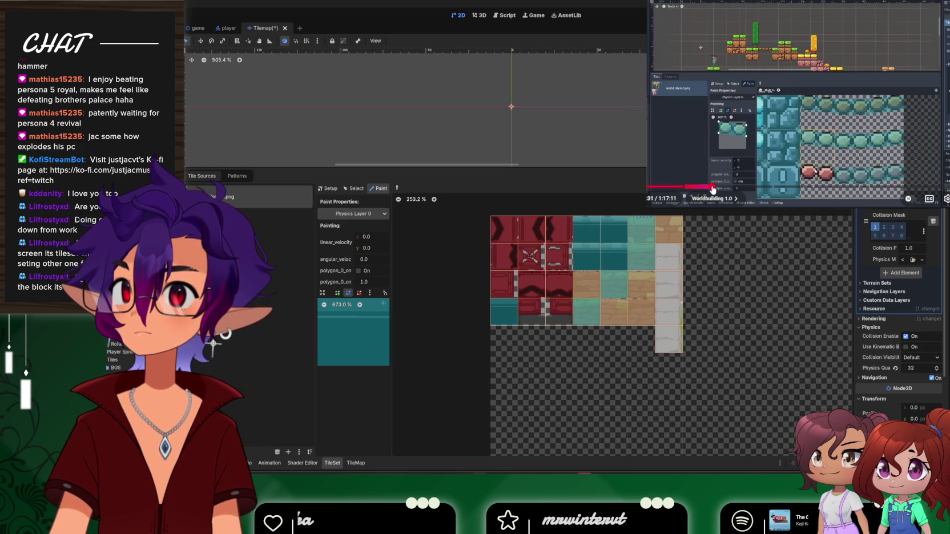
drag(713, 188, 711, 188)
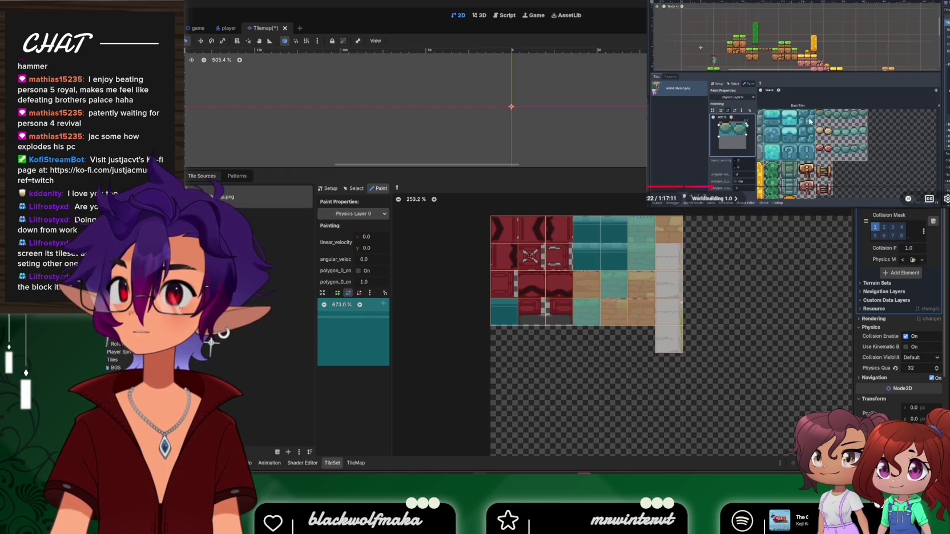
click(719, 188)
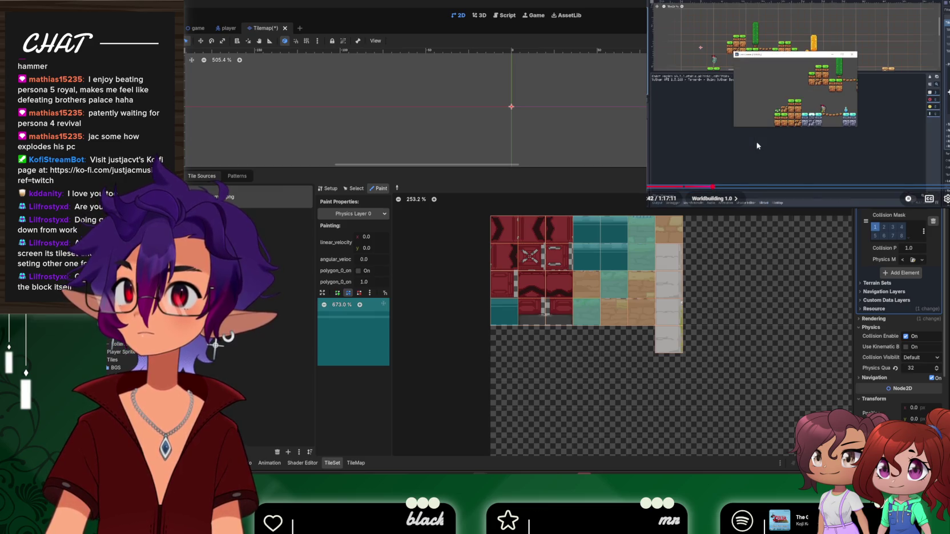
click(726, 128)
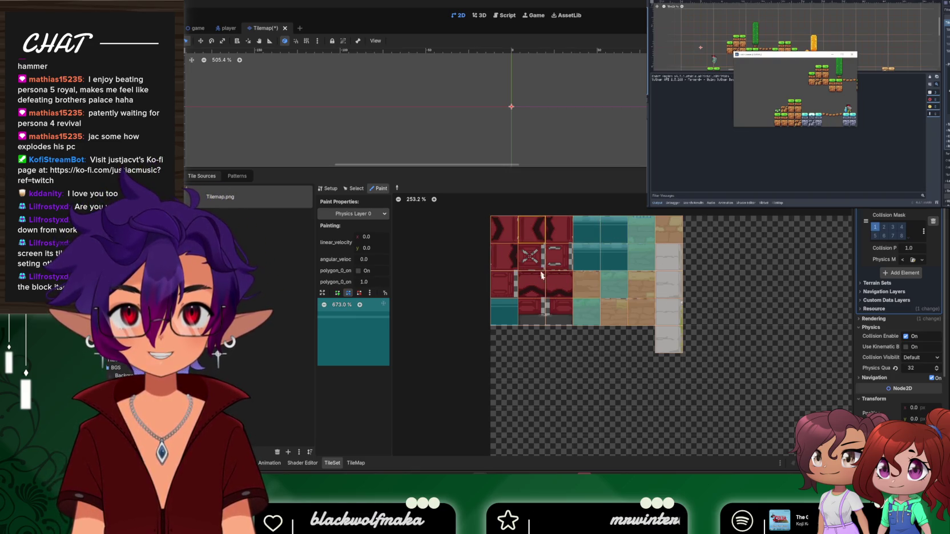
scroll(511, 111, up, 2)
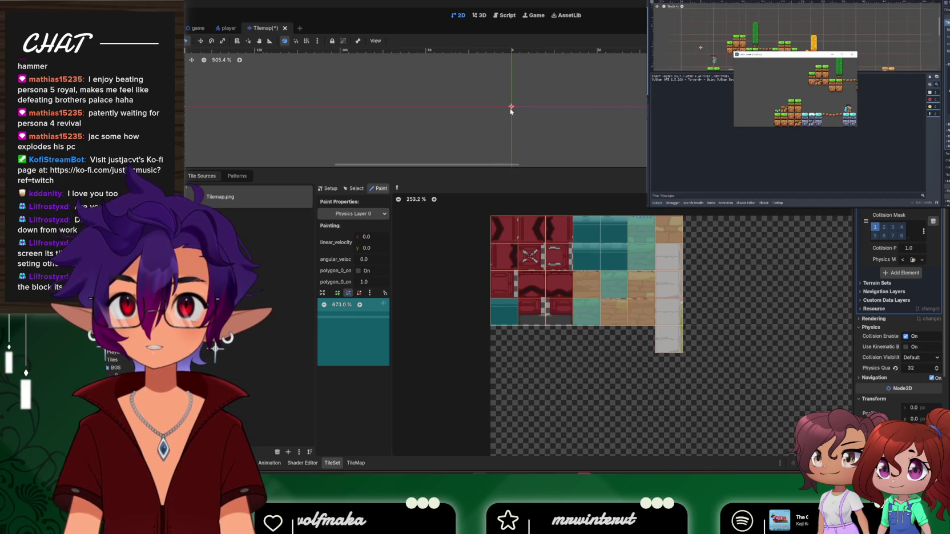
scroll(511, 110, down, 2)
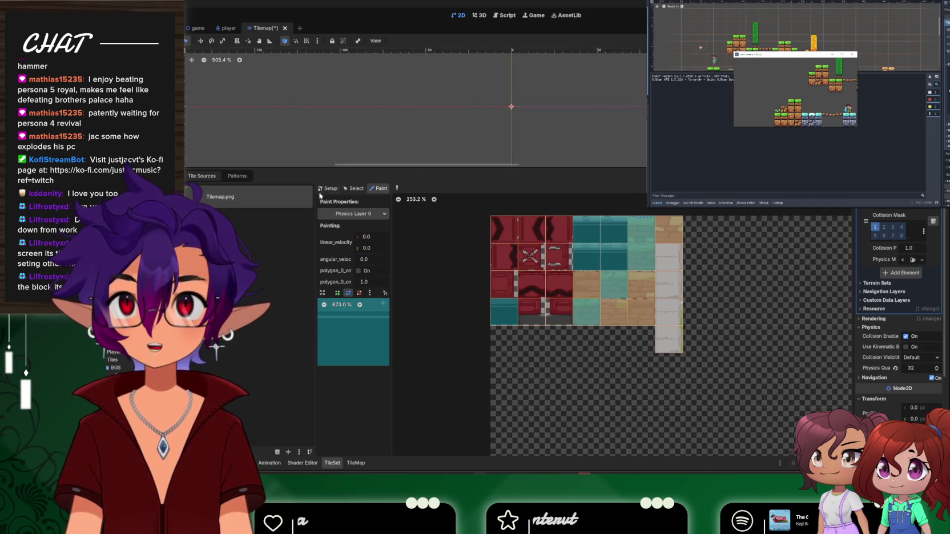
In the TileMap panel, pick the brown brick tile and paint a first strip of bricks
click(355, 464)
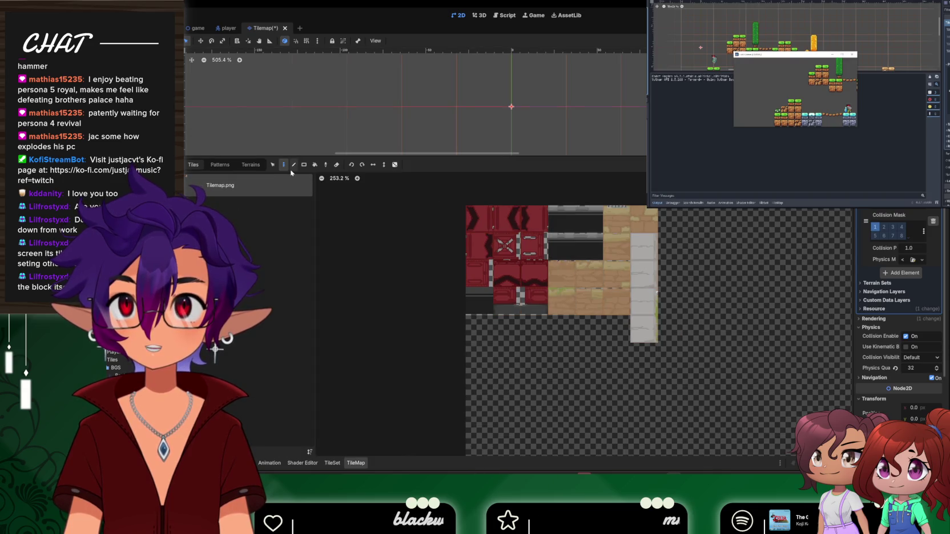
click(575, 232)
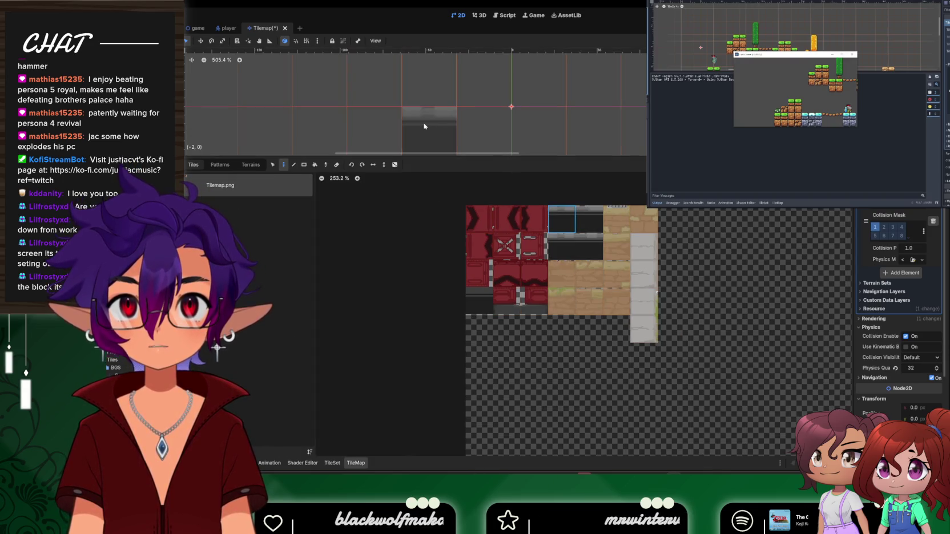
scroll(410, 123, down, 12)
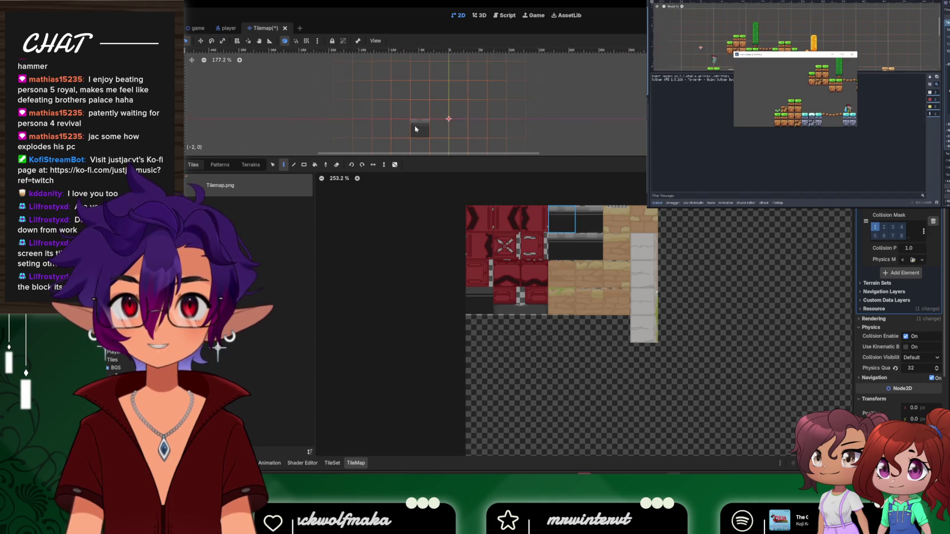
scroll(399, 131, down, 9)
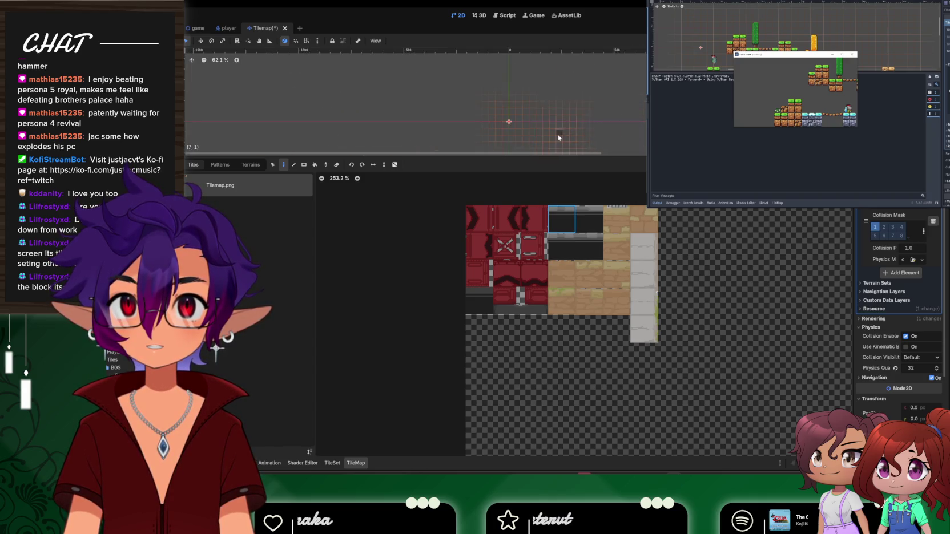
scroll(454, 125, up, 2)
scroll(455, 128, down, 1)
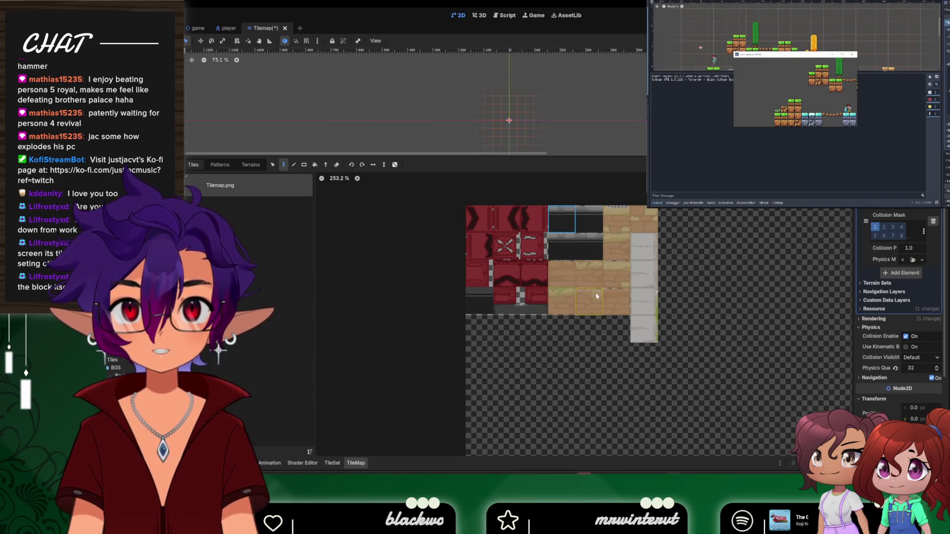
click(590, 274)
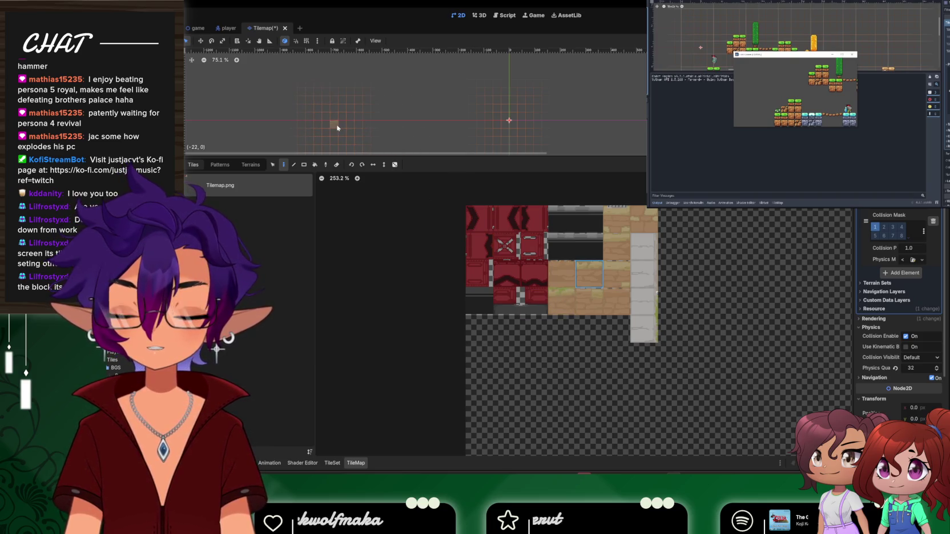
drag(382, 128, 461, 126)
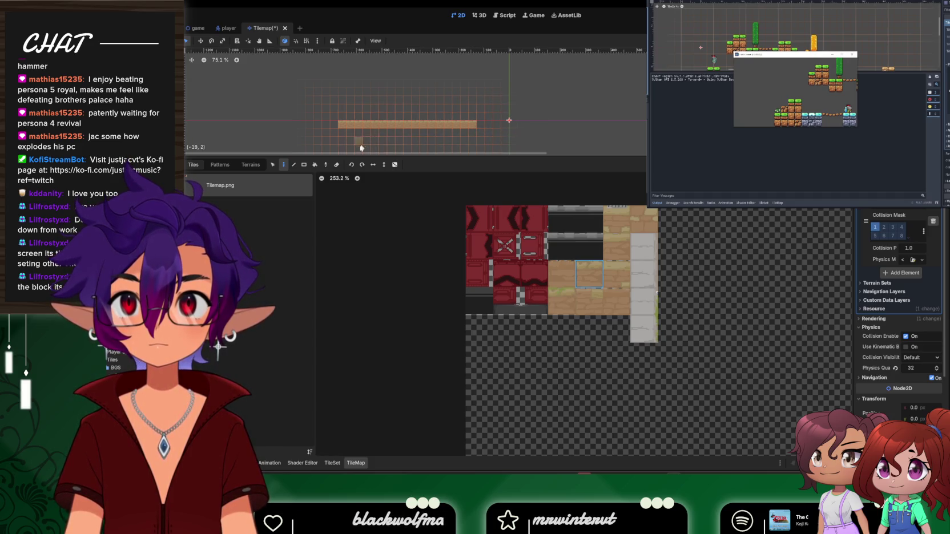
Erase that strip with the Eraser and repaint a longer top row of bricks
key(e)
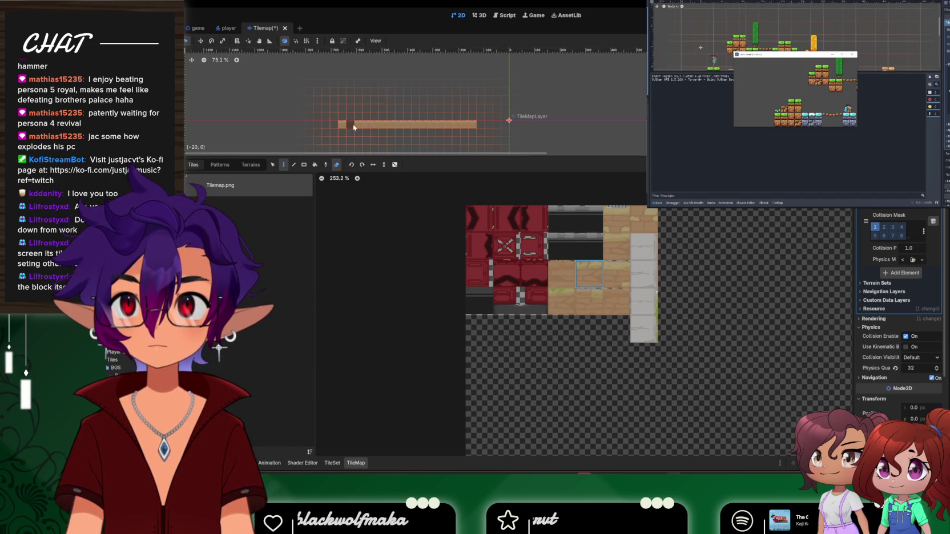
drag(354, 127, 391, 129)
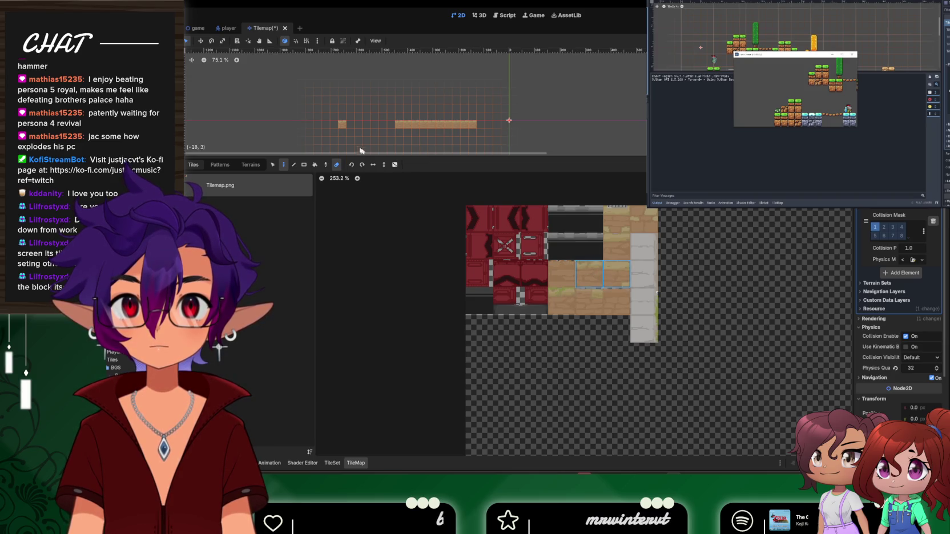
drag(341, 128, 481, 129)
key(e)
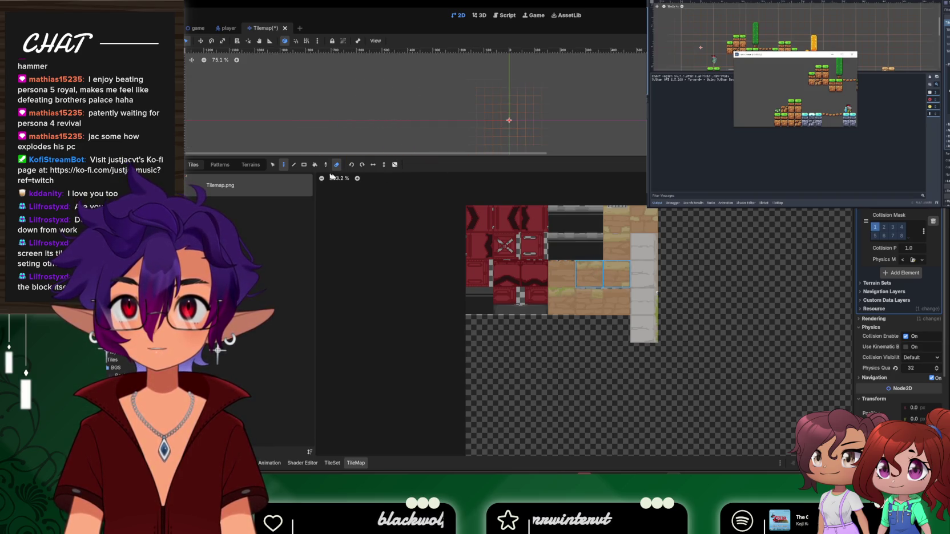
click(307, 125)
drag(309, 125, 505, 131)
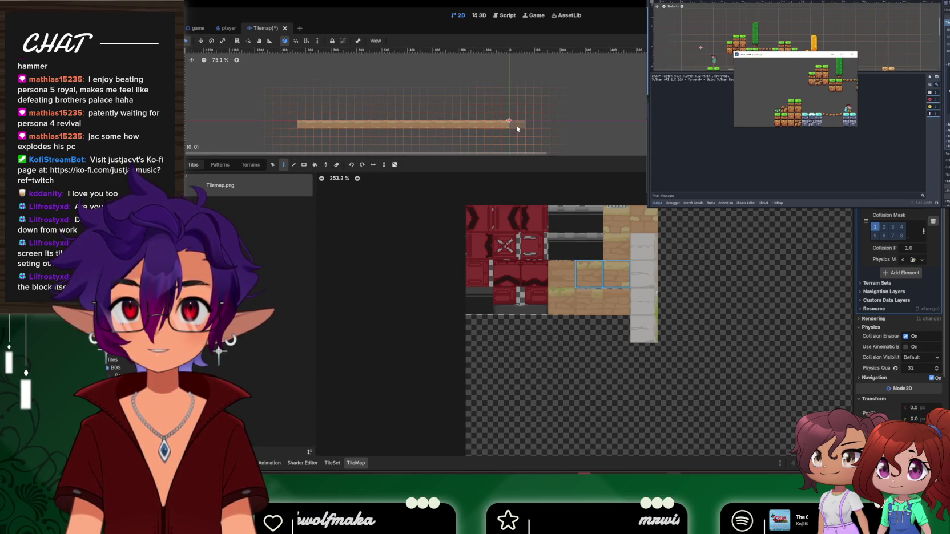
Paint further rows of another brick tile beneath the top row
click(566, 278)
drag(306, 140, 415, 155)
scroll(411, 138, down, 2)
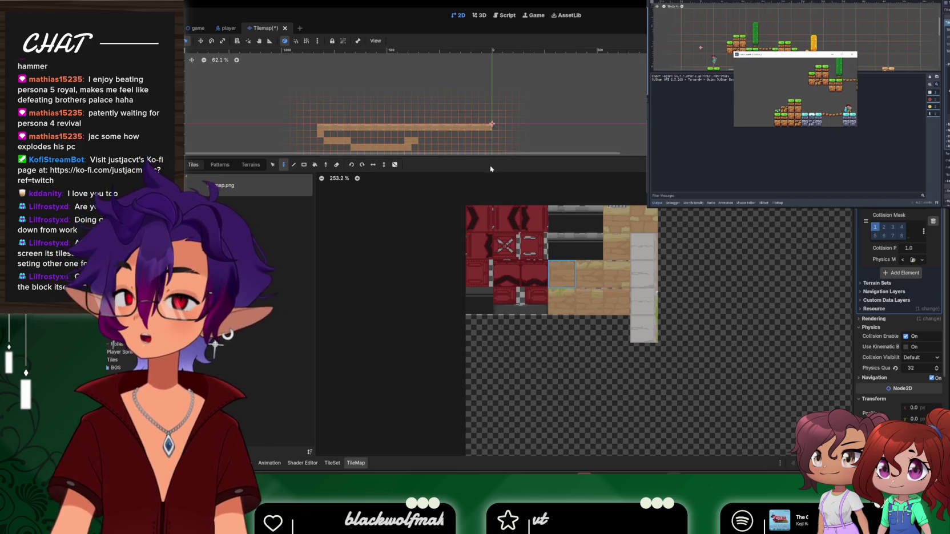
drag(496, 155, 496, 197)
mouse_move(323, 135)
mouse_down()
mouse_move(492, 138)
mouse_move(353, 143)
mouse_move(468, 144)
mouse_up()
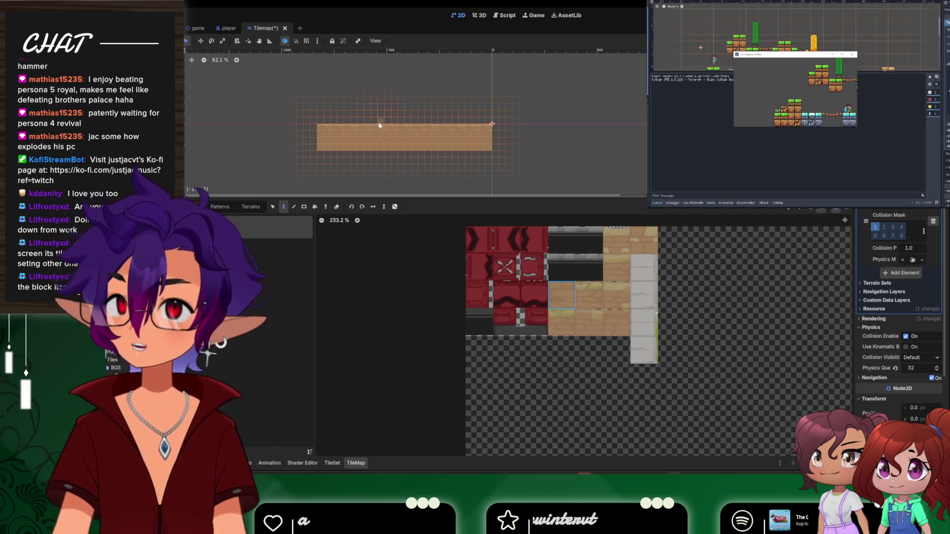
scroll(407, 154, up, 8)
scroll(411, 158, up, 2)
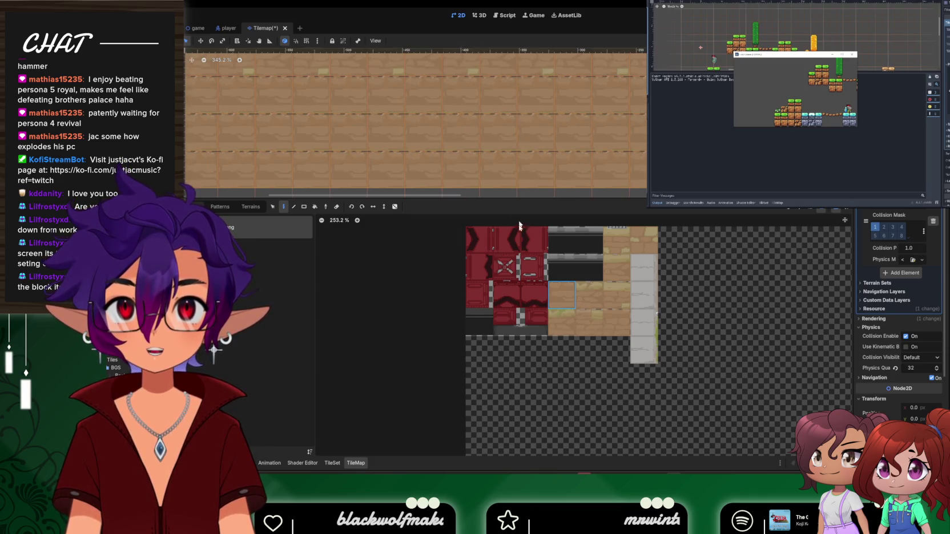
scroll(616, 117, down, 3)
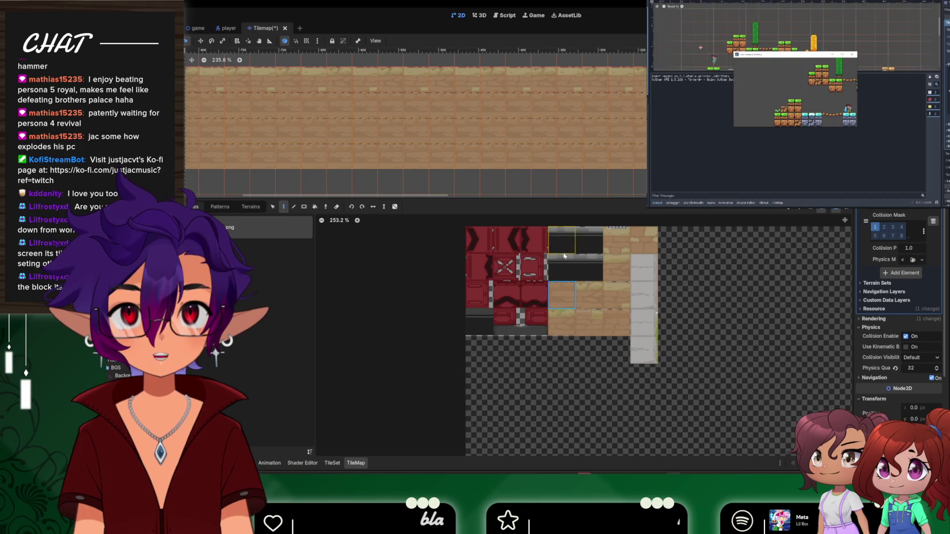
scroll(619, 180, down, 2)
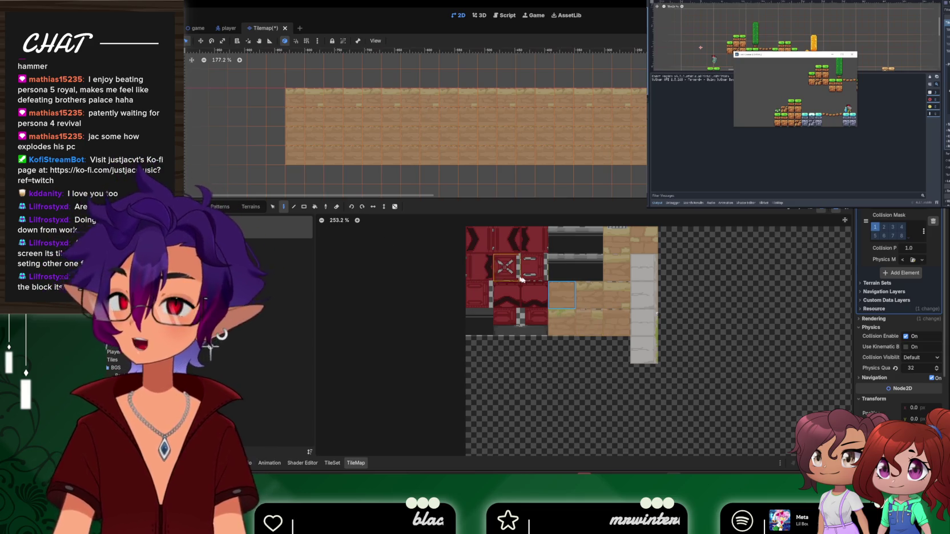
click(560, 321)
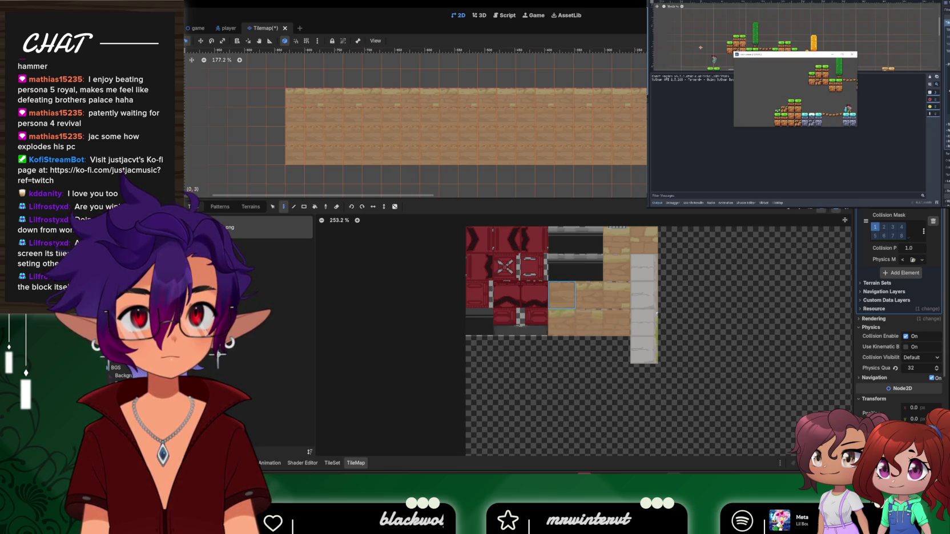
click(624, 323)
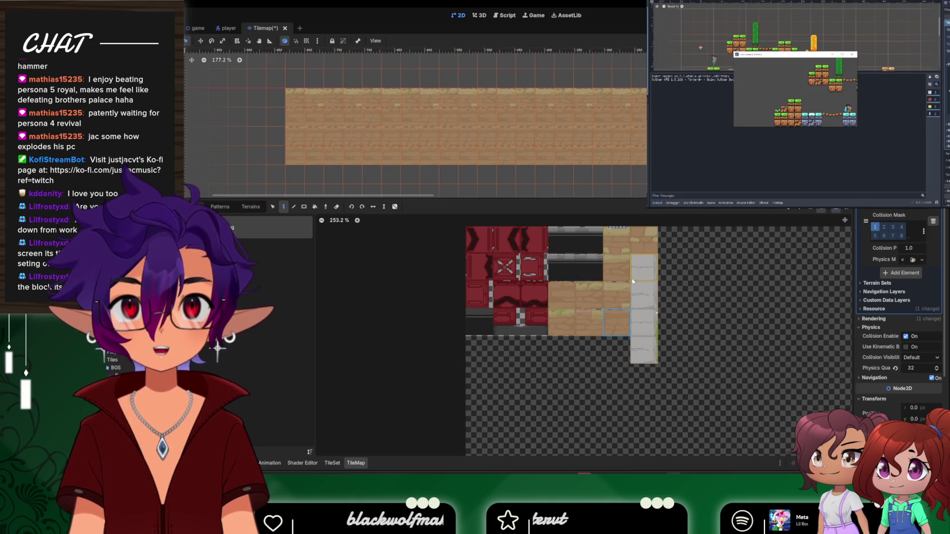
scroll(632, 281, down, 1)
scroll(631, 163, down, 3)
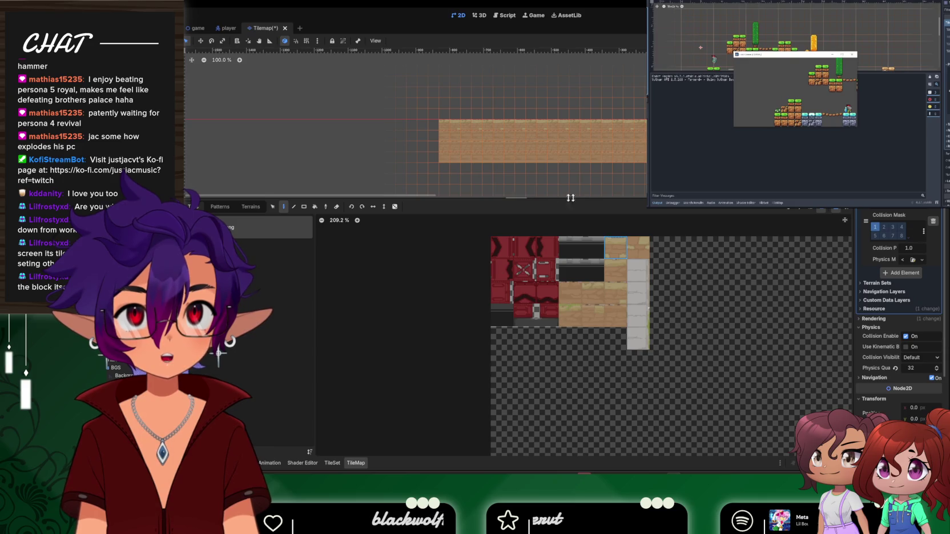
Save the tilemap scene, then drag the Player above the brick floor in the game scene
key(ctrl+s)
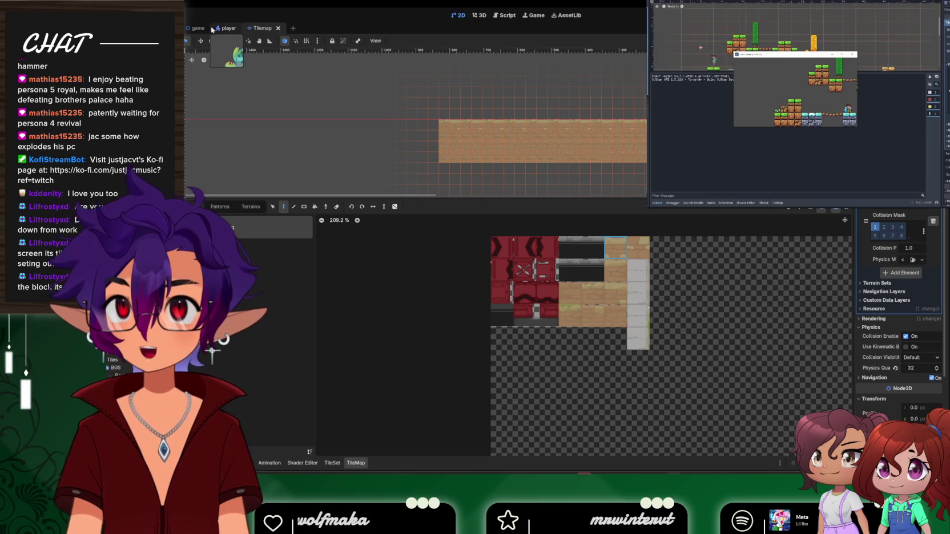
click(197, 28)
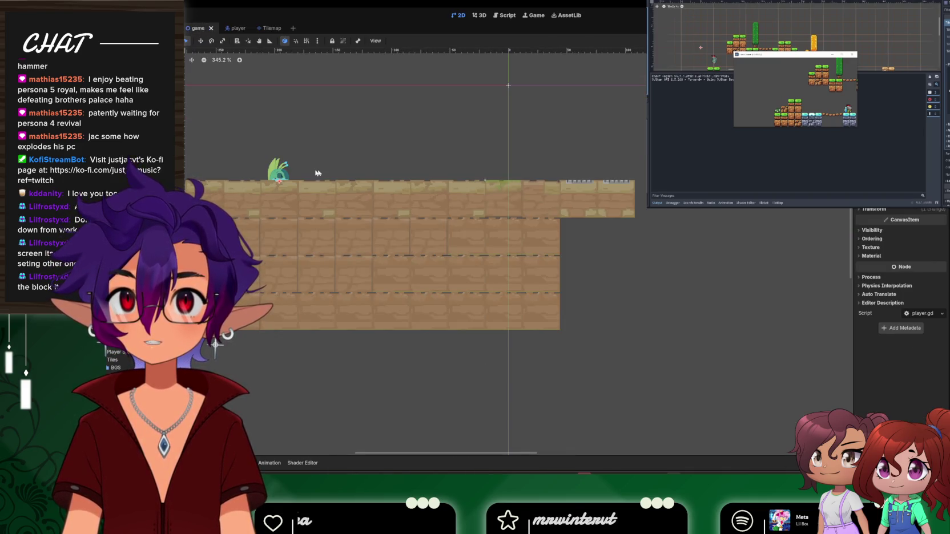
click(287, 152)
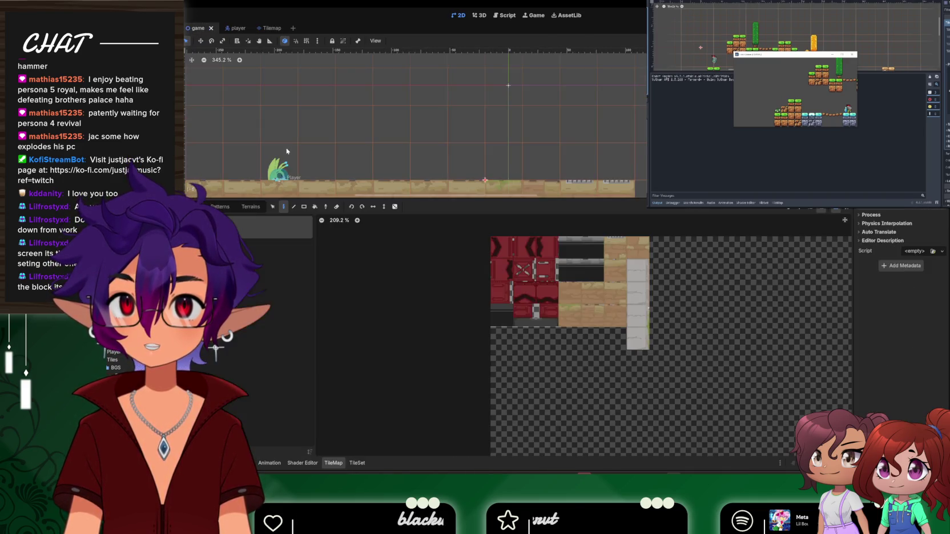
click(242, 147)
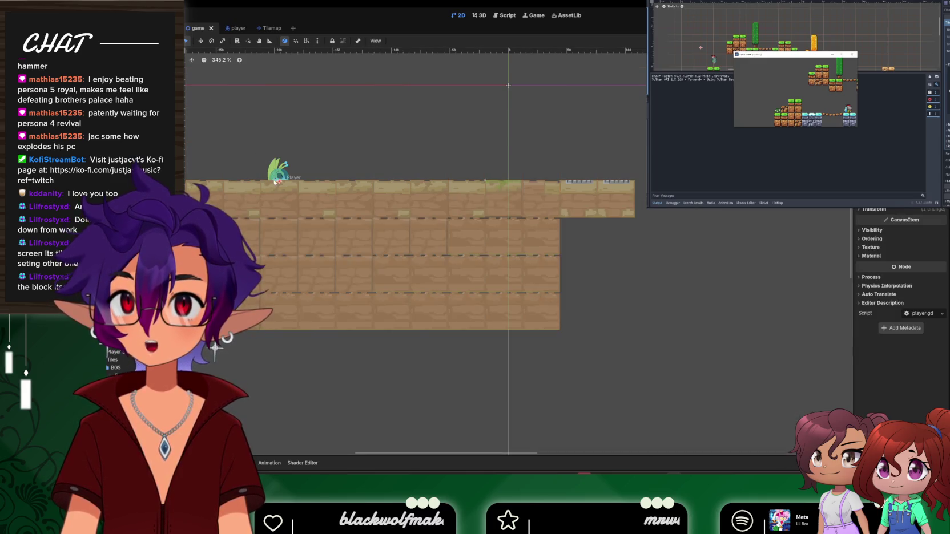
mouse_move(279, 165)
mouse_down()
mouse_move(283, 115)
mouse_move(262, 122)
mouse_up()
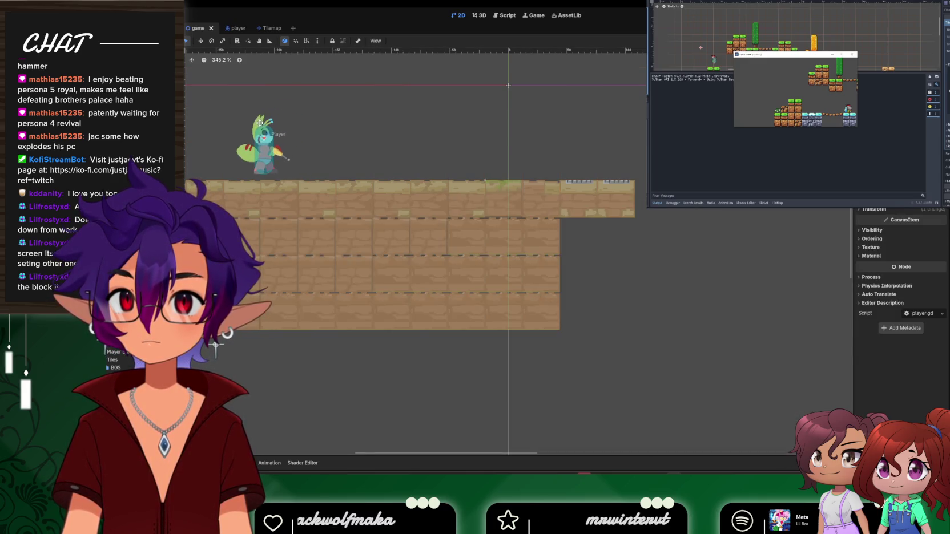
Save and test-run the game with F5, stop it, and open the Tilemap scene
key(F5)
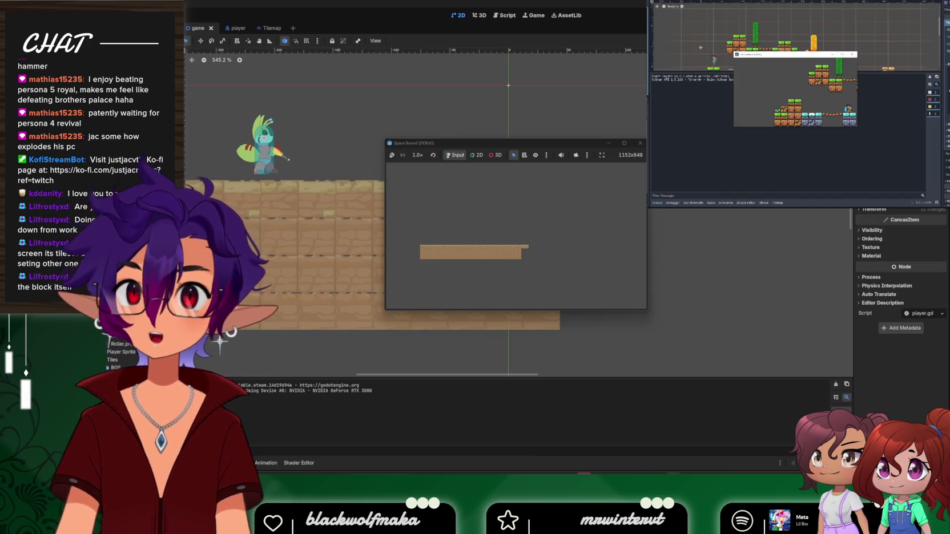
key(F8)
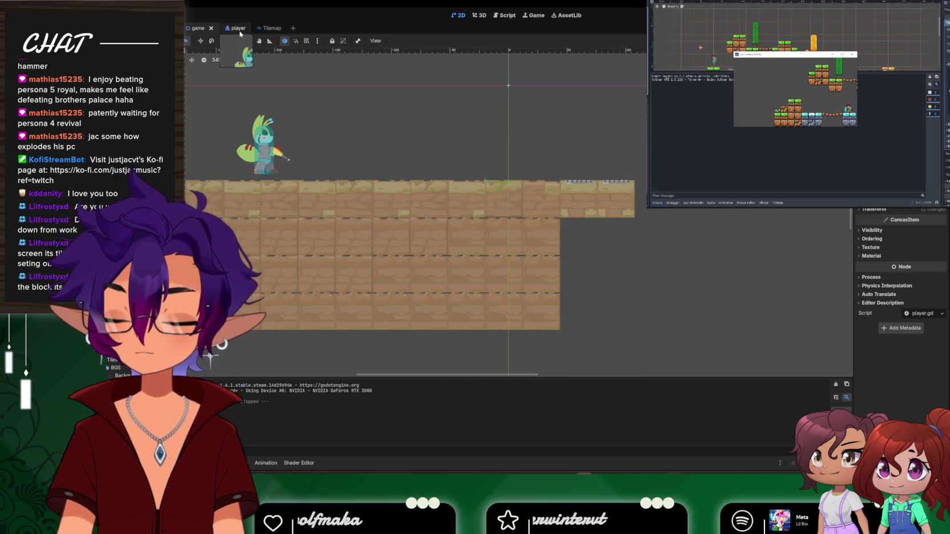
click(235, 28)
click(264, 28)
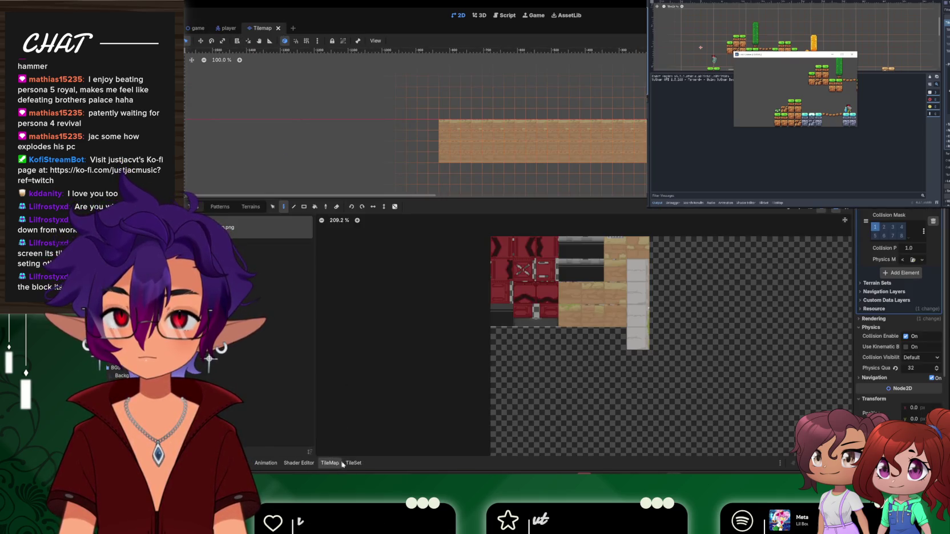
Paint Physics Layer 0 collision onto the brown brick tile, then run the game scene
click(353, 463)
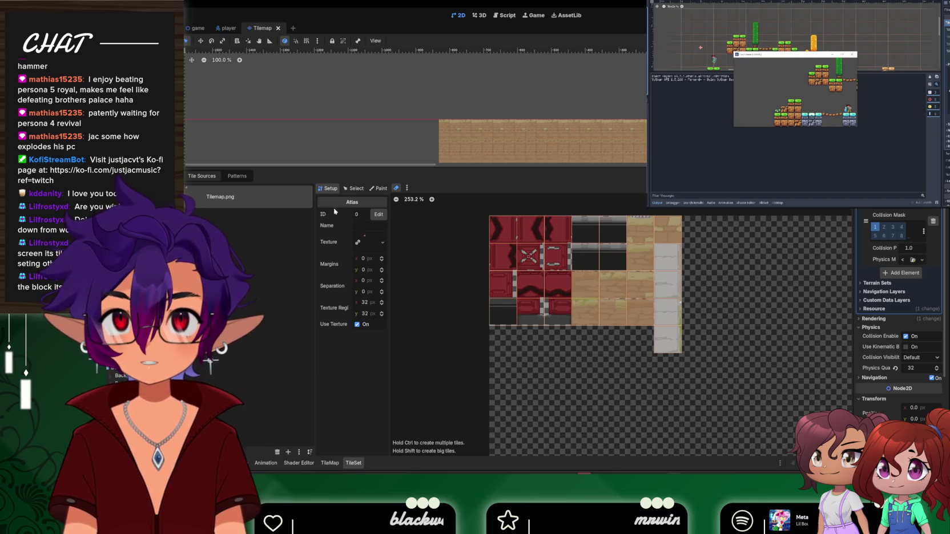
click(354, 188)
click(378, 188)
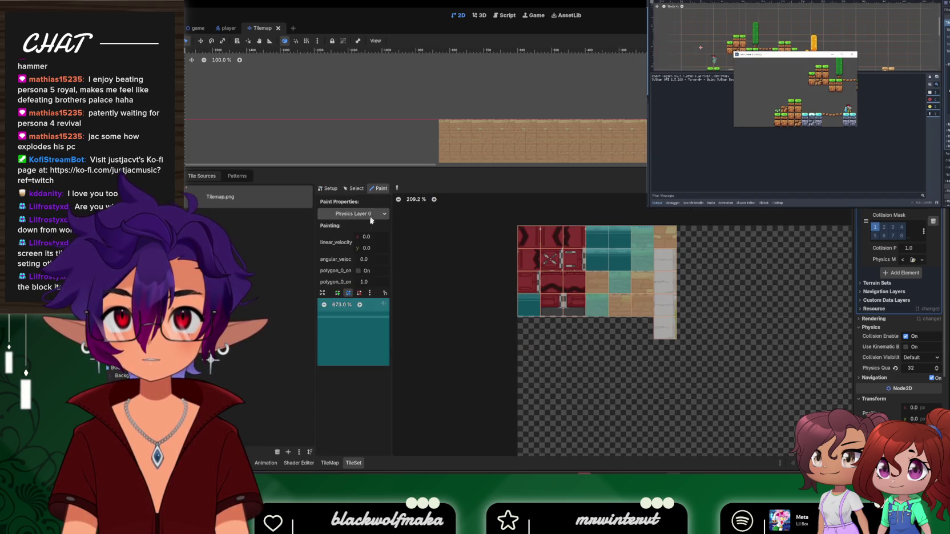
click(643, 282)
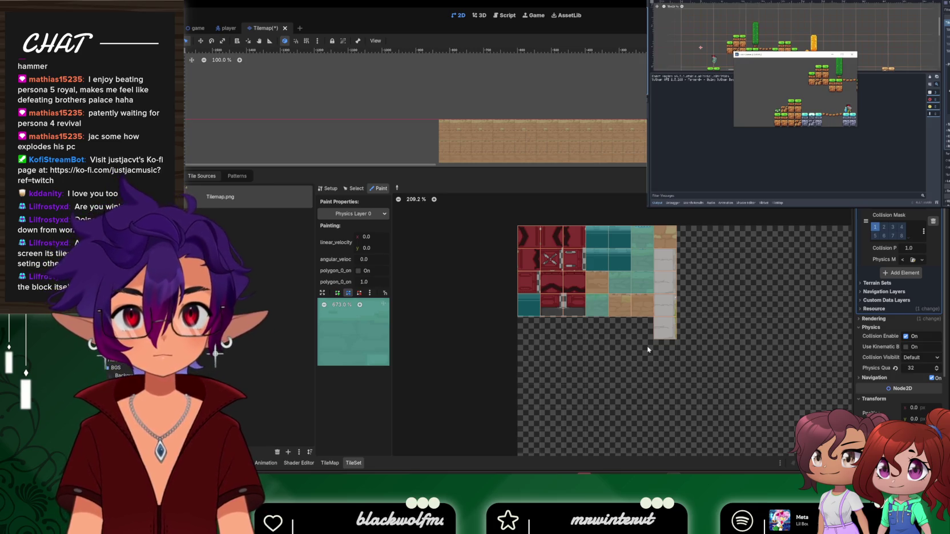
click(197, 29)
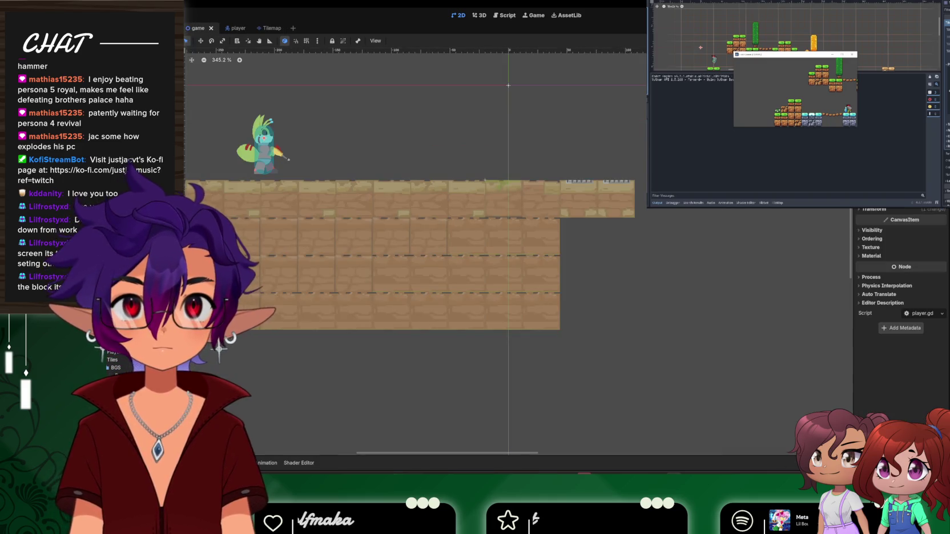
key(F5)
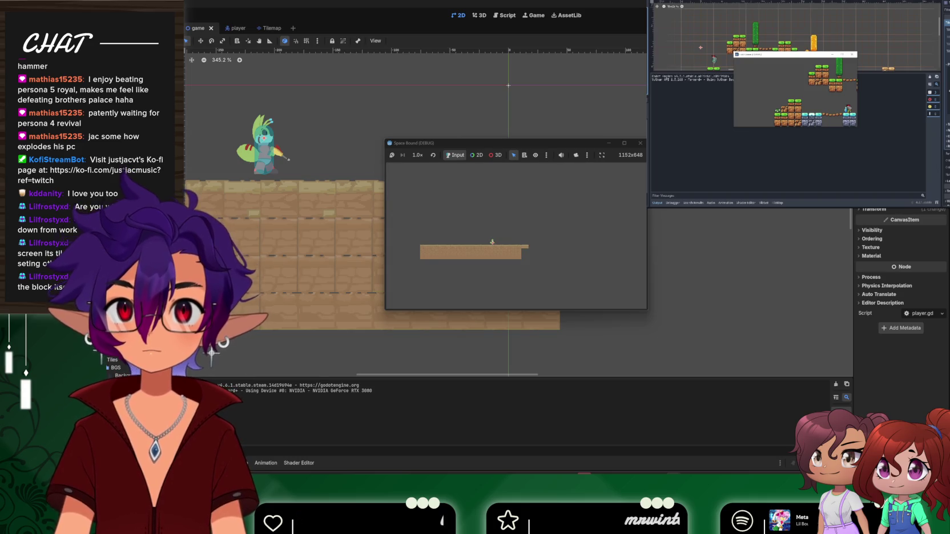
Move the player left and right in the running game, then close it
key(Left)
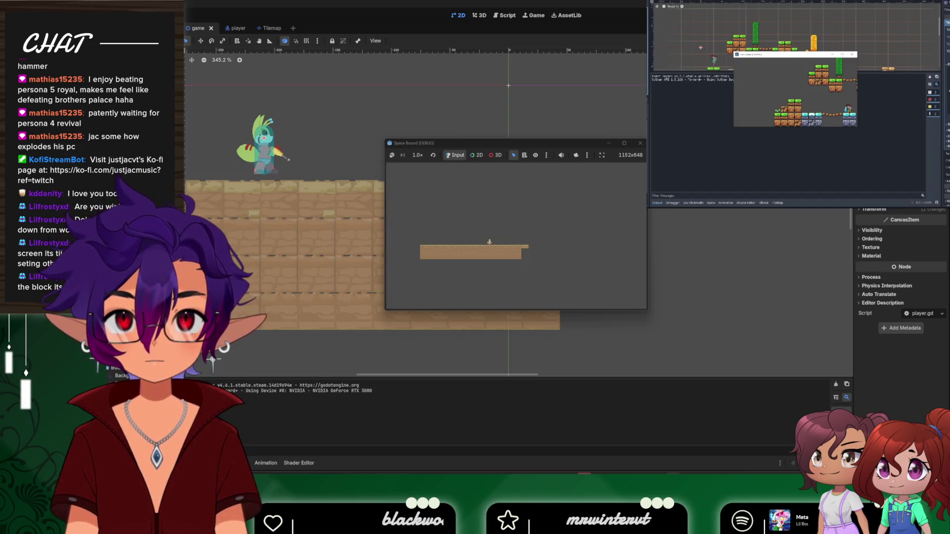
key(Right)
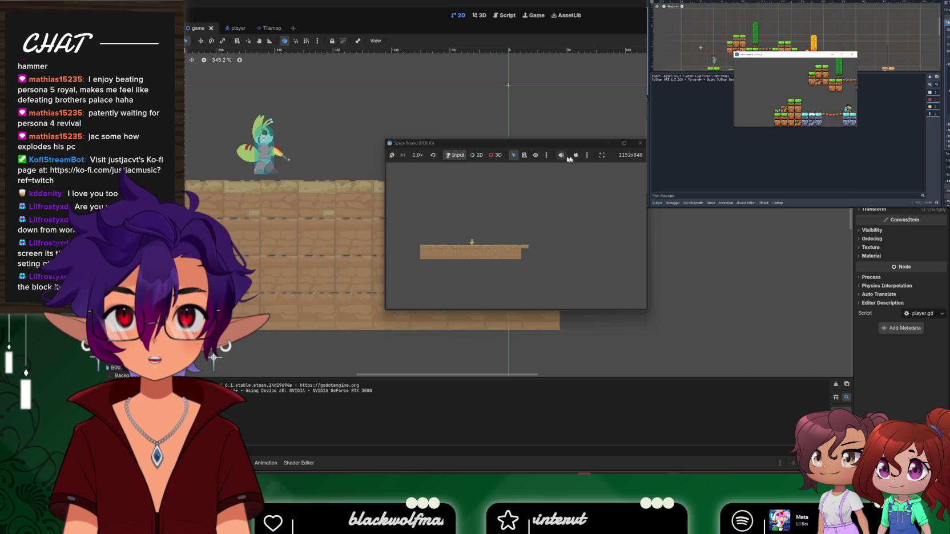
click(640, 144)
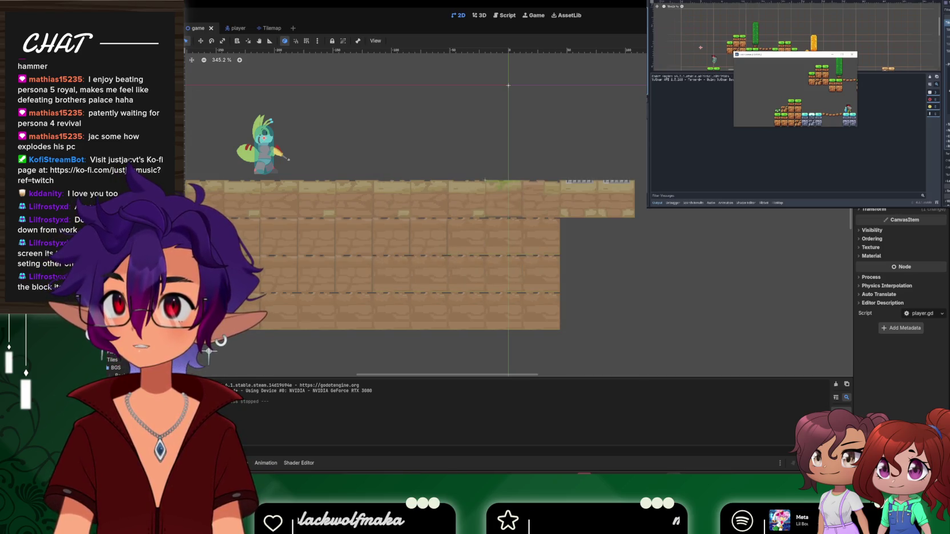
Halve the Camera2D's view area, undo a stray camera drag, and open the Tilemap scene
scroll(394, 204, down, 10)
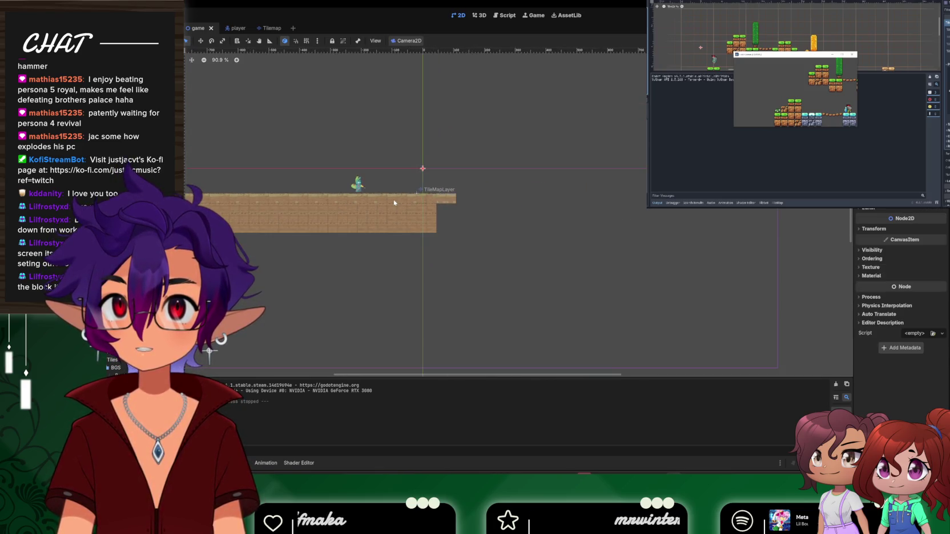
scroll(393, 204, down, 1)
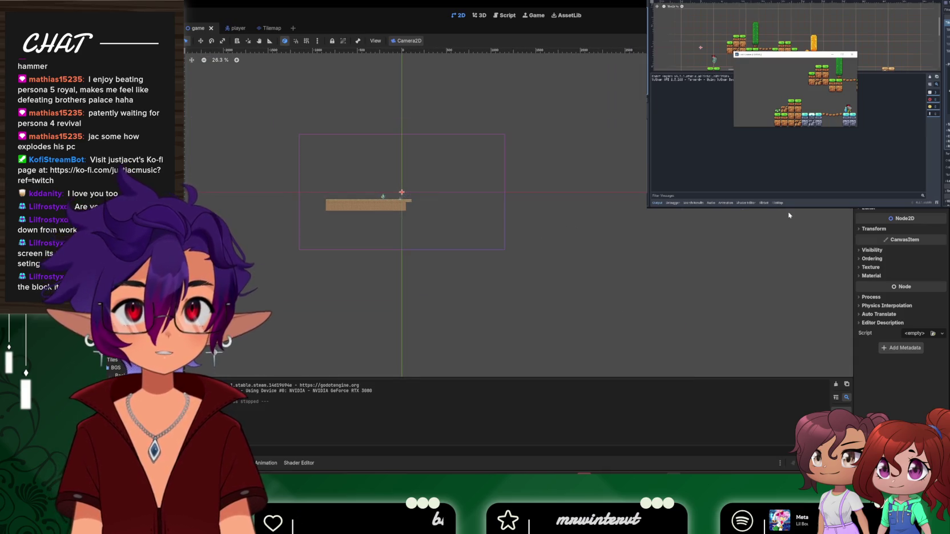
key(Return)
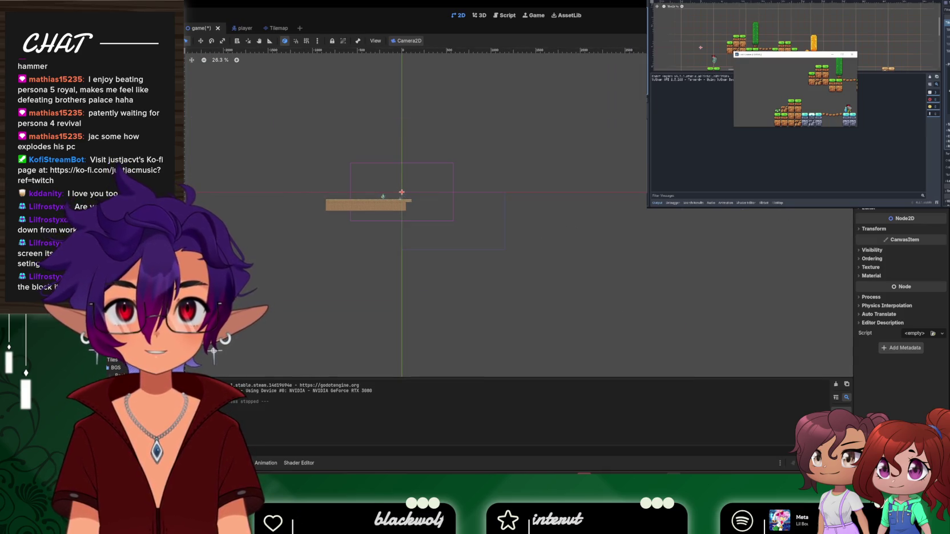
click(573, 164)
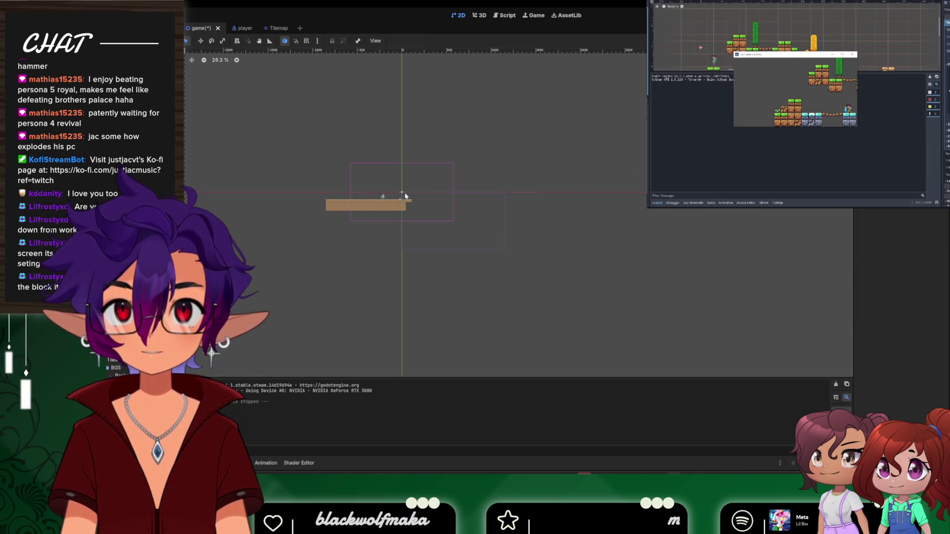
drag(403, 195, 373, 192)
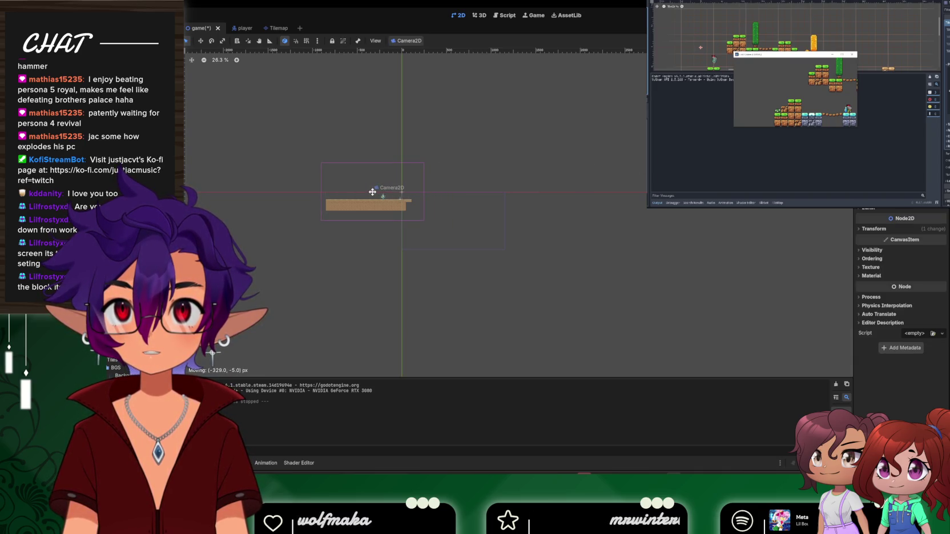
key(ctrl+z)
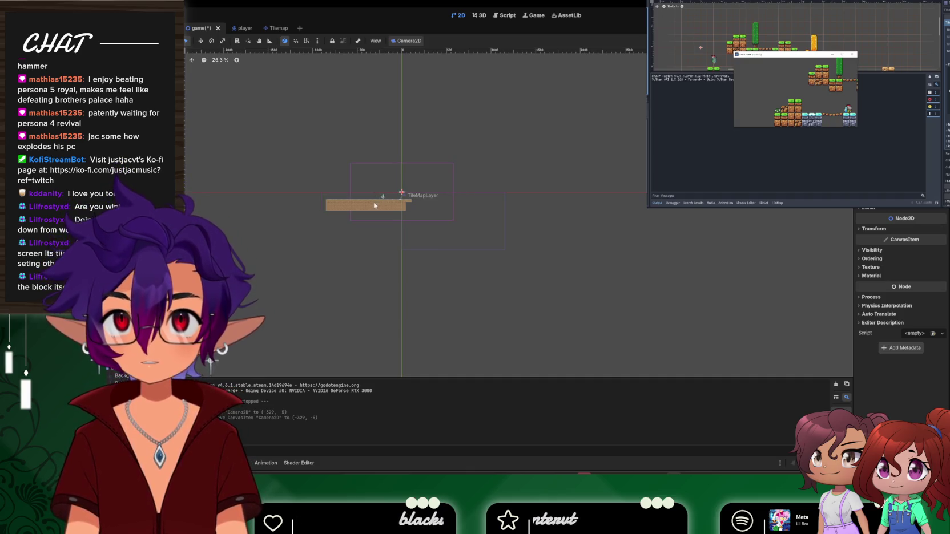
click(275, 27)
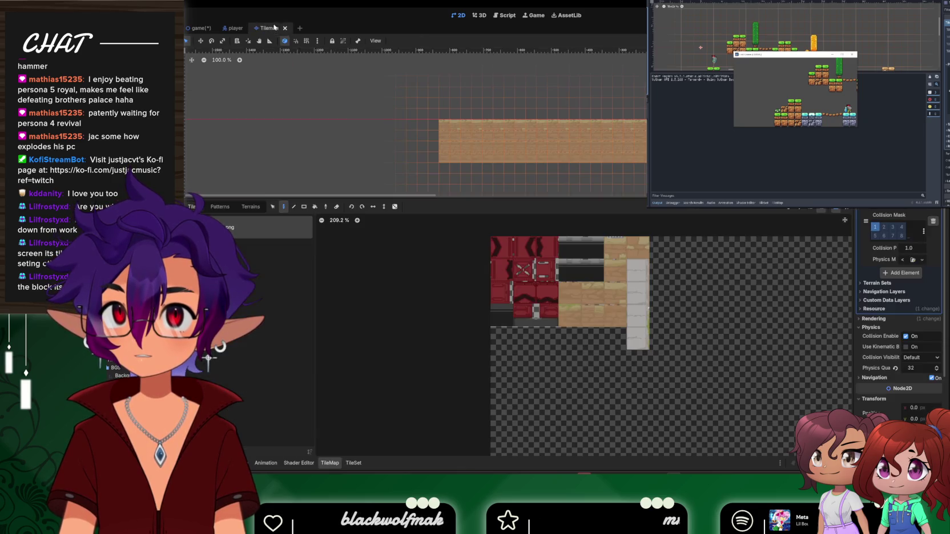
Use the Rectangle tool to paint a block of brick tiles onto the floor
scroll(496, 160, down, 3)
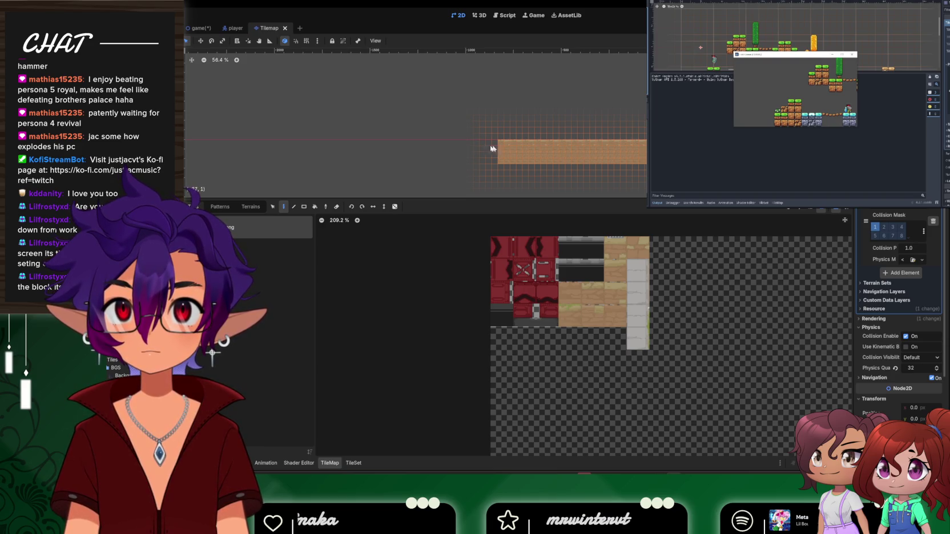
click(303, 207)
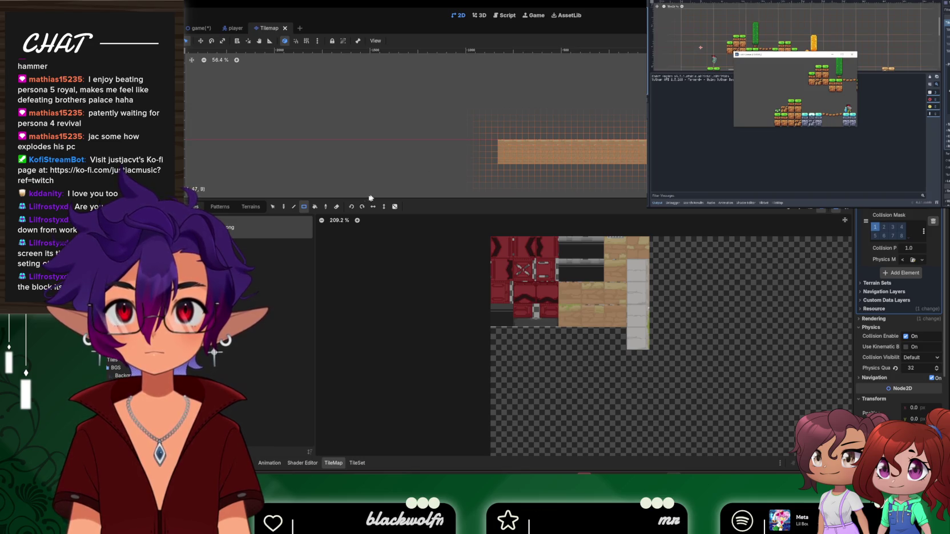
click(356, 463)
click(334, 463)
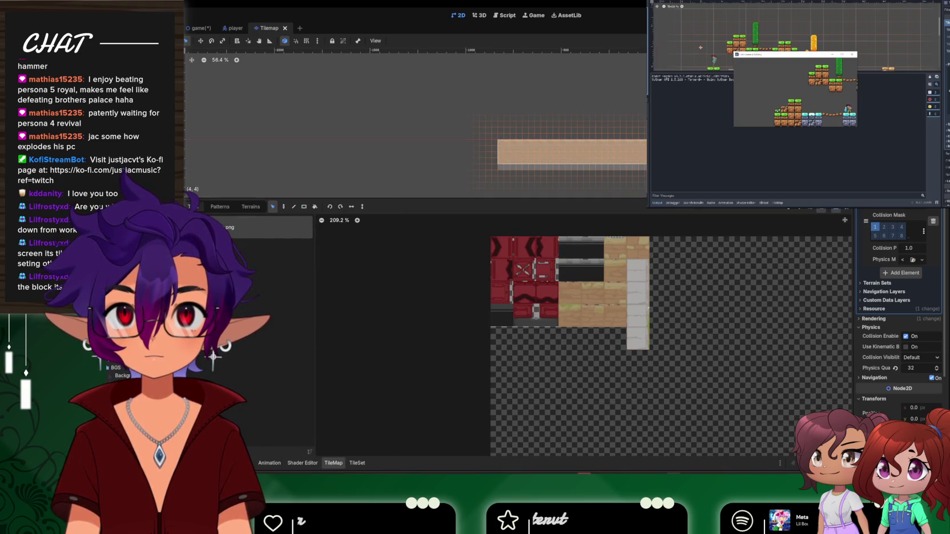
drag(514, 148, 662, 153)
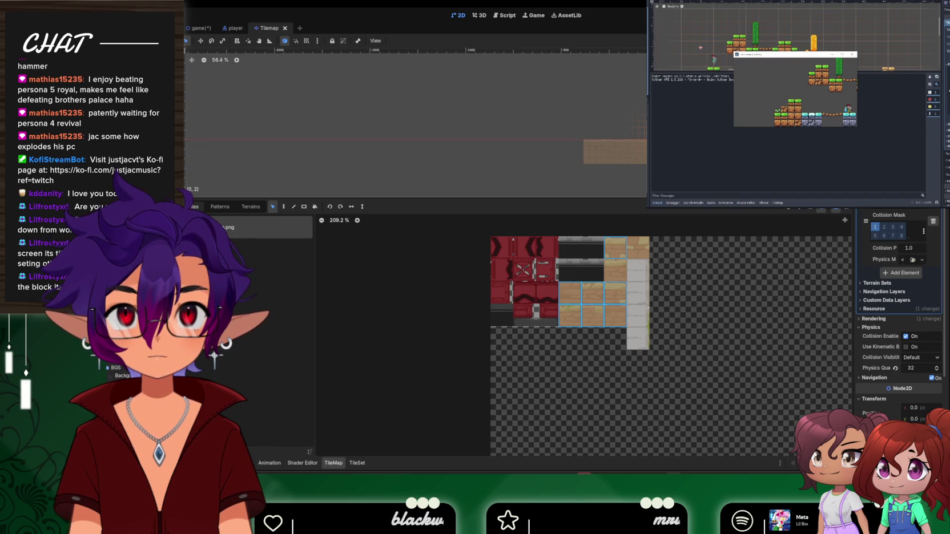
click(618, 152)
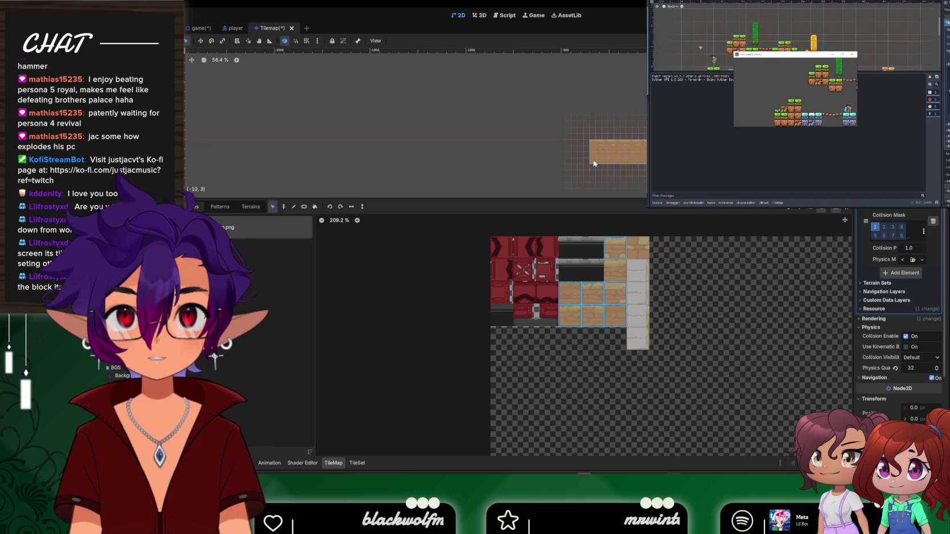
In the game scene, drag the Player further right over the floor and run the game
click(231, 28)
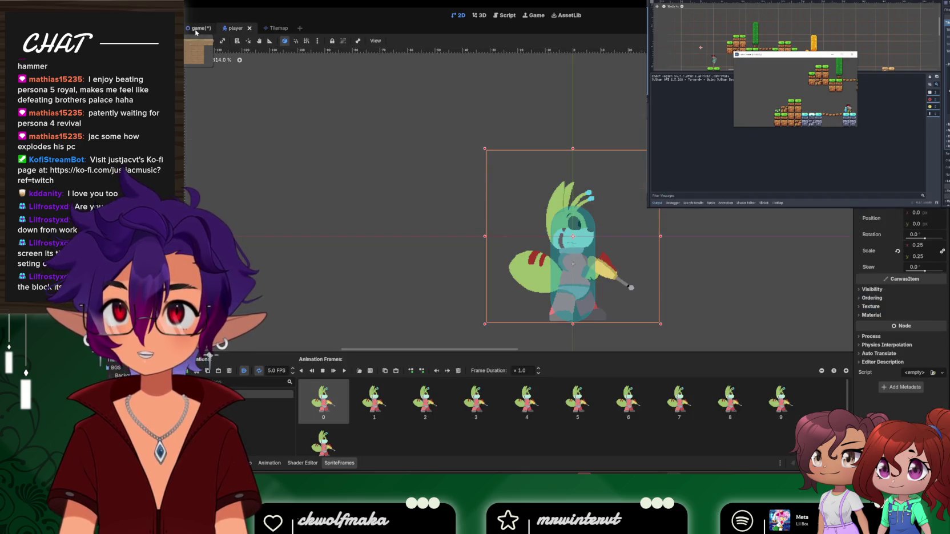
click(196, 29)
scroll(396, 201, up, 6)
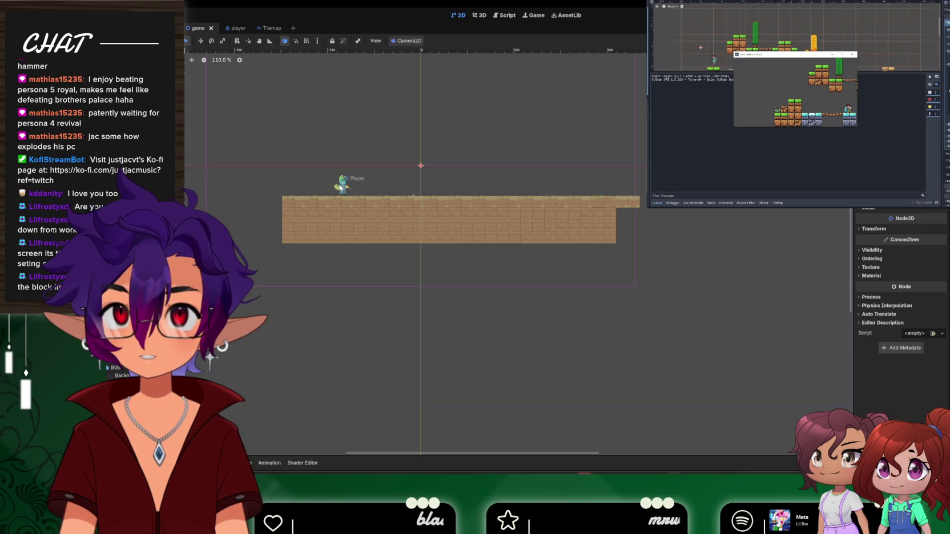
scroll(387, 191, up, 4)
drag(323, 185, 413, 184)
key(F5)
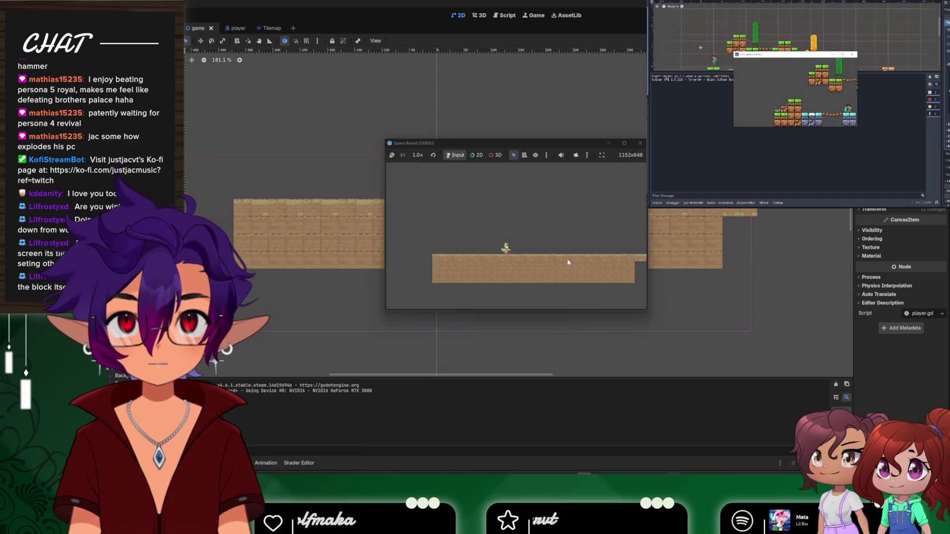
Test the player's left and right movement over two runs of the game
key(Right)
key(Left)
key(Right)
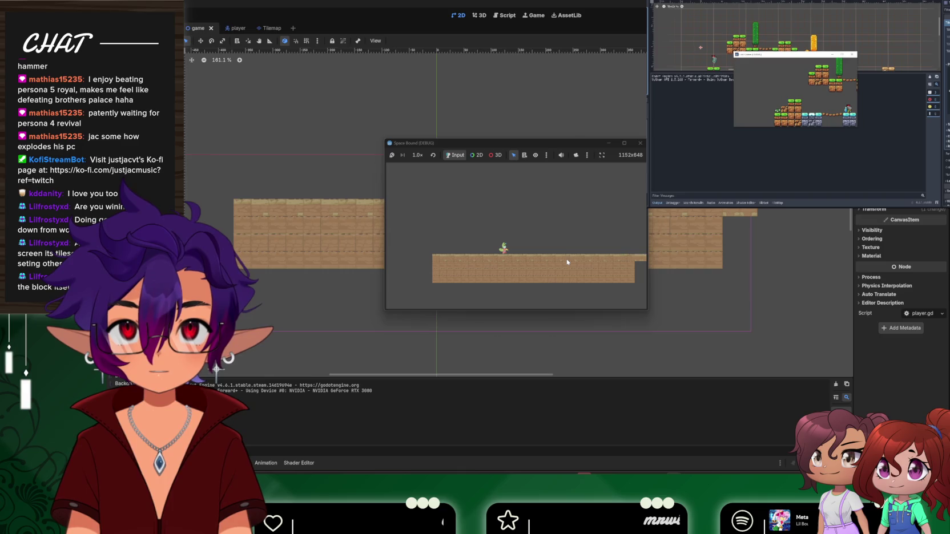
click(640, 144)
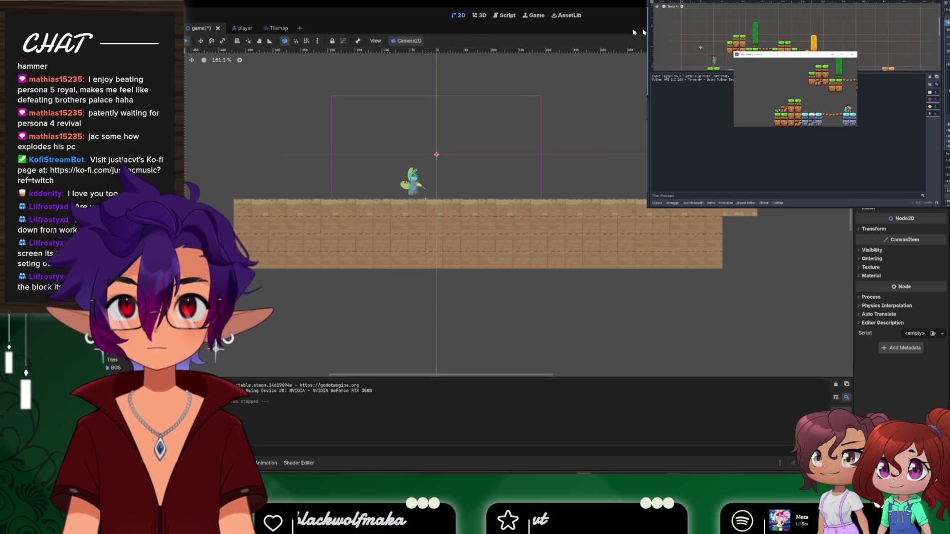
key(F5)
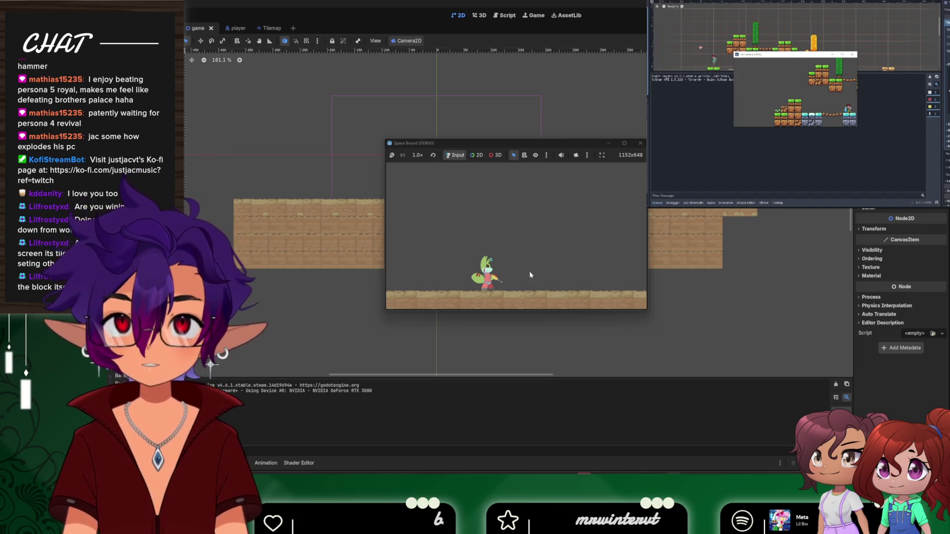
key(Right)
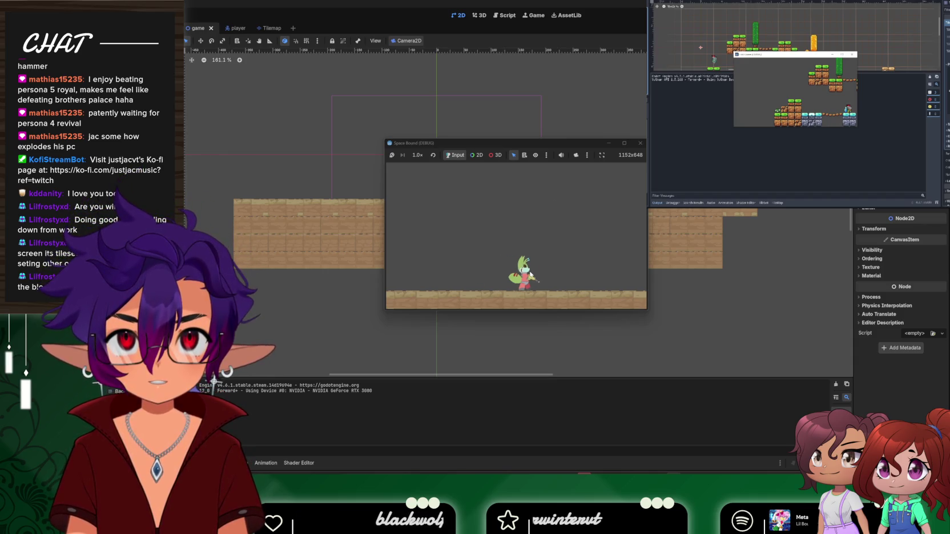
key(Left)
key(Right)
click(640, 143)
Drag the Player higher above the floor and test-run the game again
scroll(406, 193, up, 5)
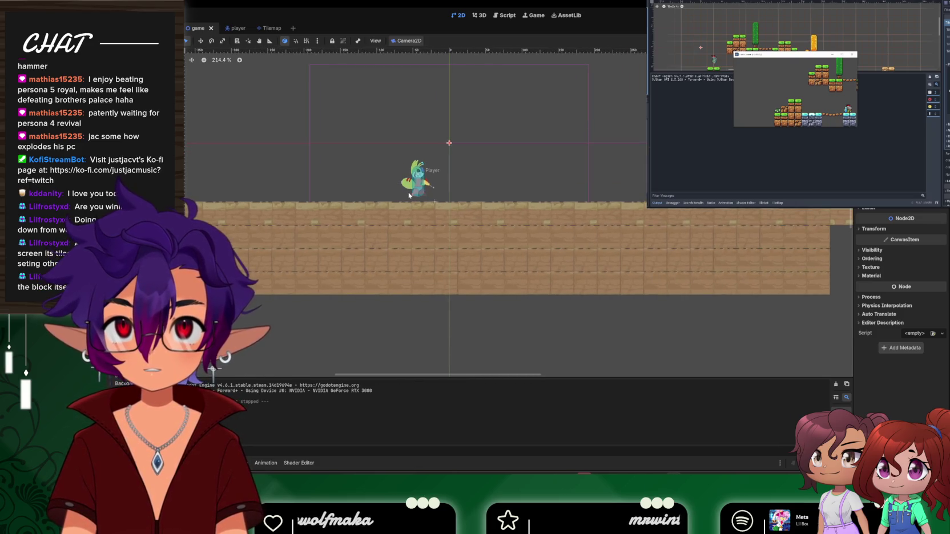
drag(425, 178, 436, 103)
key(F5)
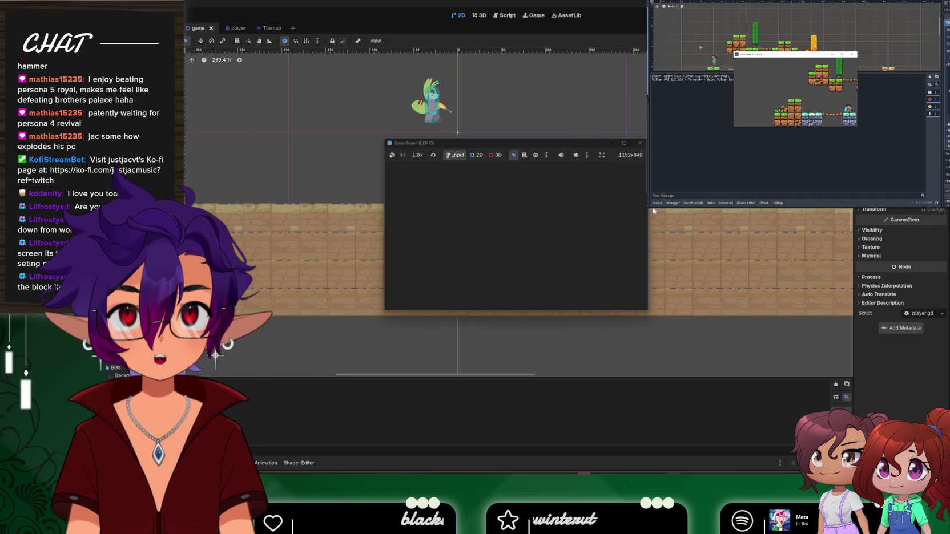
click(642, 143)
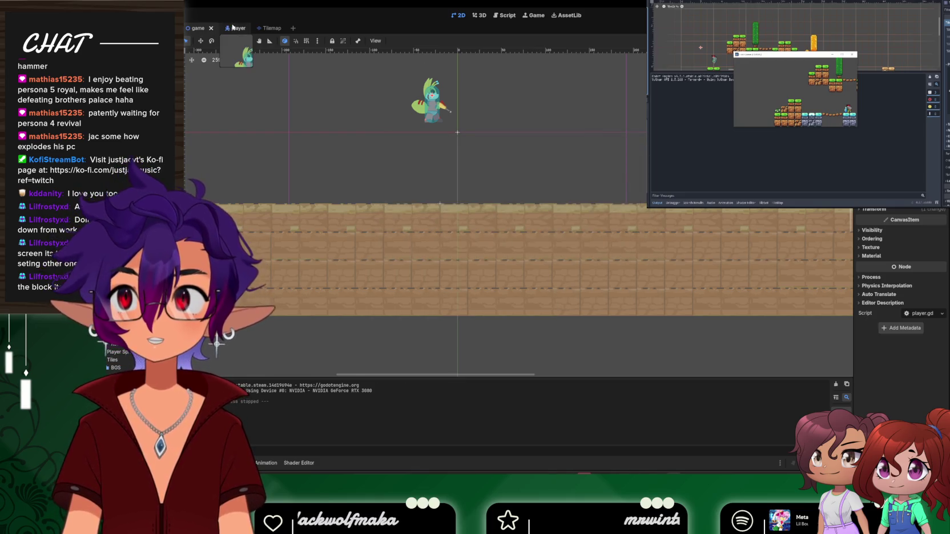
Open player.gd from the player scene's root node
click(231, 28)
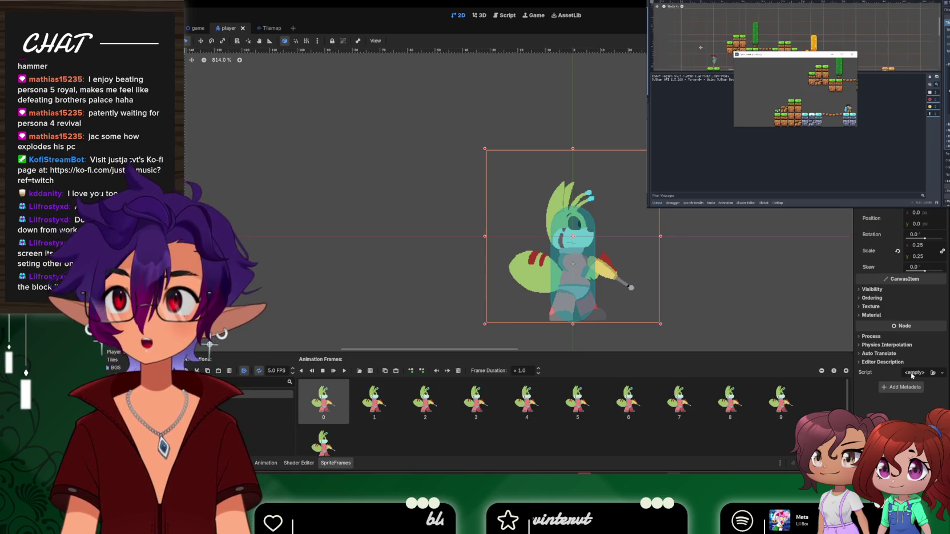
click(34, 57)
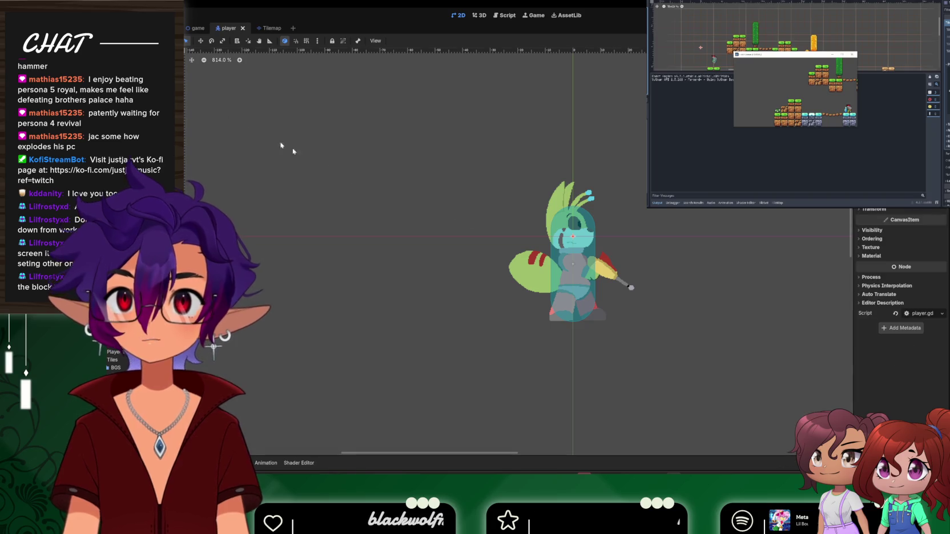
click(911, 313)
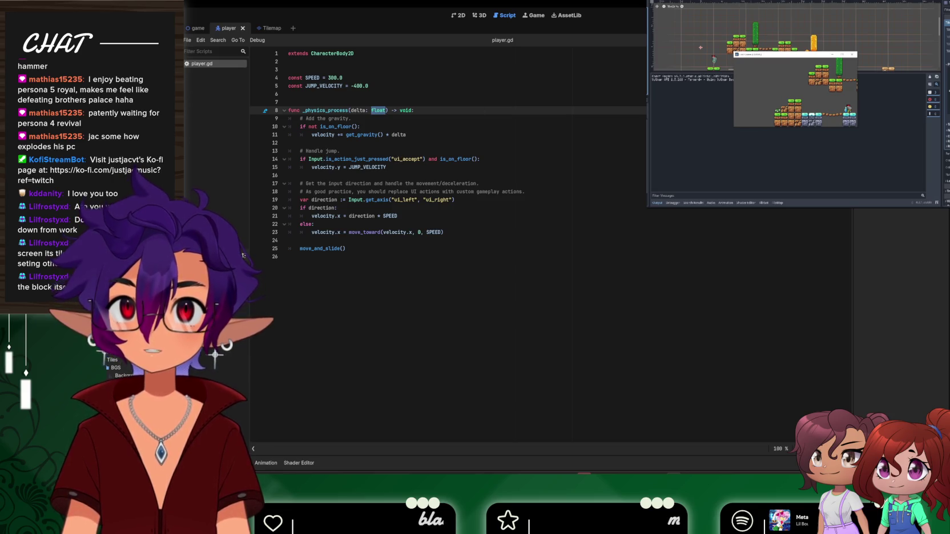
Test-run the game with three Space jumps, then select ui_left on line 19
key(F5)
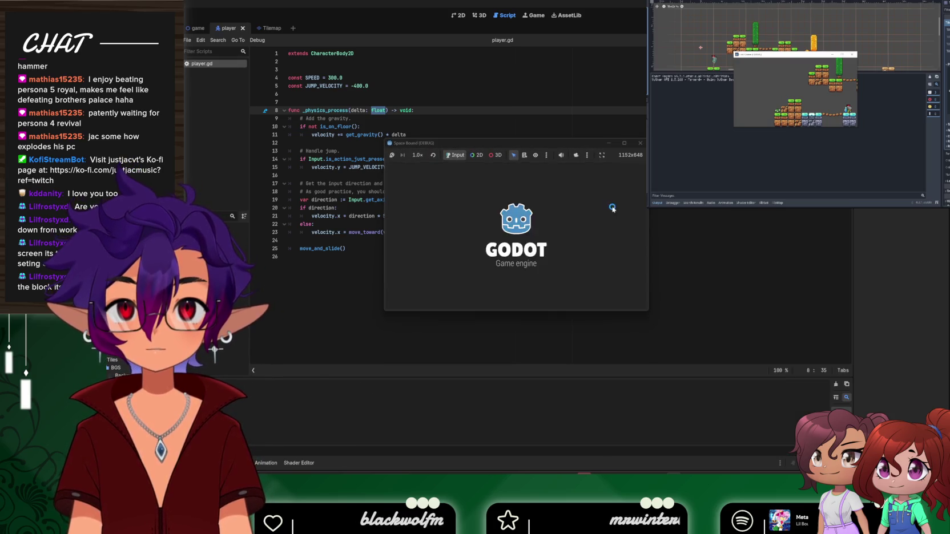
key(space)
key(space)
key(space)
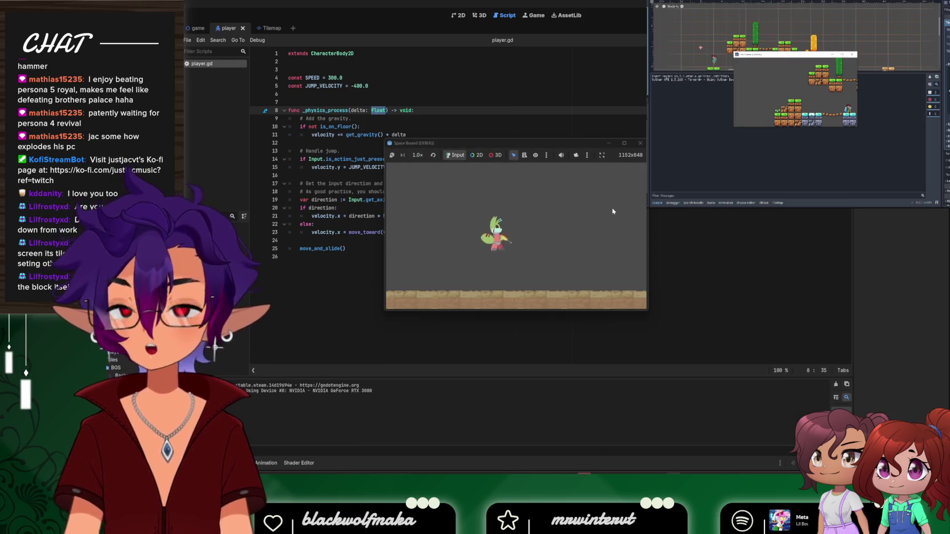
key(space)
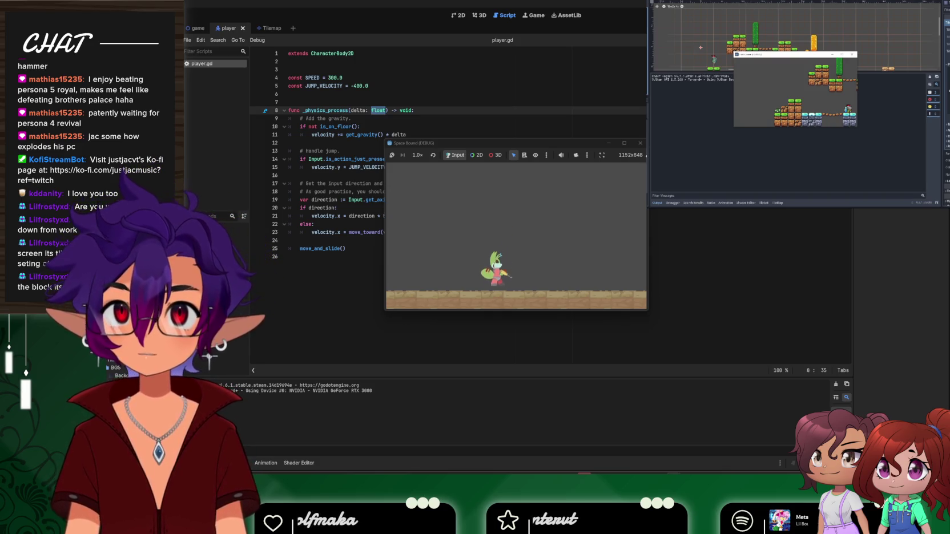
key(space)
click(640, 144)
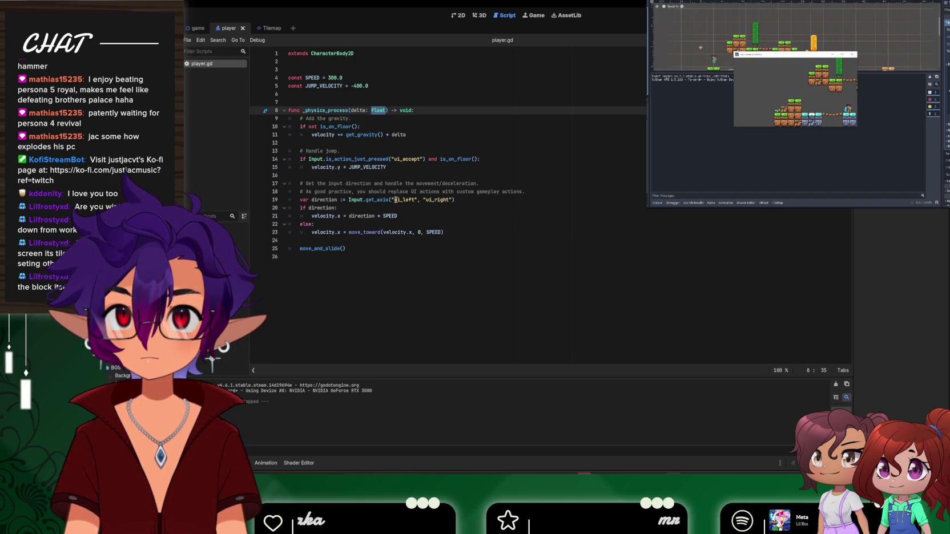
drag(396, 199, 409, 200)
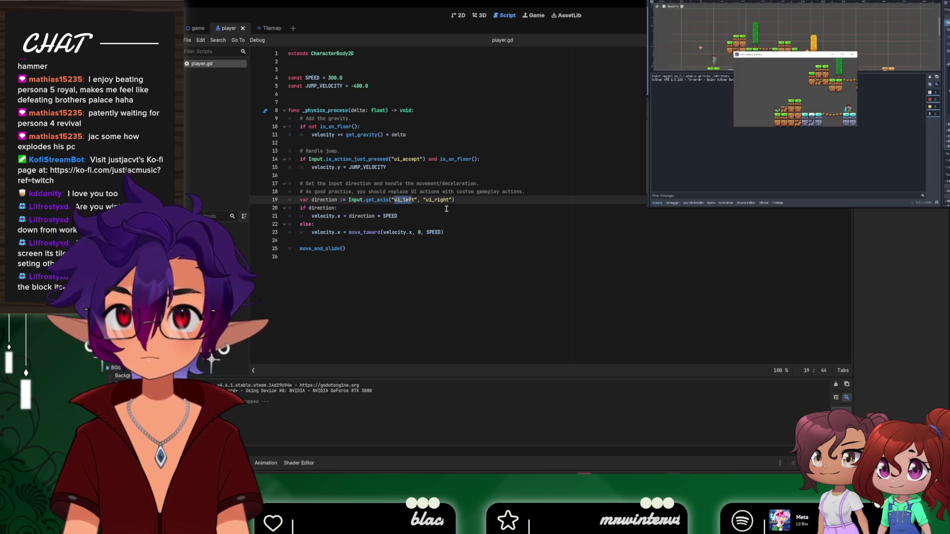
text(a)
Replace ui_left and ui_right on line 19 with "a" and "d", then save and test-run
key(BackSpace)
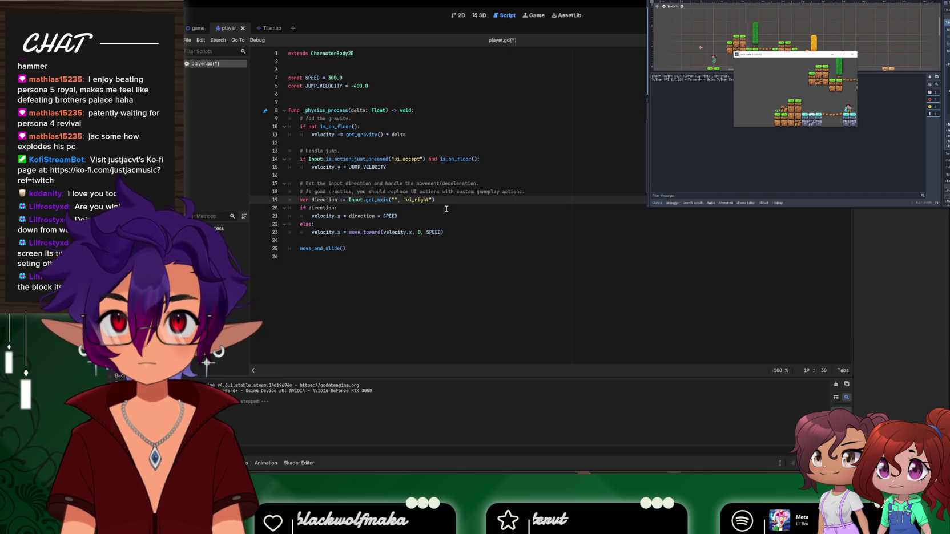
text(a)
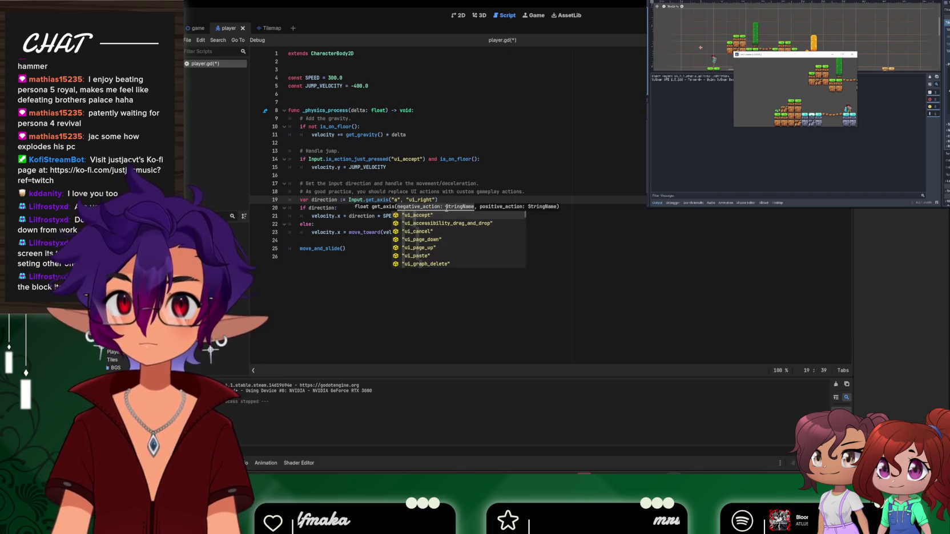
key(Right)
key(Right)
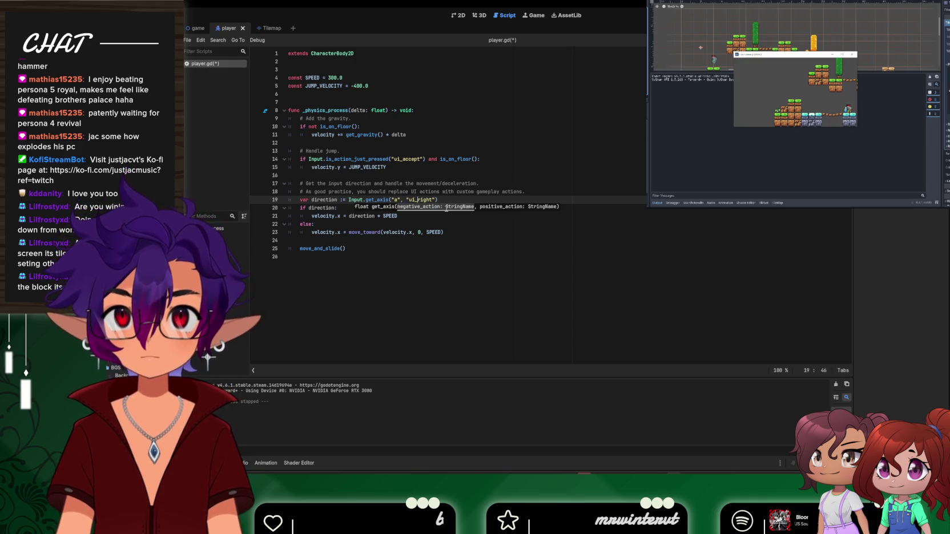
key(BackSpace)
key(BackSpace)
key(BackSpace)
text(d)
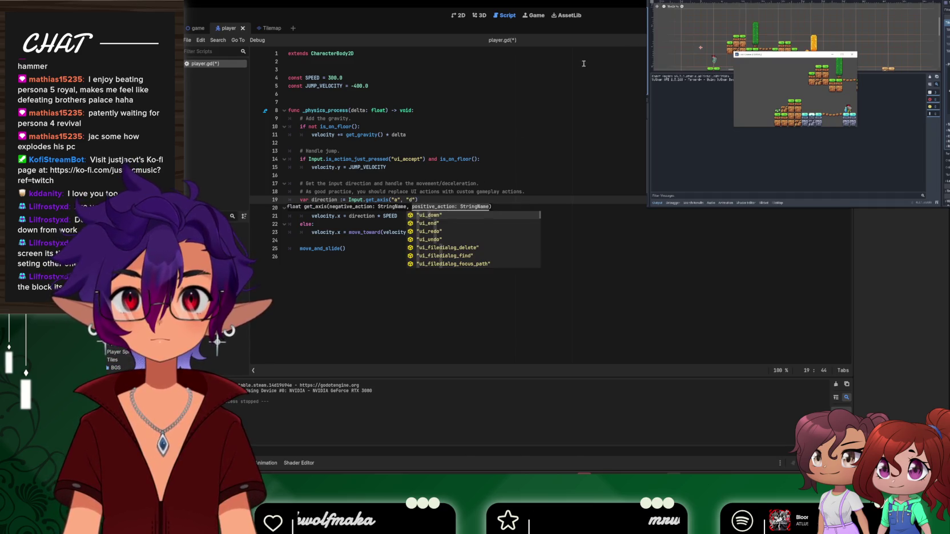
key(F5)
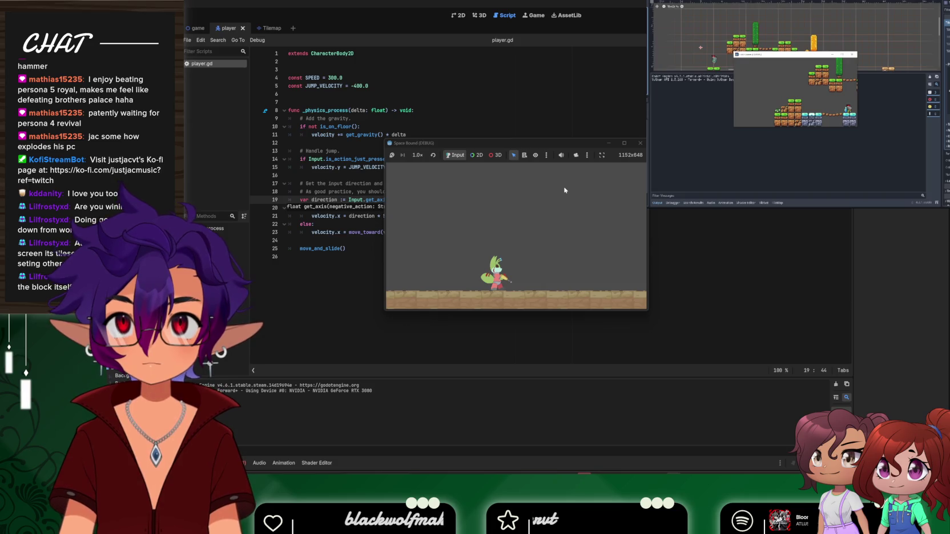
click(637, 143)
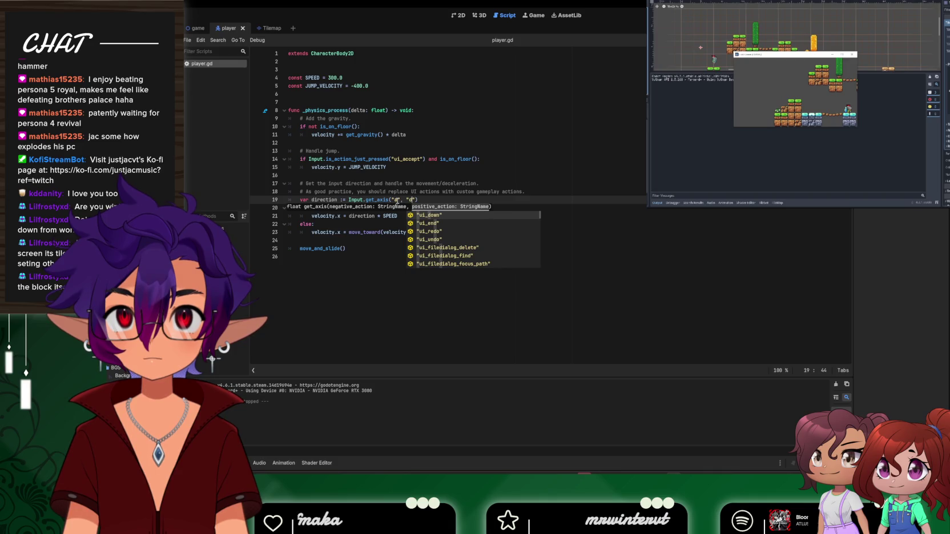
Scroll through the script and dismiss the action autocomplete suggestions
scroll(457, 237, down, 3)
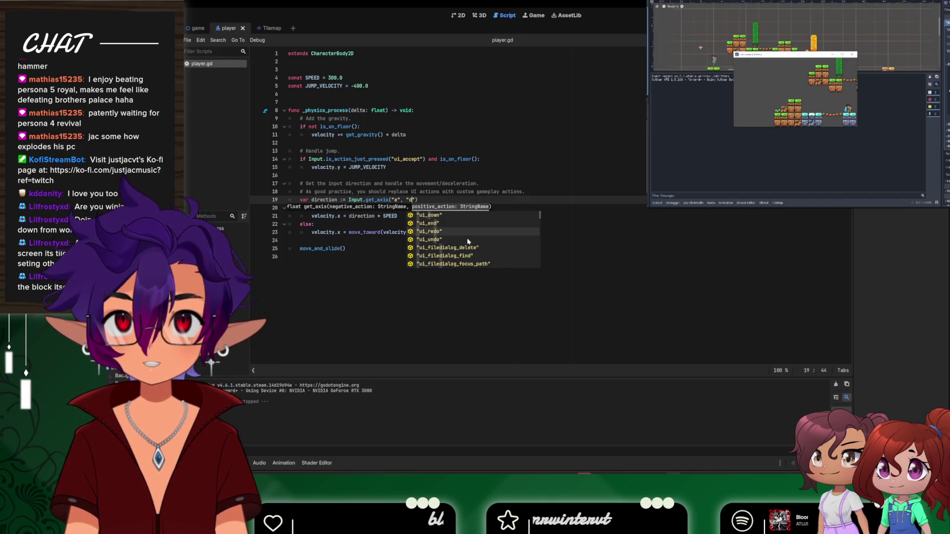
scroll(473, 244, down, 5)
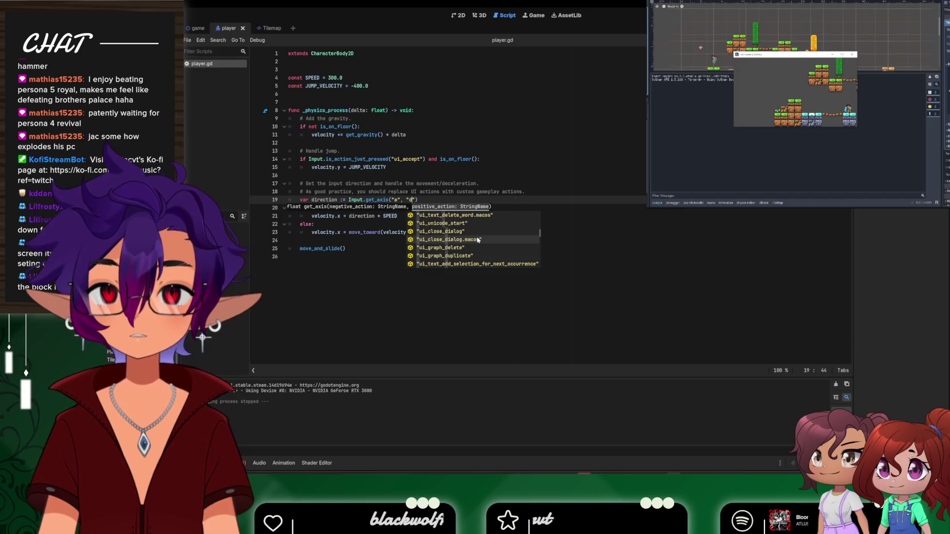
scroll(477, 240, down, 5)
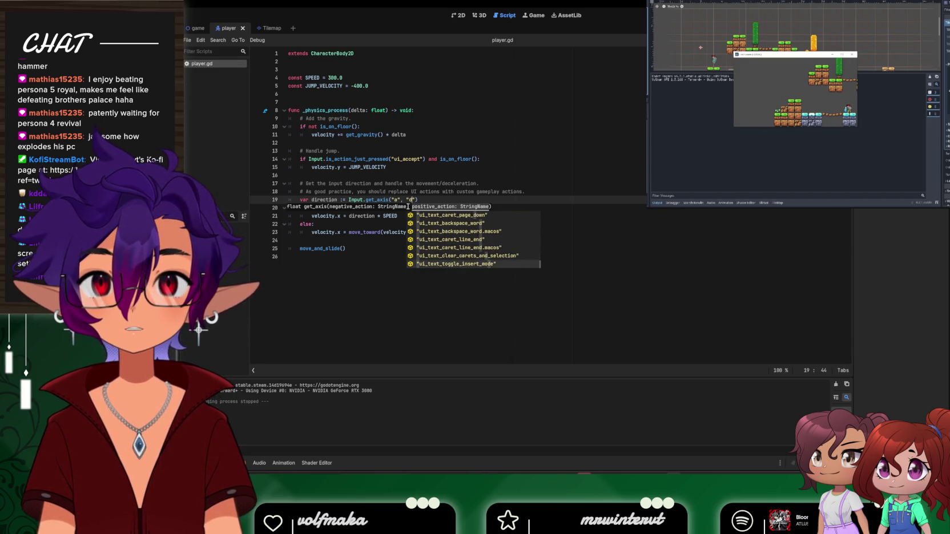
key(Escape)
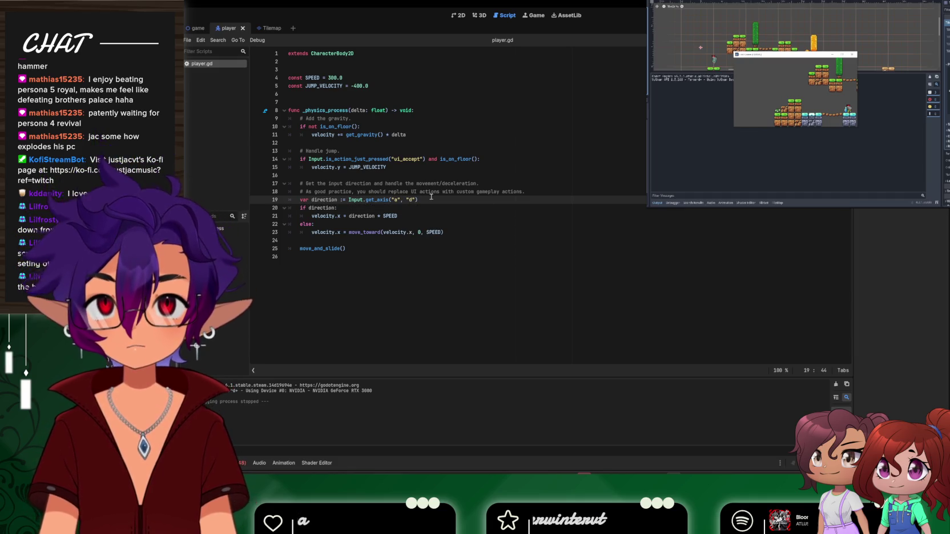
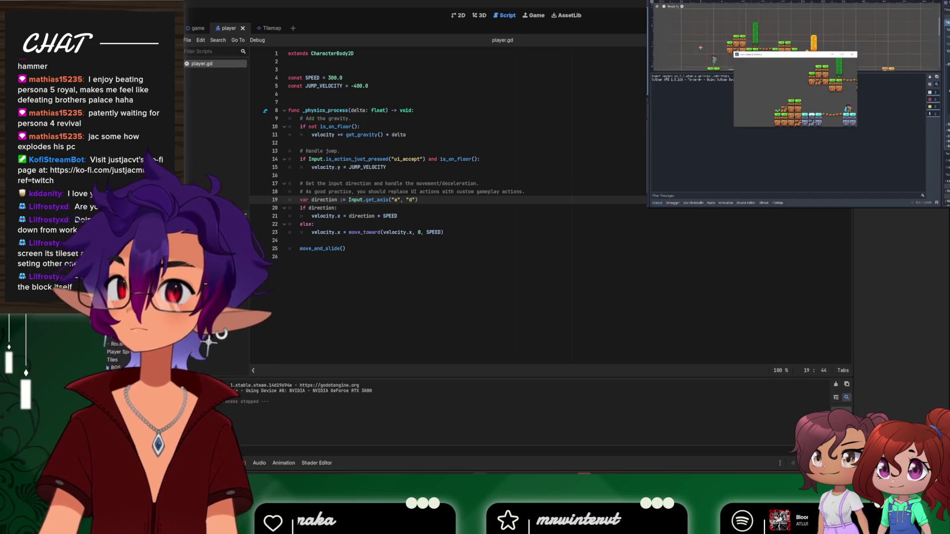
Drag the Control class documentation window in front of the player.gd script editor
mouse_move(188, 172)
mouse_down()
mouse_move(445, 146)
mouse_move(463, 2)
mouse_up()
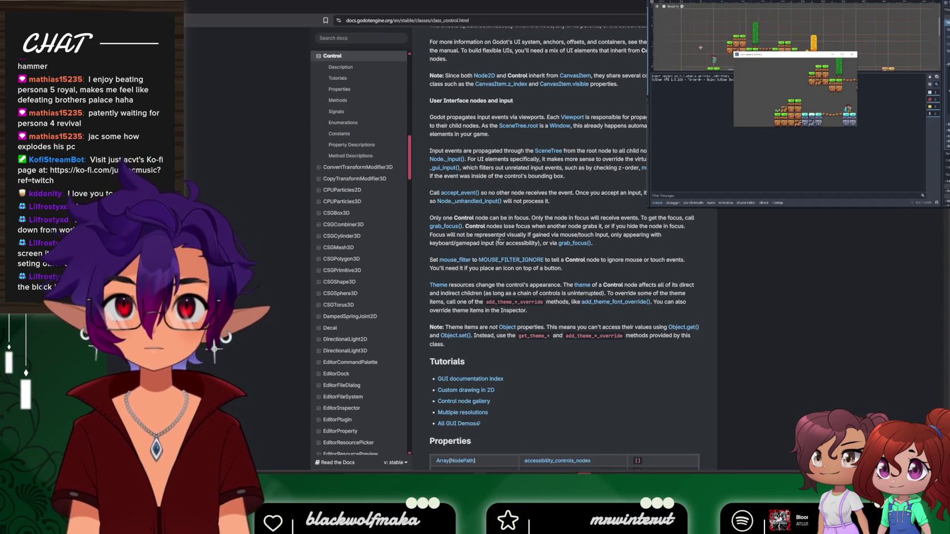
Scroll the Control docs and search the page for 'ui' matches
scroll(500, 238, down, 5)
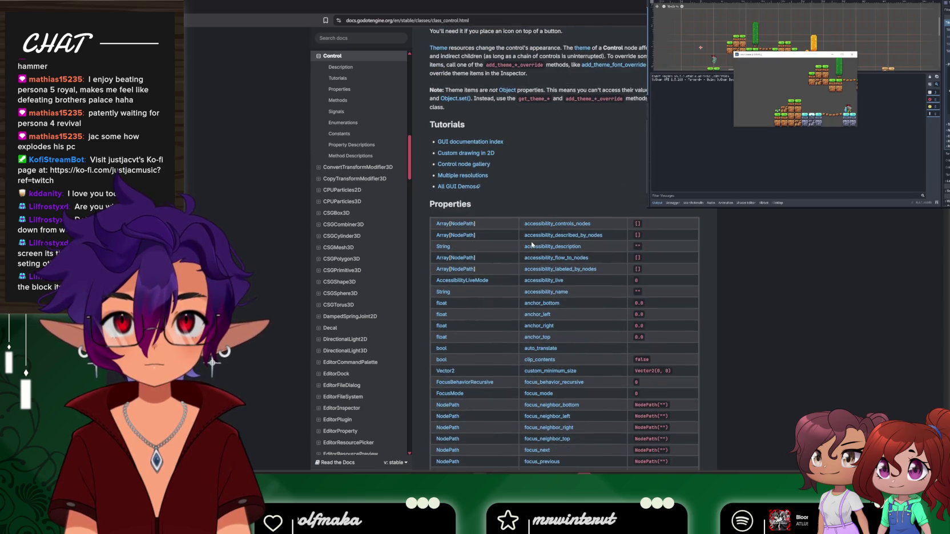
scroll(532, 244, down, 5)
scroll(532, 245, down, 9)
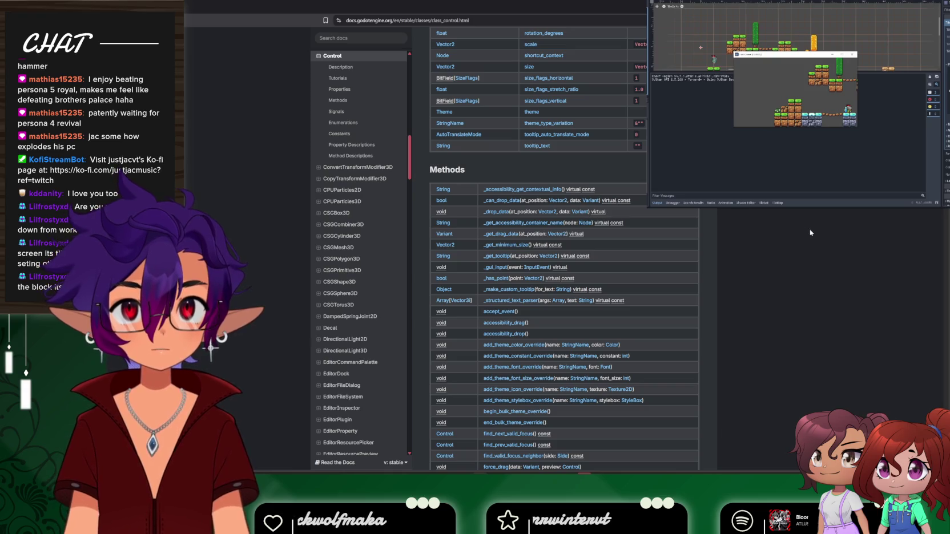
key(ctrl+f)
text(ui_)
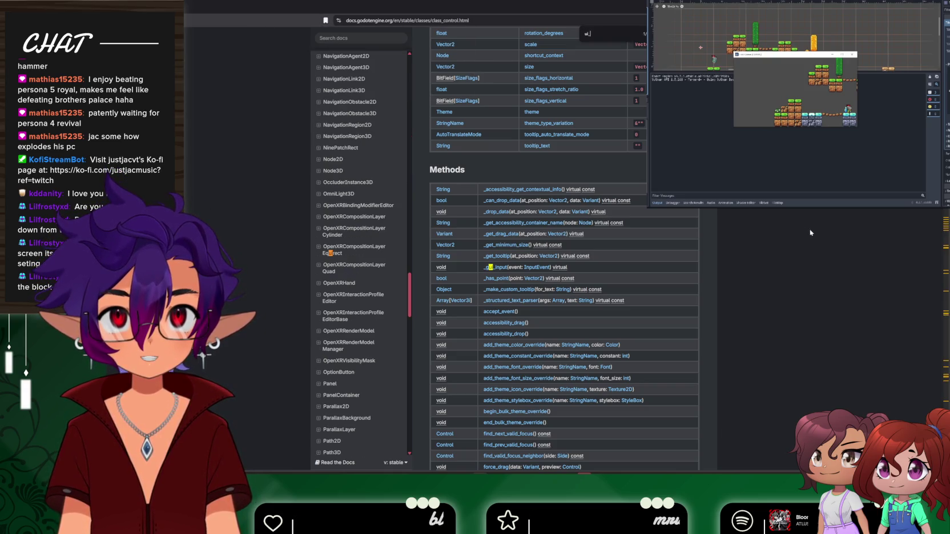
key(Return)
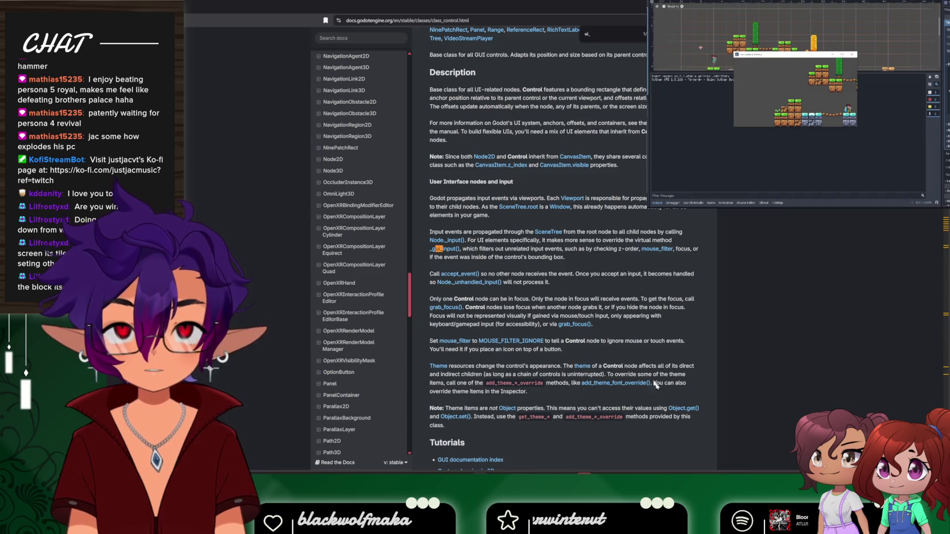
Change player.gd's get_axis arguments from 'a', 'd' to 'ui_left', 'ui_right', then return to the docs
key(alt+Tab)
key(BackSpace)
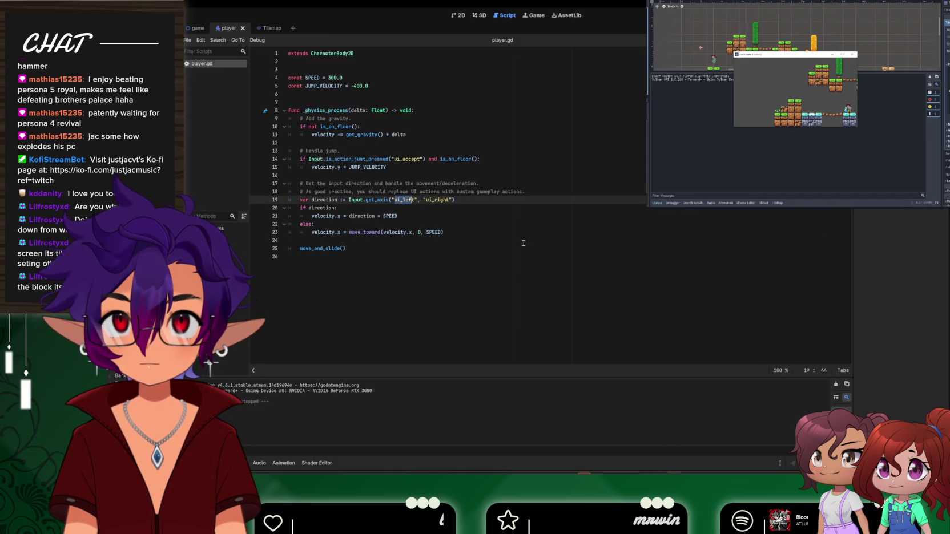
click(531, 244)
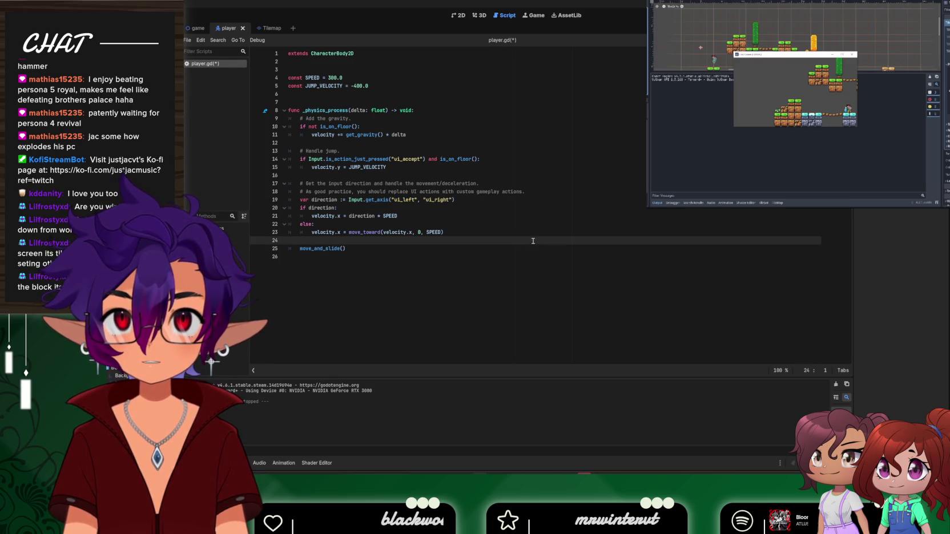
key(alt+Tab)
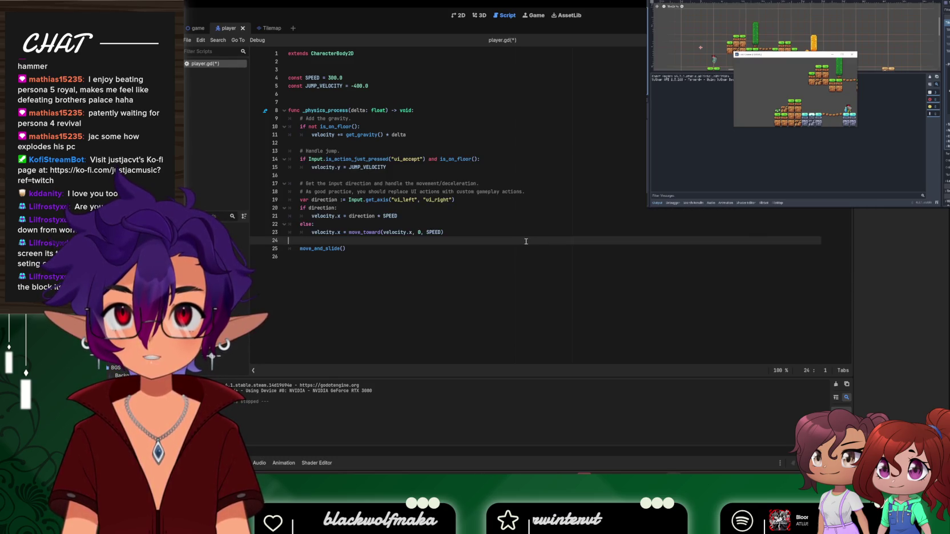
key(alt+Tab)
key(alt+Tab)
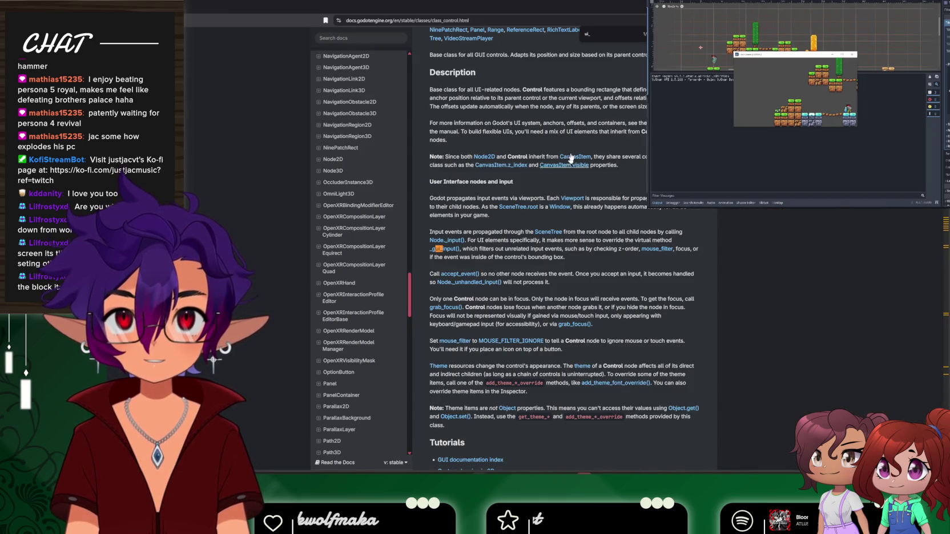
Extend the page search to 'ui_left' and scroll around its match
text(left)
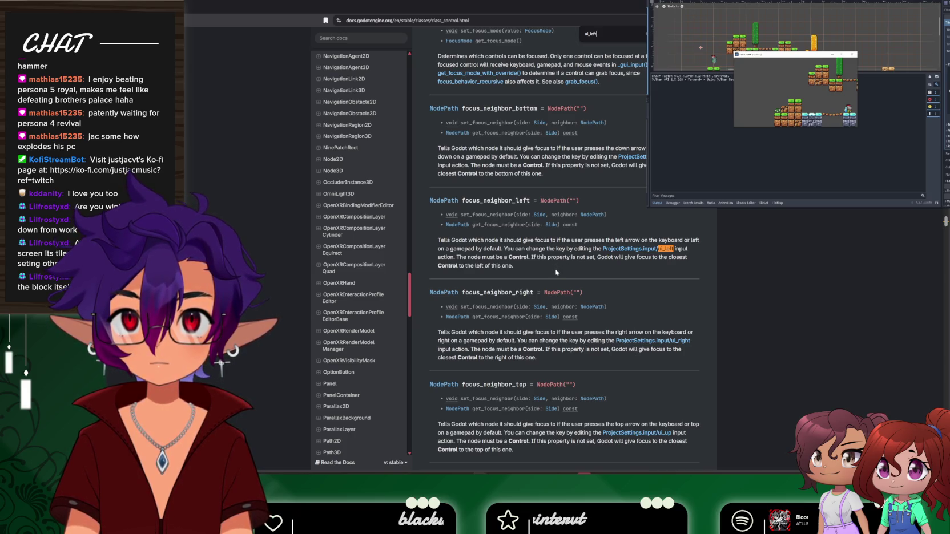
scroll(592, 260, down, 3)
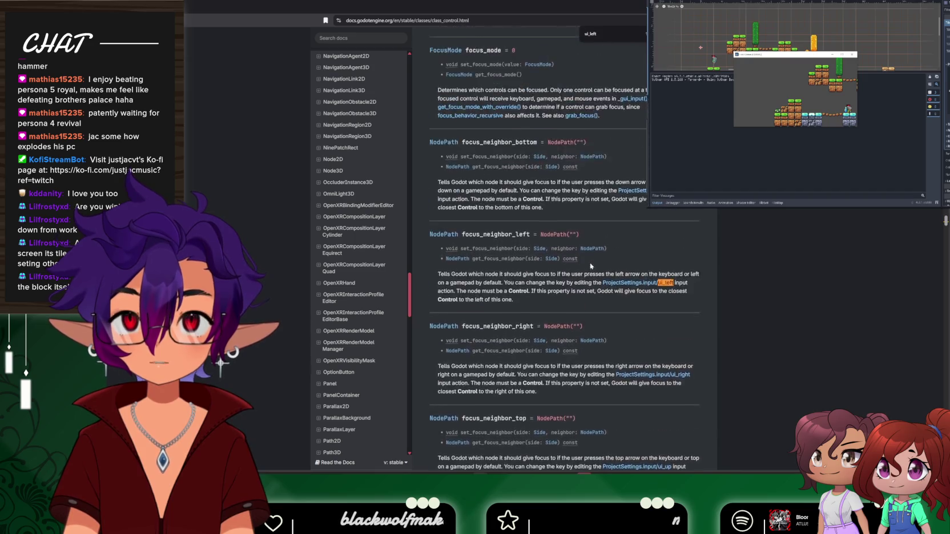
scroll(676, 279, up, 3)
scroll(675, 280, up, 3)
scroll(370, 254, up, 6)
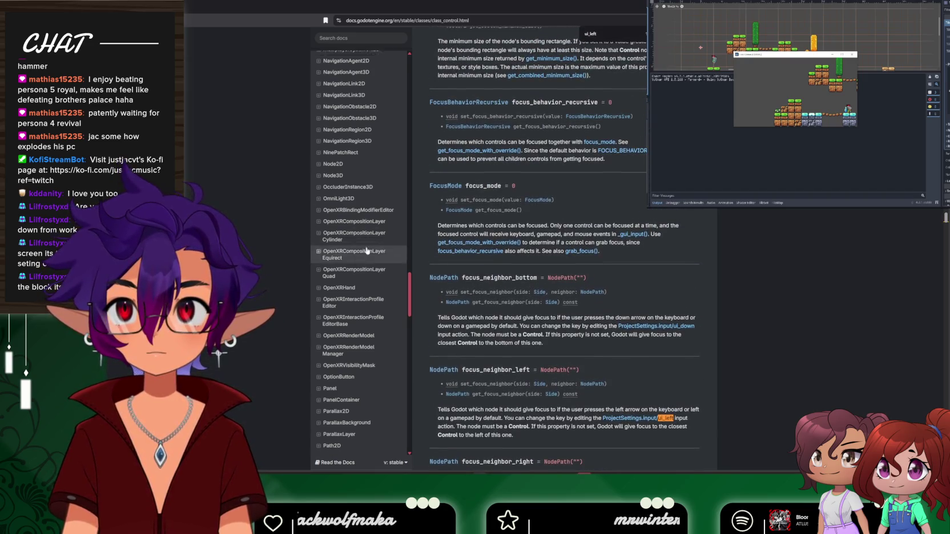
scroll(371, 254, up, 10)
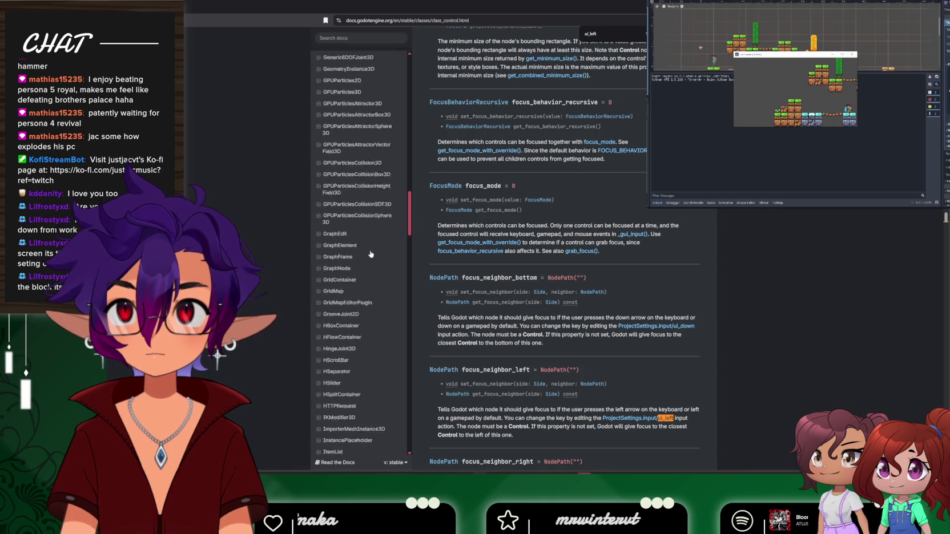
scroll(359, 274, up, 7)
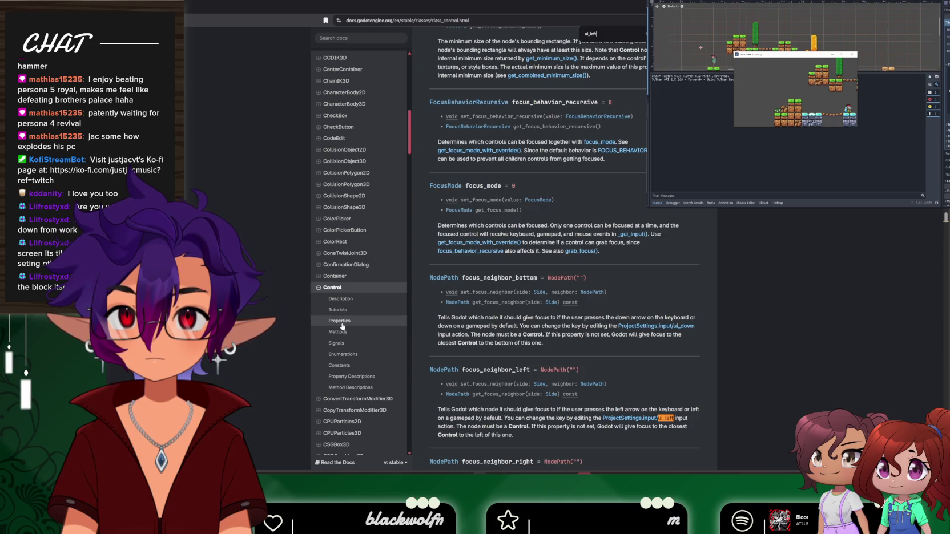
Browse the Control class Signals and Constants sections, ending at Property Descriptions
click(336, 343)
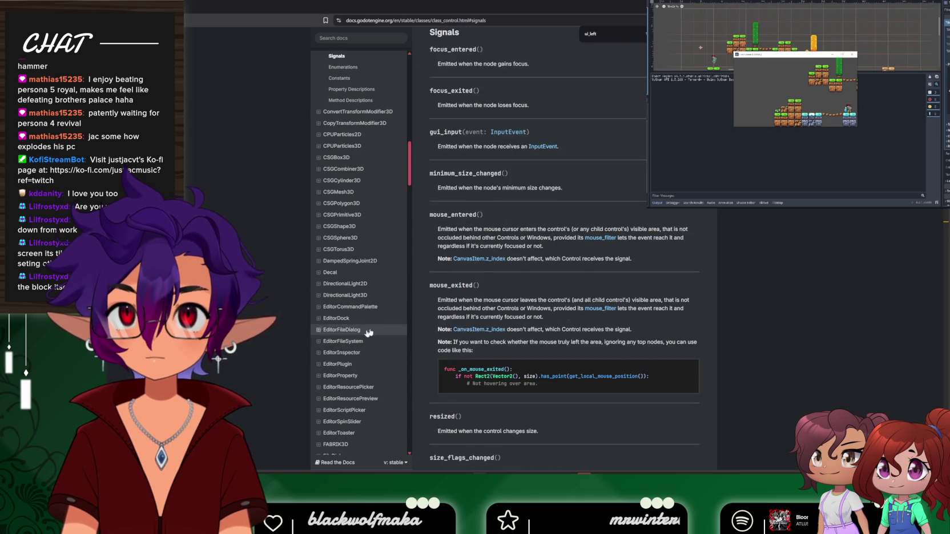
scroll(493, 291, down, 5)
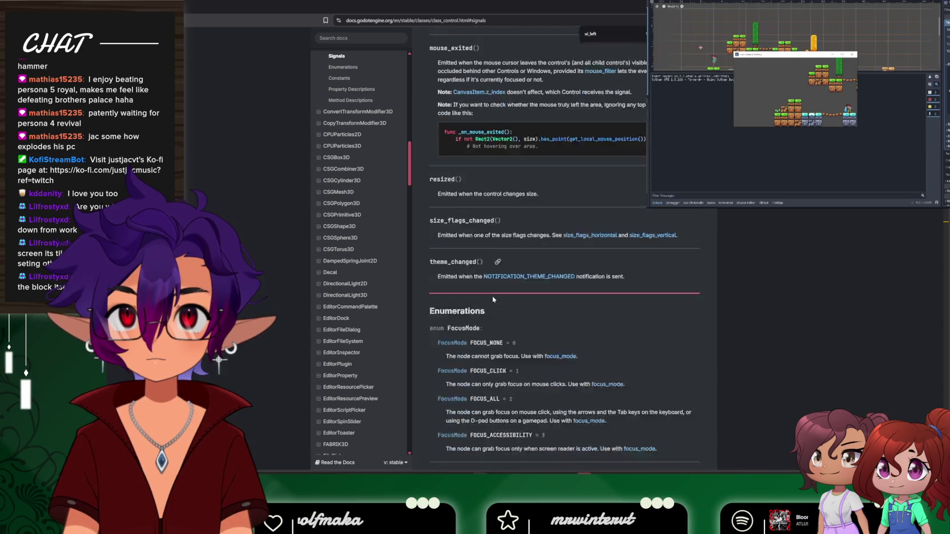
scroll(492, 295, up, 1)
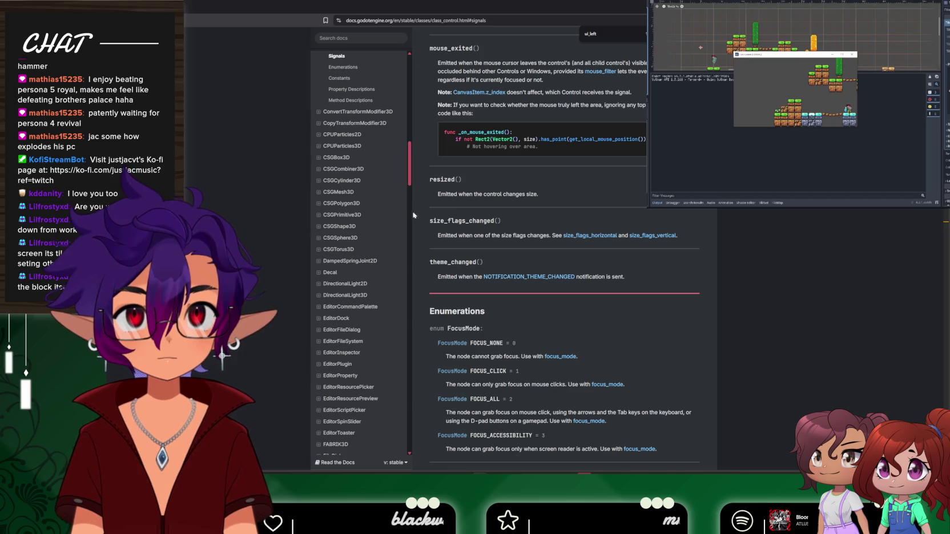
key(Return)
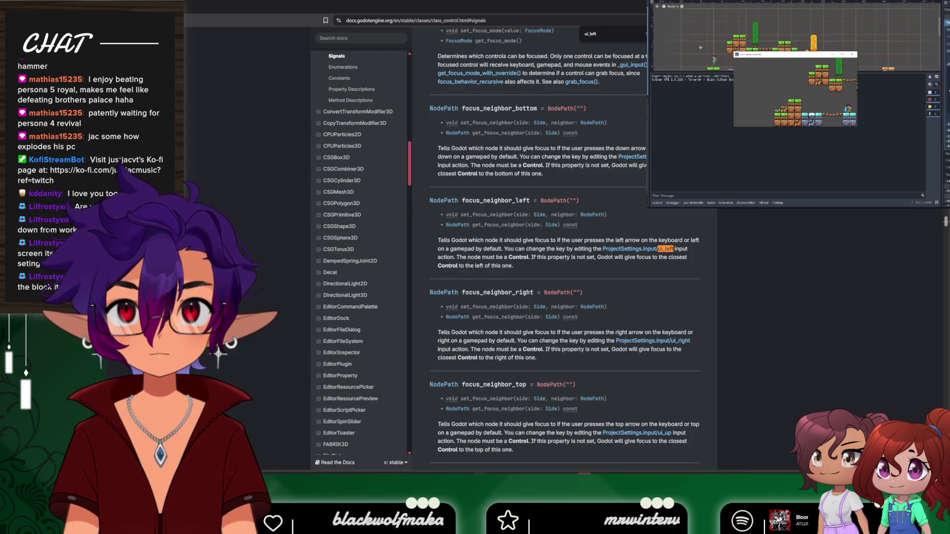
scroll(717, 237, down, 1)
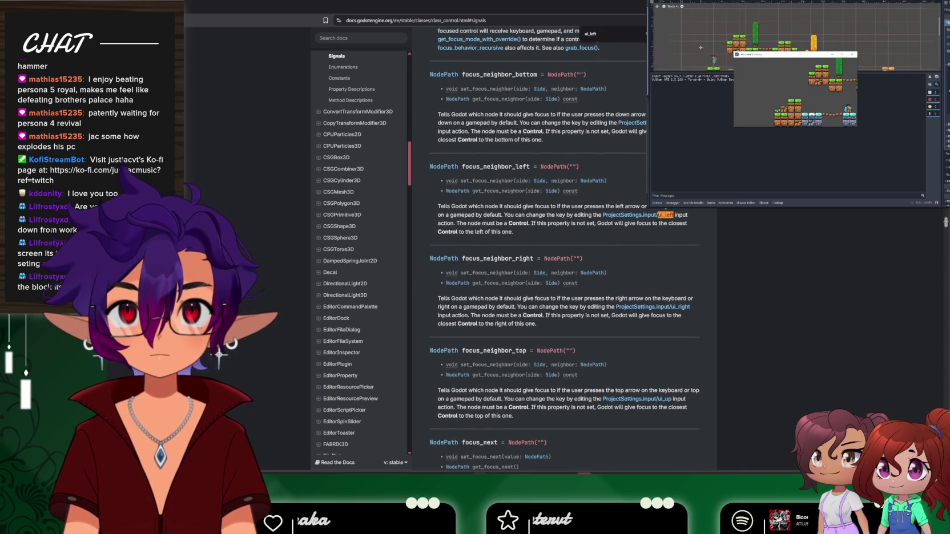
click(339, 78)
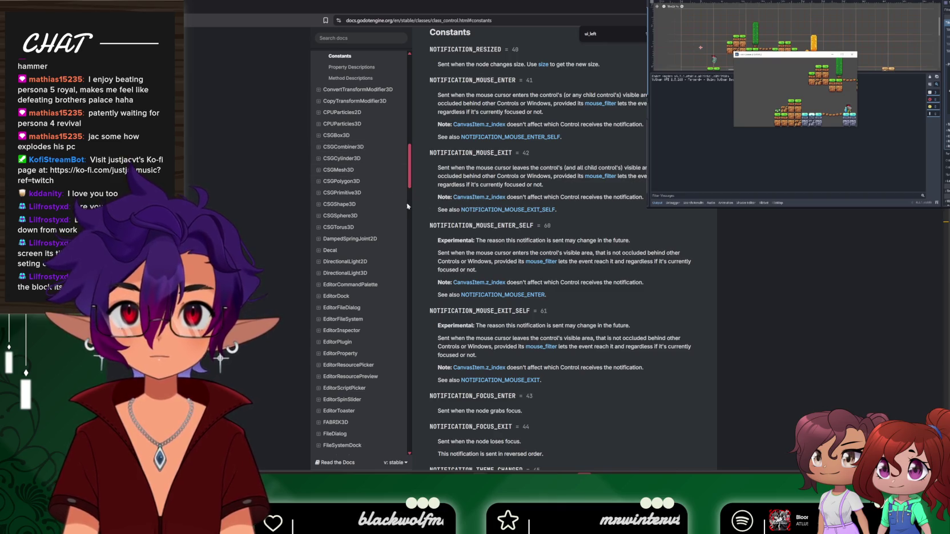
scroll(368, 194, up, 3)
click(350, 170)
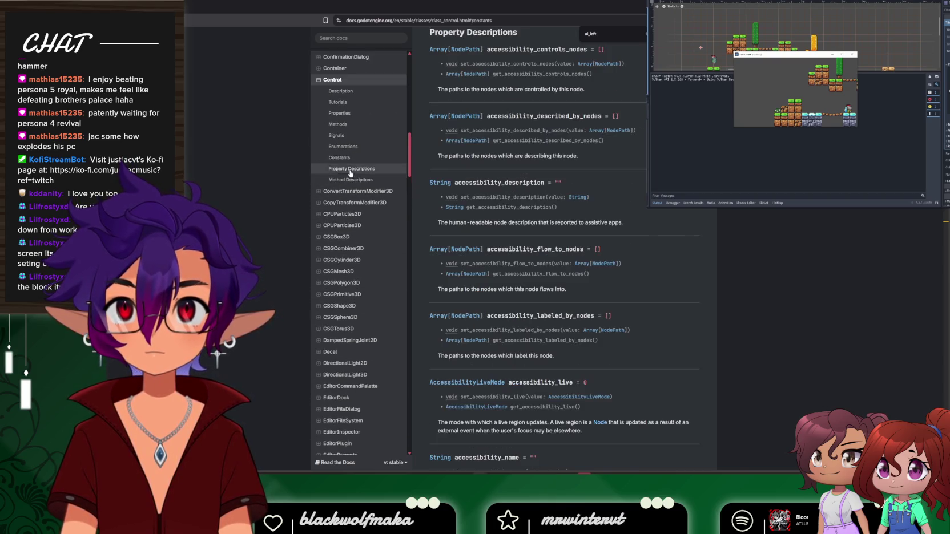
Scroll through the Control class reference's property and method listings
scroll(501, 214, down, 10)
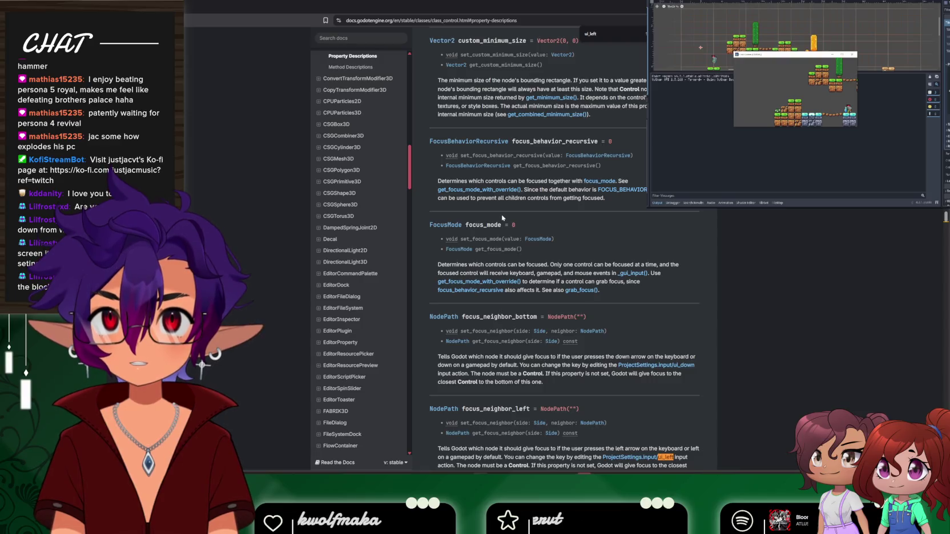
scroll(502, 218, down, 5)
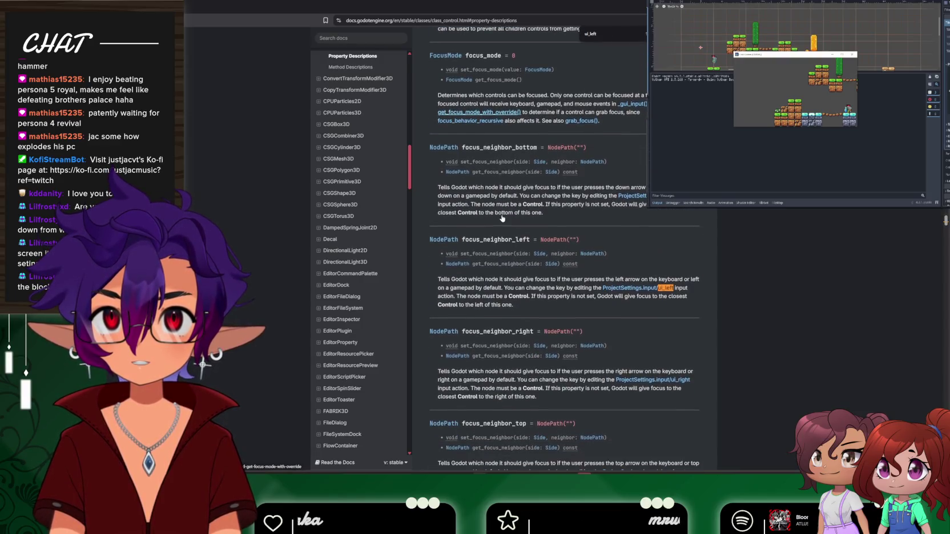
scroll(502, 218, down, 1)
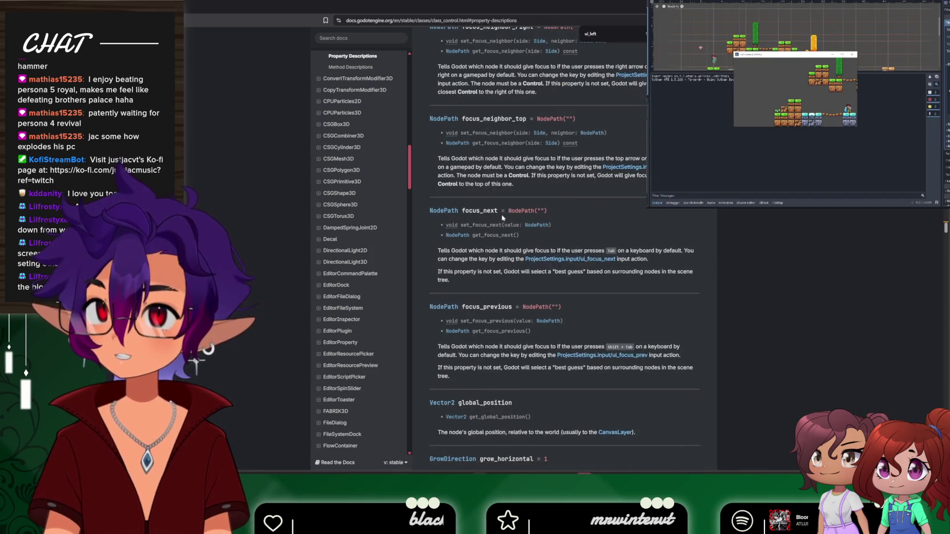
scroll(503, 218, down, 2)
scroll(503, 218, down, 9)
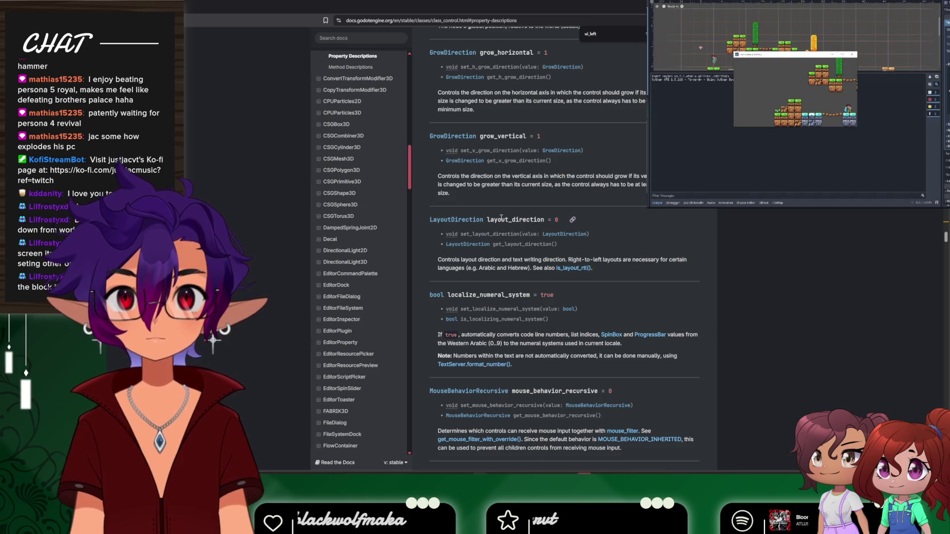
scroll(502, 218, down, 1)
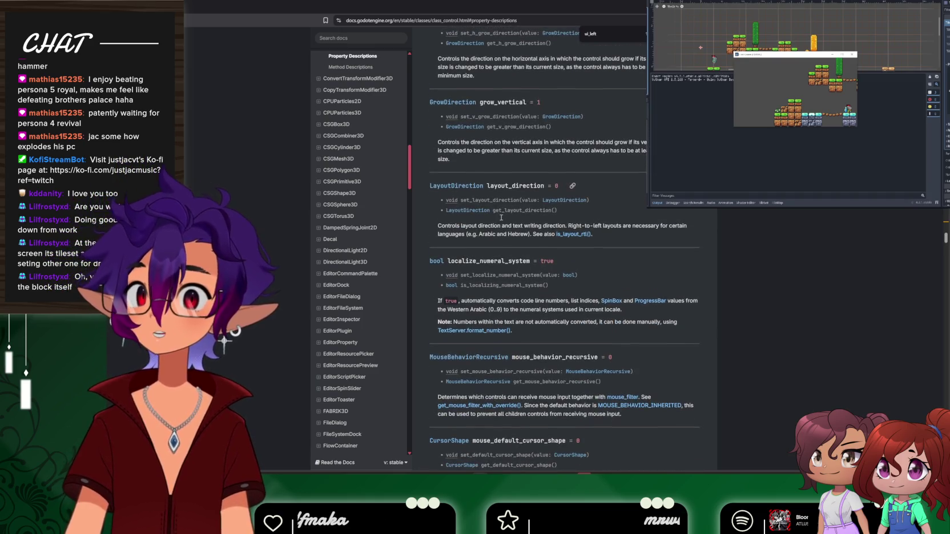
scroll(501, 219, down, 3)
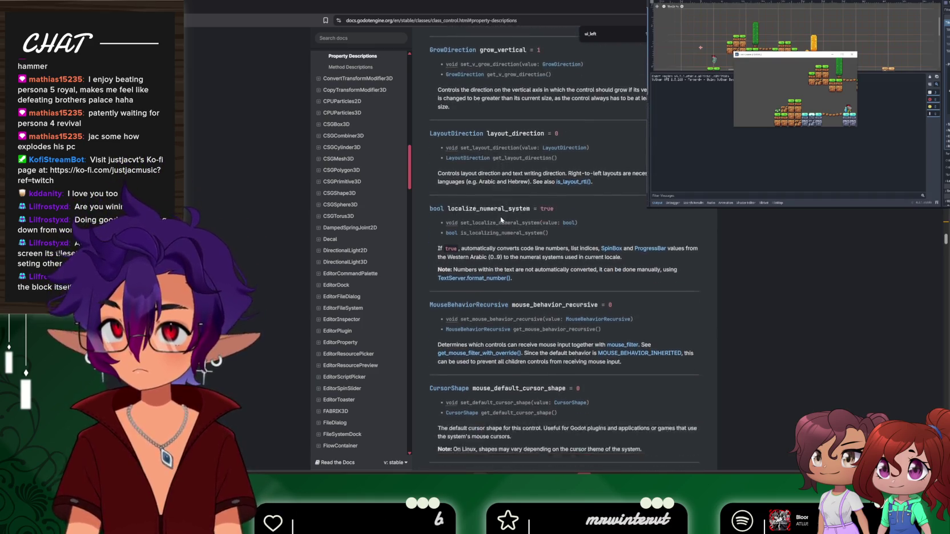
scroll(501, 222, down, 6)
scroll(501, 222, down, 10)
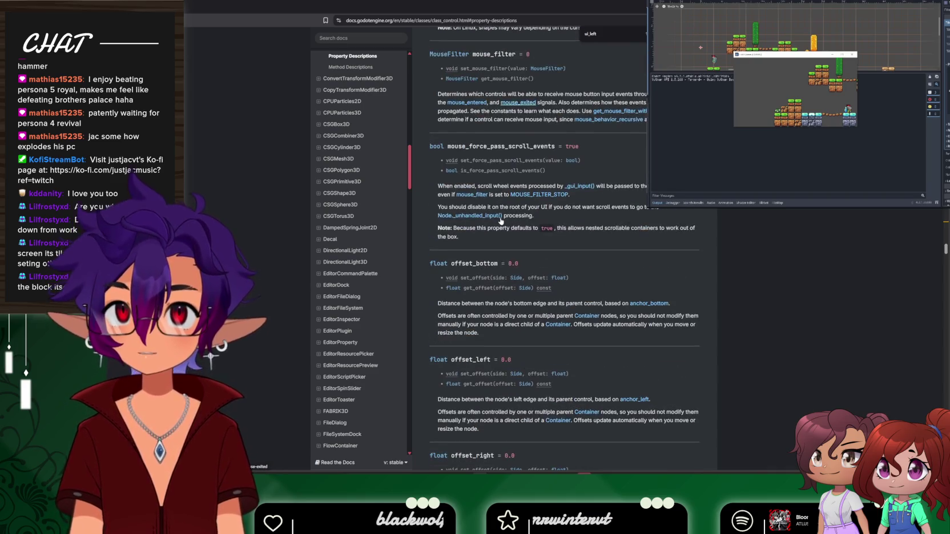
scroll(501, 221, down, 8)
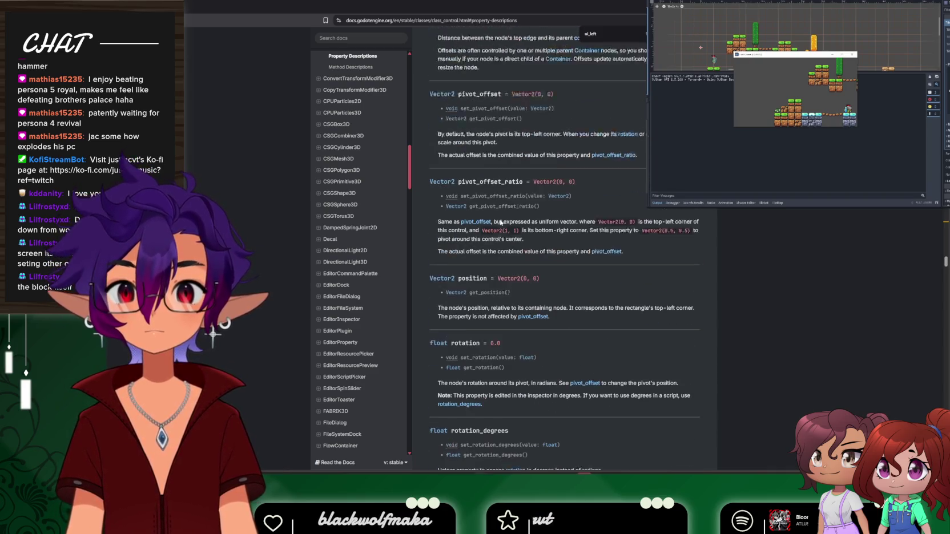
scroll(499, 230, down, 10)
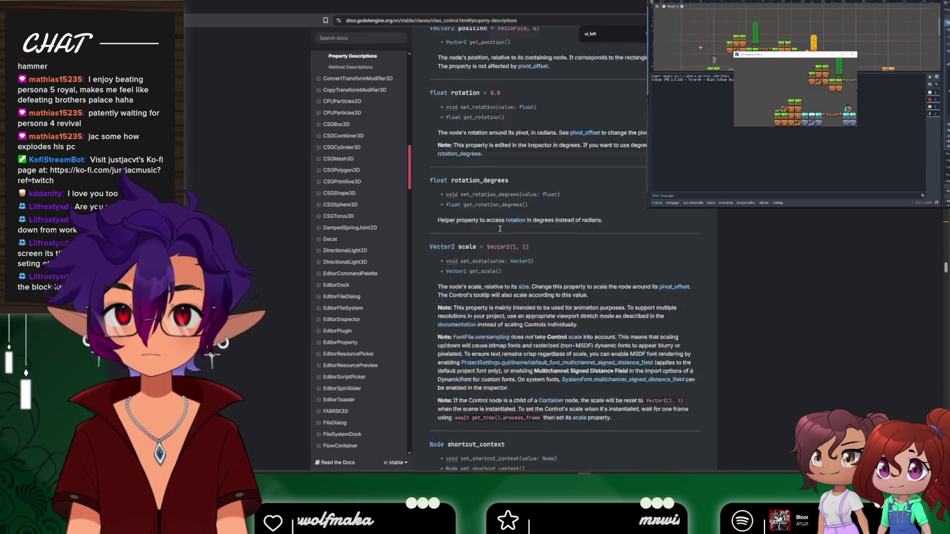
scroll(500, 235, down, 2)
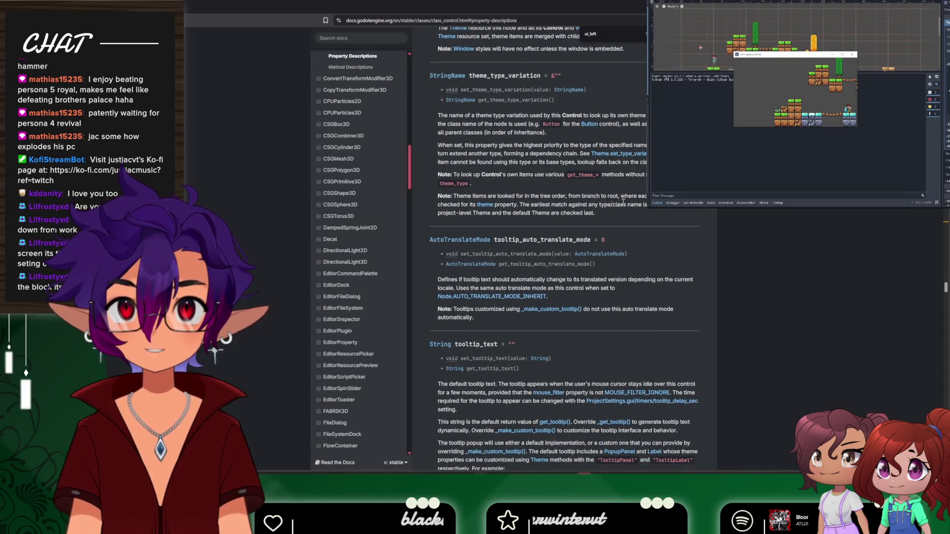
scroll(627, 205, down, 10)
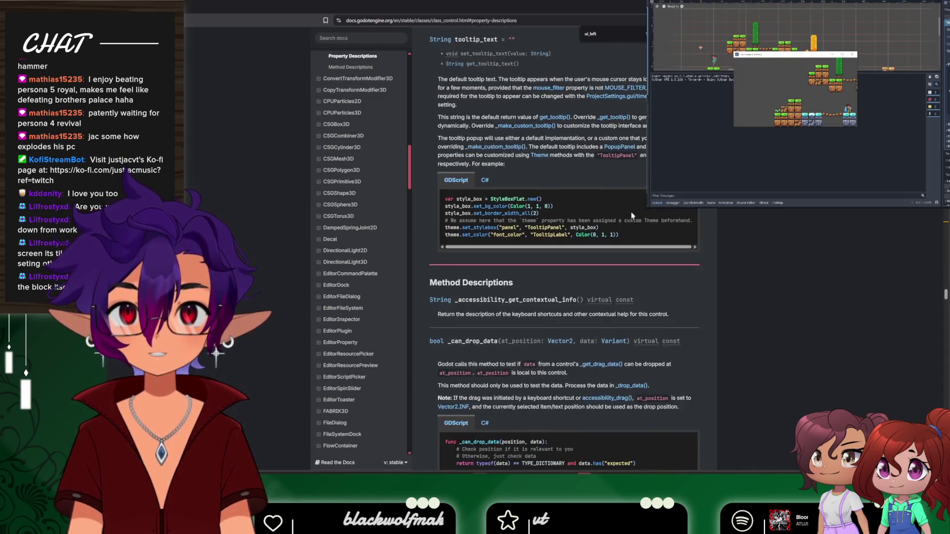
scroll(634, 231, down, 8)
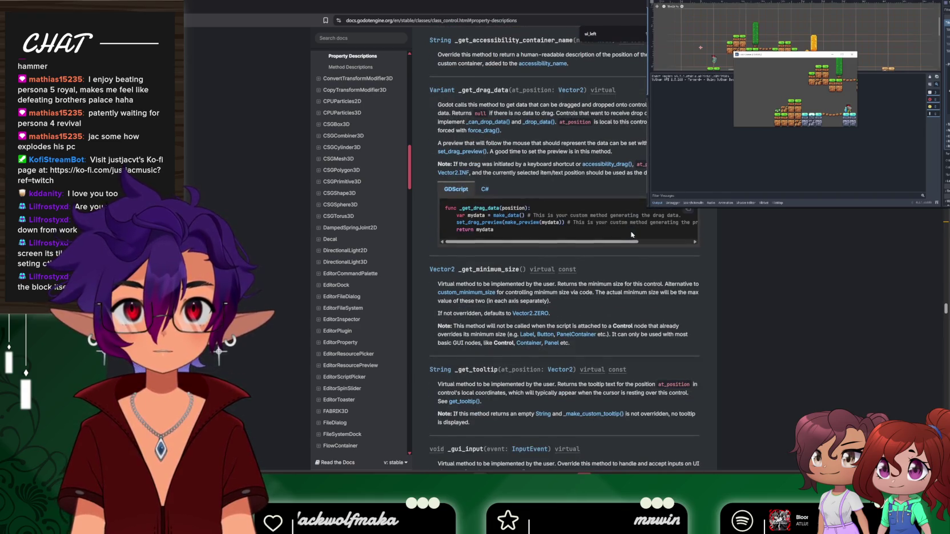
scroll(906, 230, up, 15)
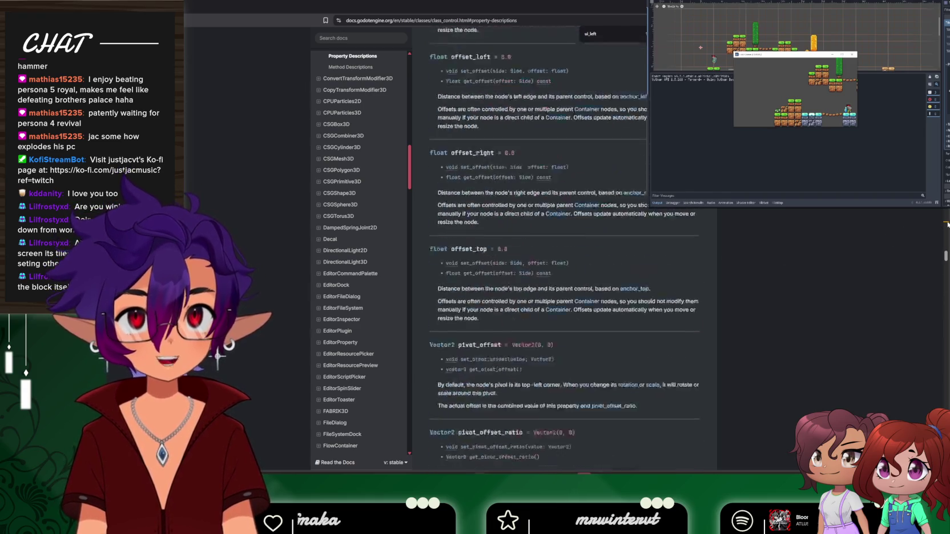
scroll(906, 230, up, 2)
scroll(817, 267, up, 1)
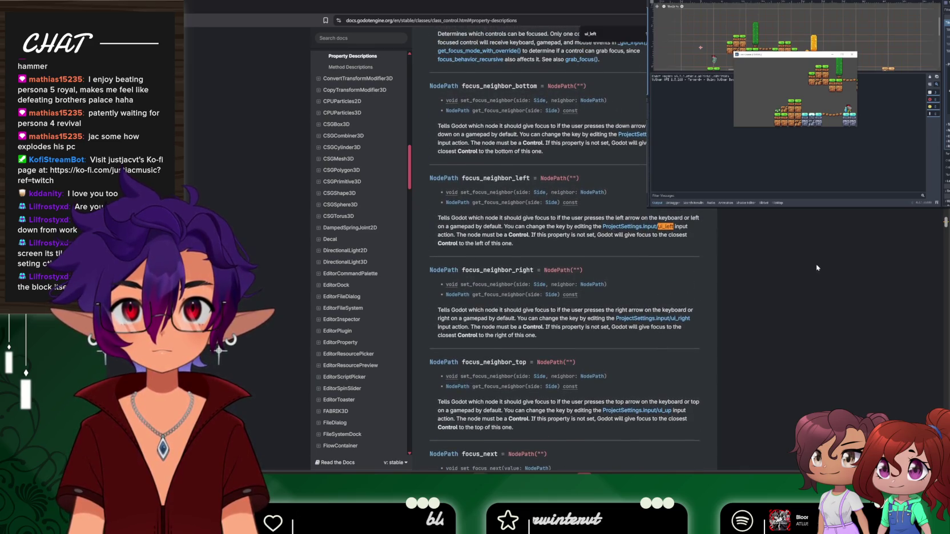
scroll(817, 267, up, 3)
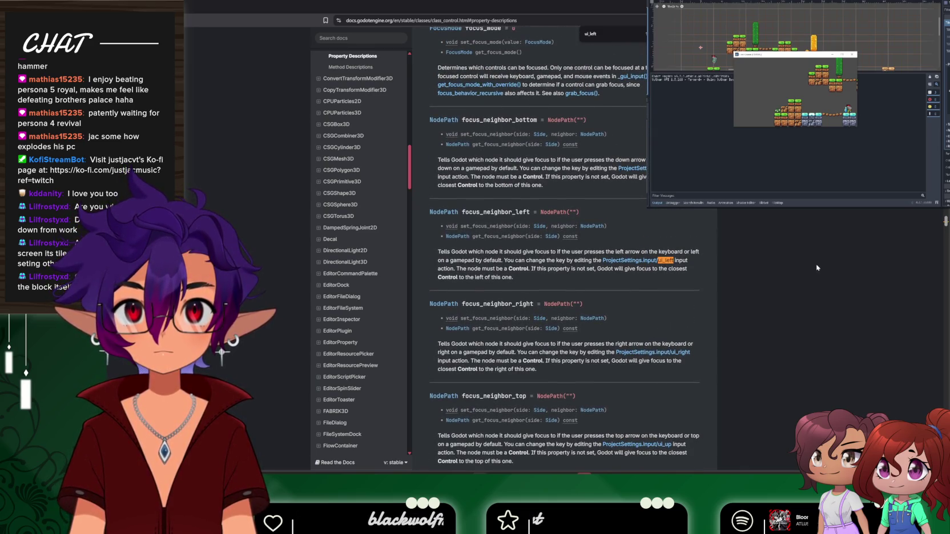
scroll(816, 267, up, 5)
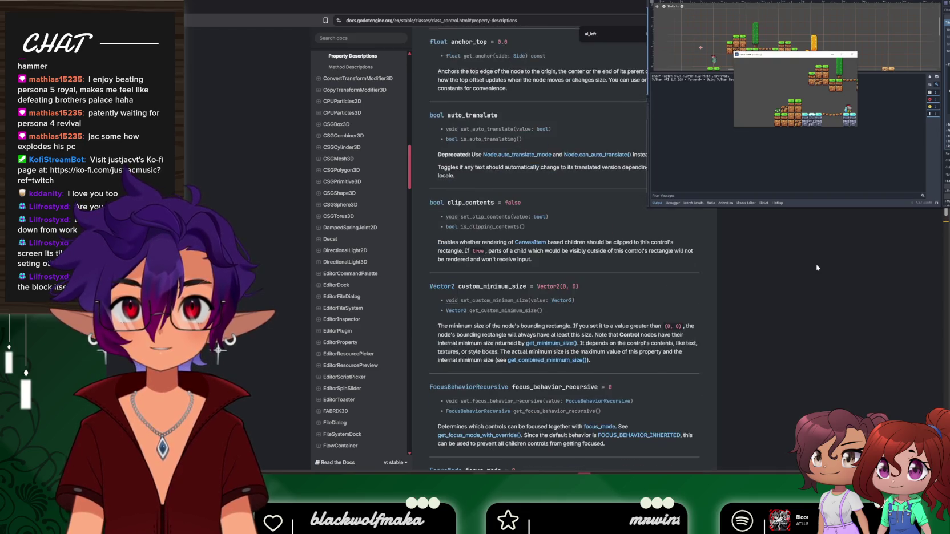
scroll(816, 273, down, 8)
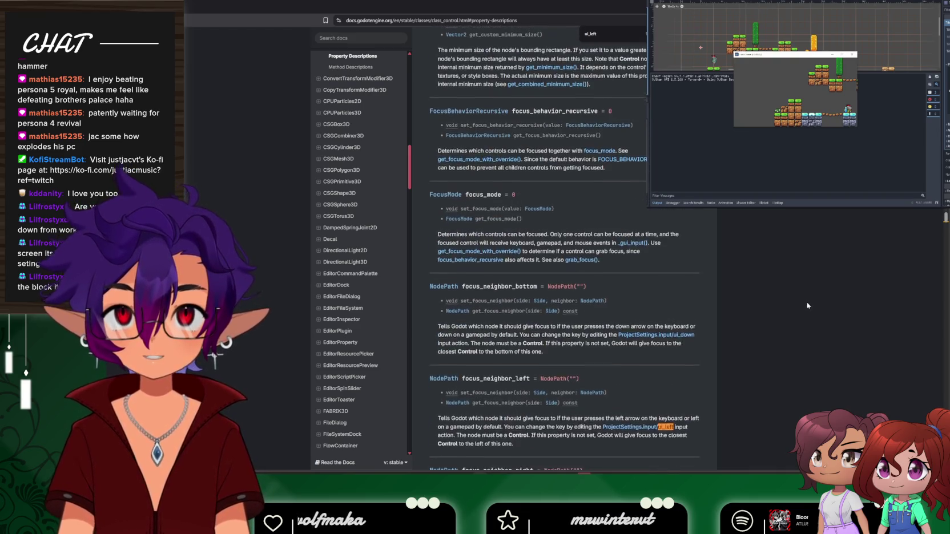
scroll(807, 305, down, 1)
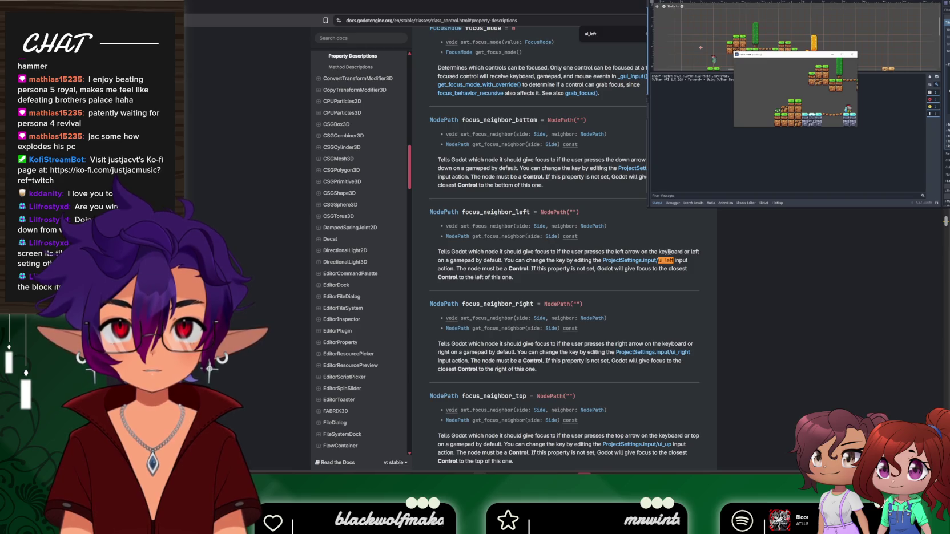
scroll(598, 254, up, 1)
scroll(368, 265, up, 5)
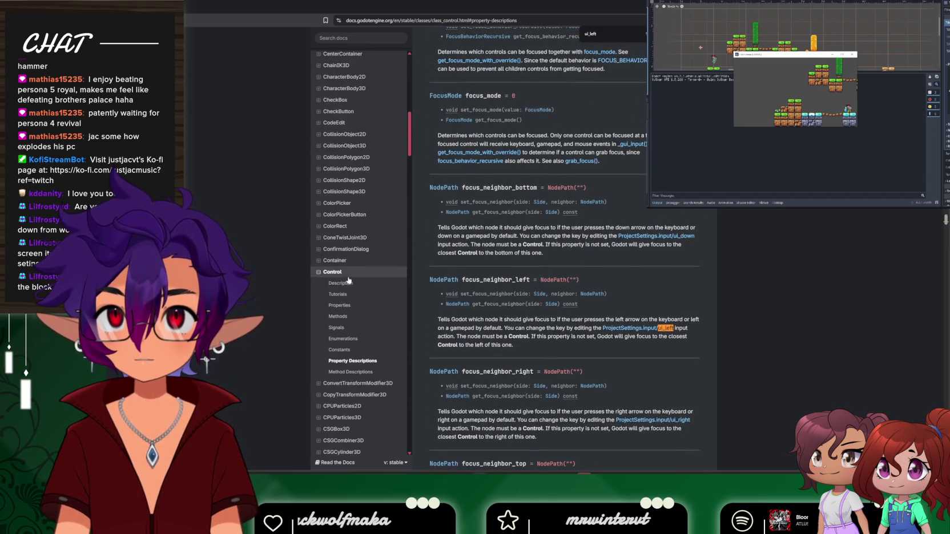
Open the Control Description section, then select 'ui_left' on line 19 of player.gd
click(342, 284)
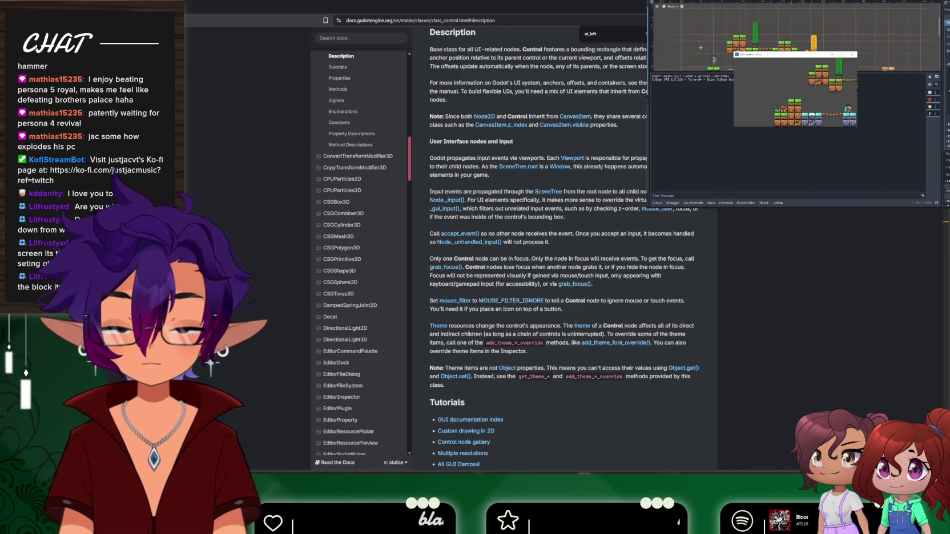
key(alt+Tab)
double_click(413, 201)
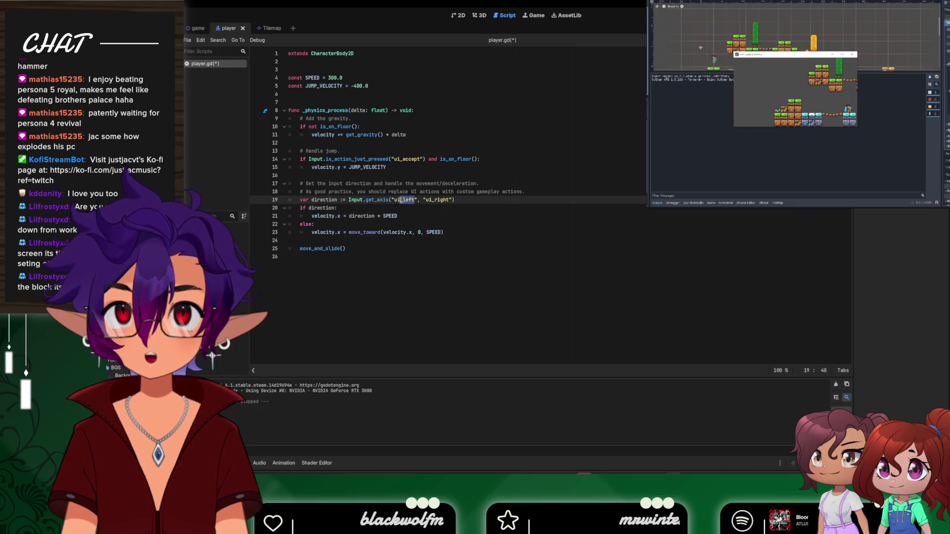
Replace the get_axis actions with 'A' and 'D', save player.gd, and run the game
text(A)
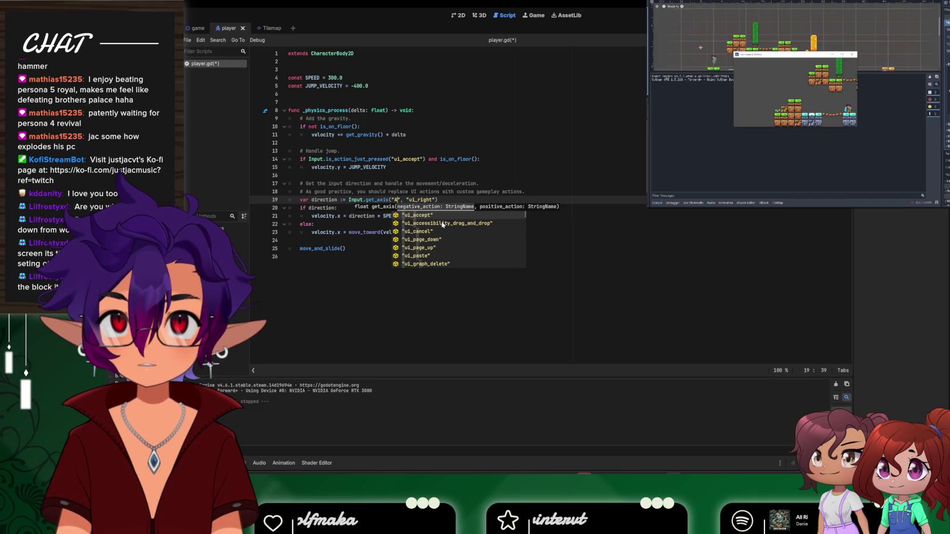
key(Down)
key(Down)
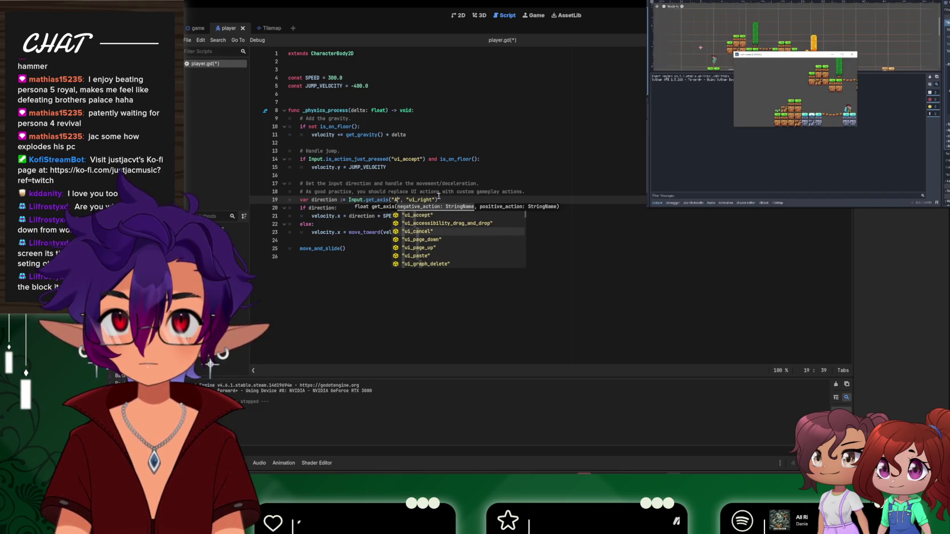
click(439, 194)
double_click(422, 199)
text(D)
key(ctrl+s)
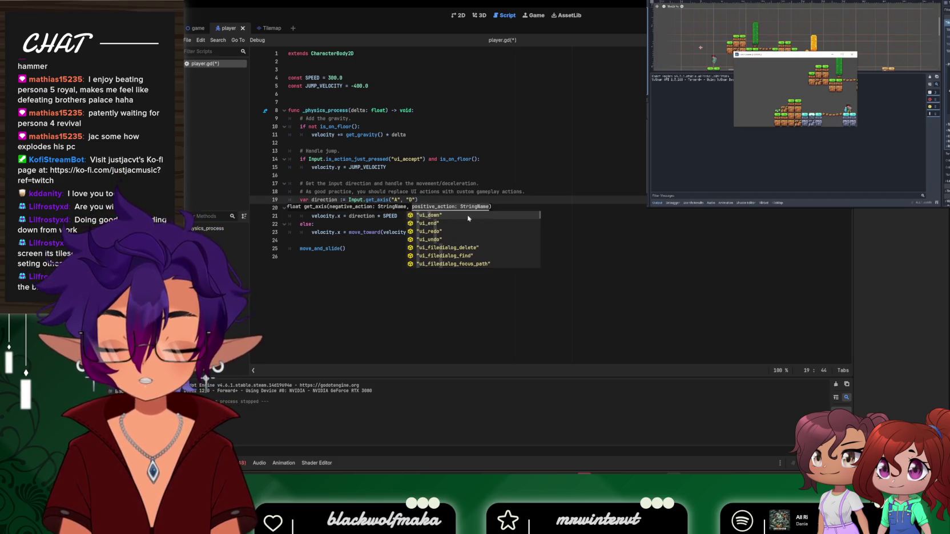
key(F5)
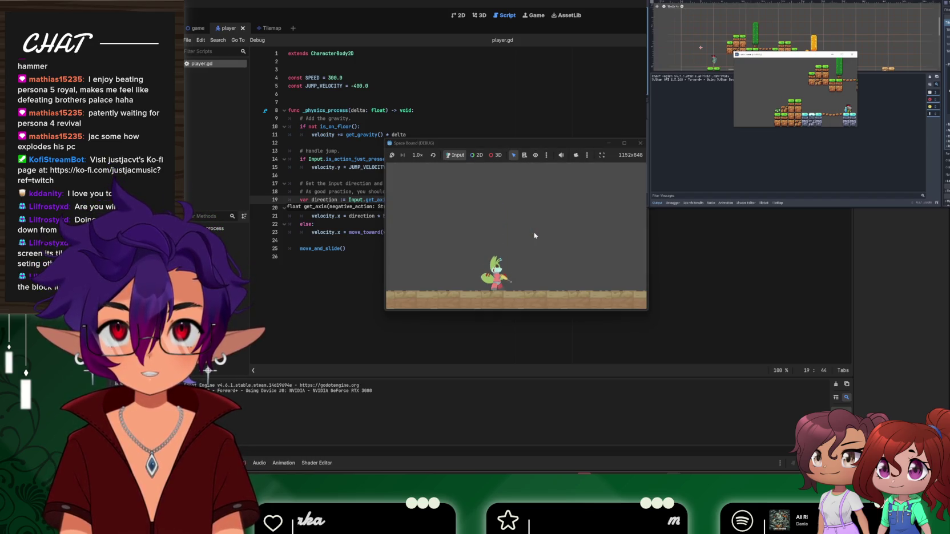
Close the game and inspect the debugger's InputMap action errors and stack trace
click(640, 144)
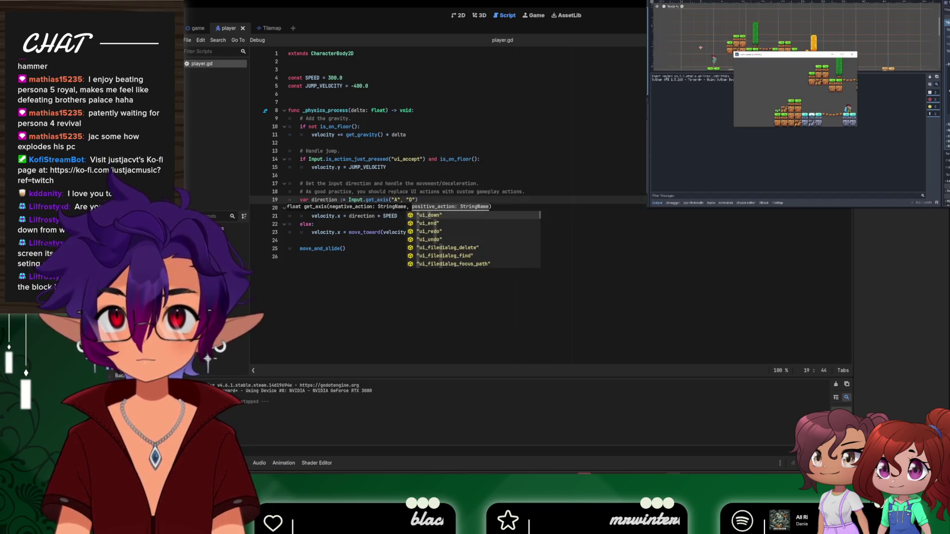
click(226, 463)
click(244, 378)
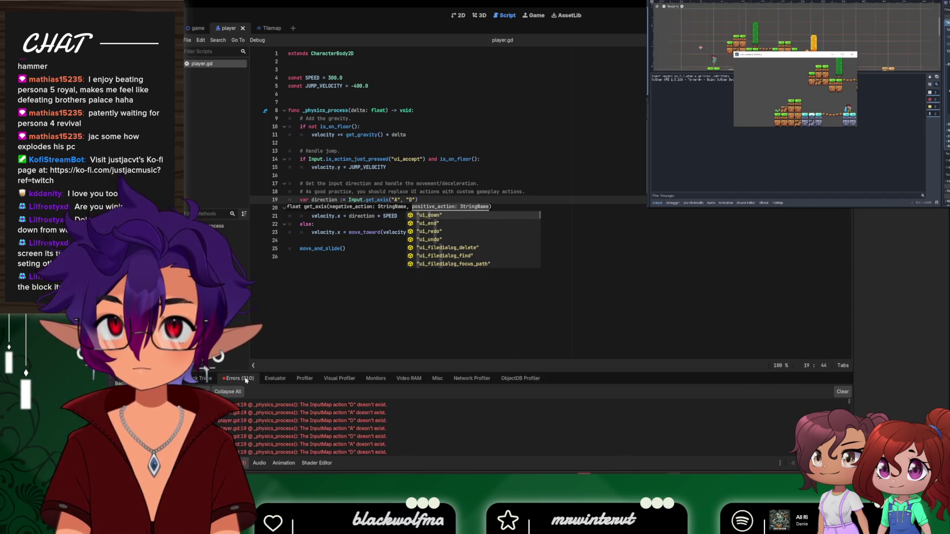
click(204, 378)
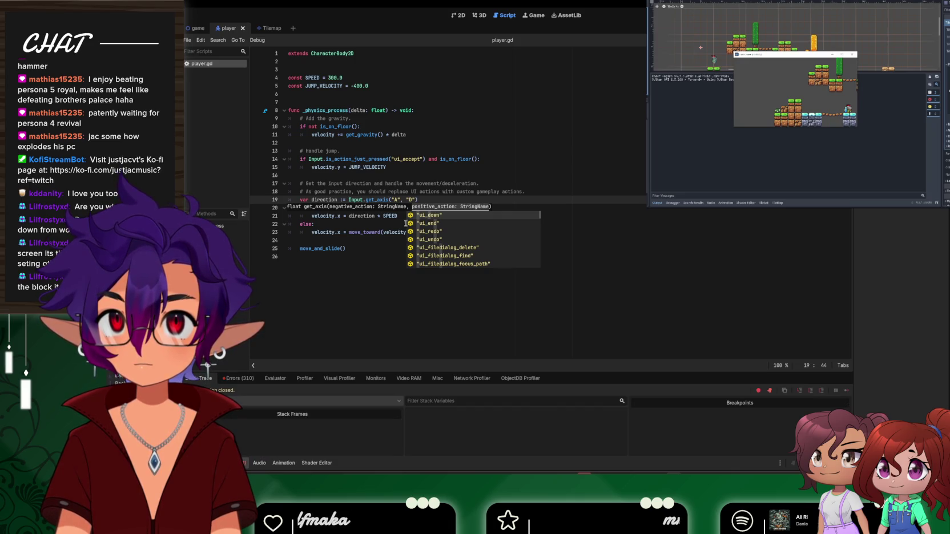
Restore the actions, then try 'y_', 'strine', 'input', 'key' as the first argument before erasing it
click(393, 200)
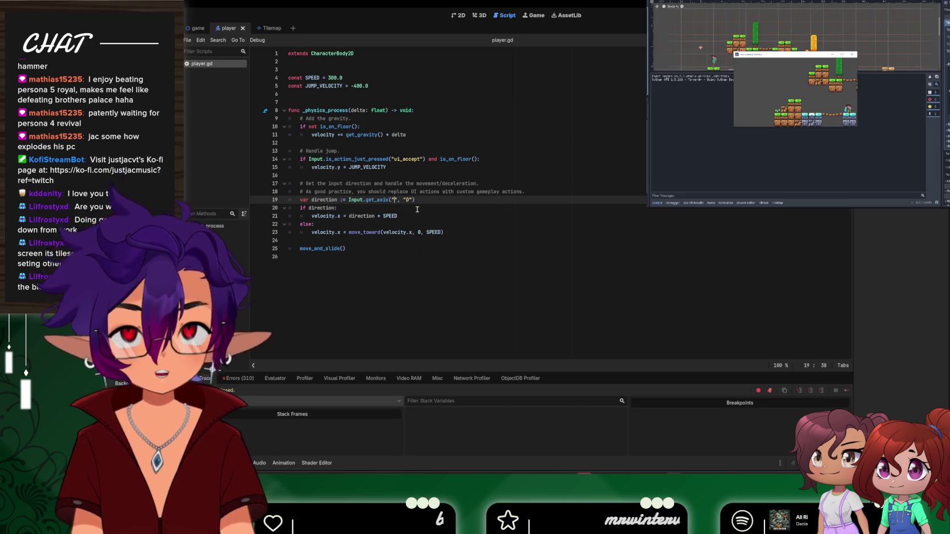
key(BackSpace)
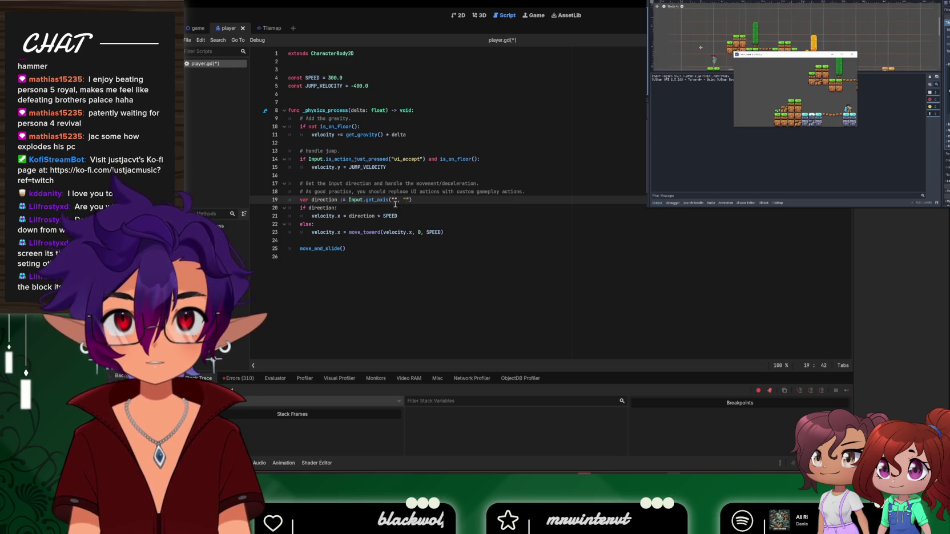
key(ctrl+z)
key(ctrl+z)
key(ctrl+z)
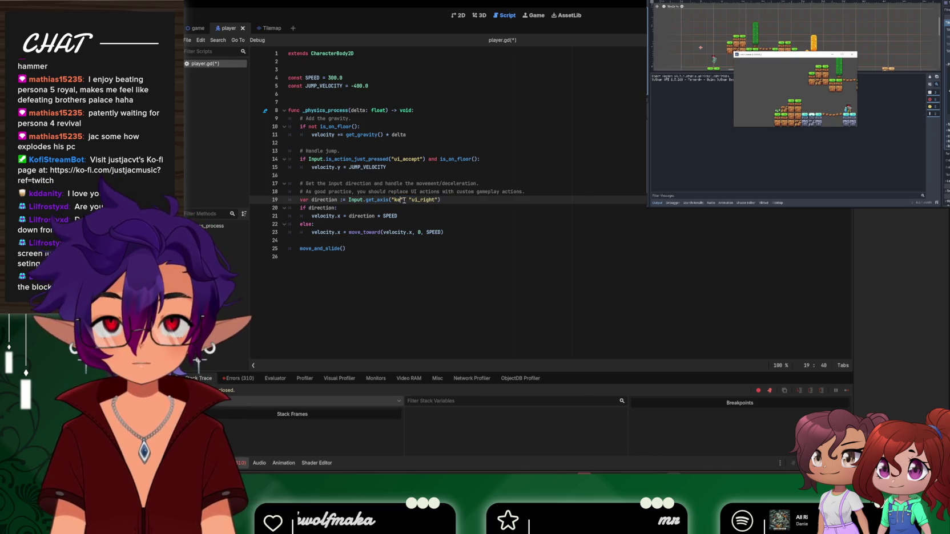
text(y_)
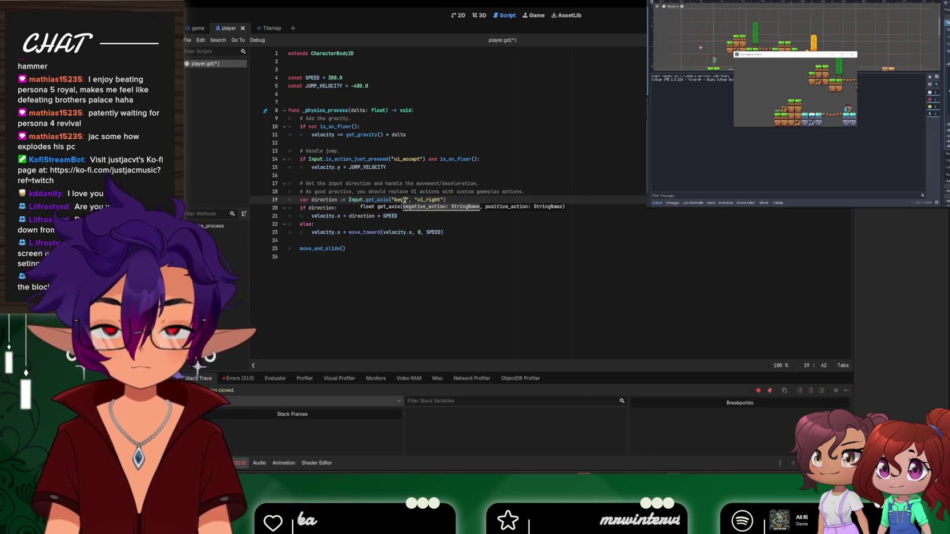
key(BackSpace)
key(BackSpace)
key(BackSpace)
text(strin)
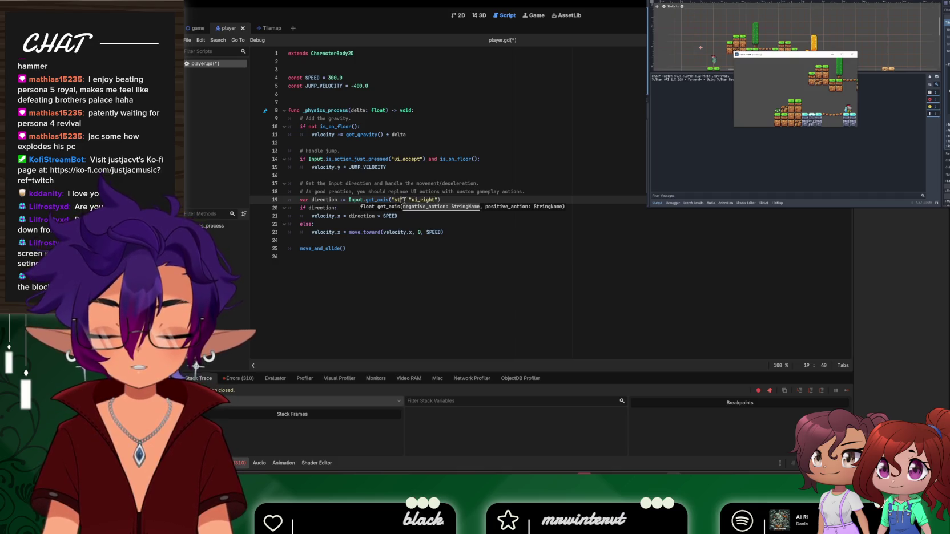
text(e)
key(BackSpace)
key(BackSpace)
key(BackSpace)
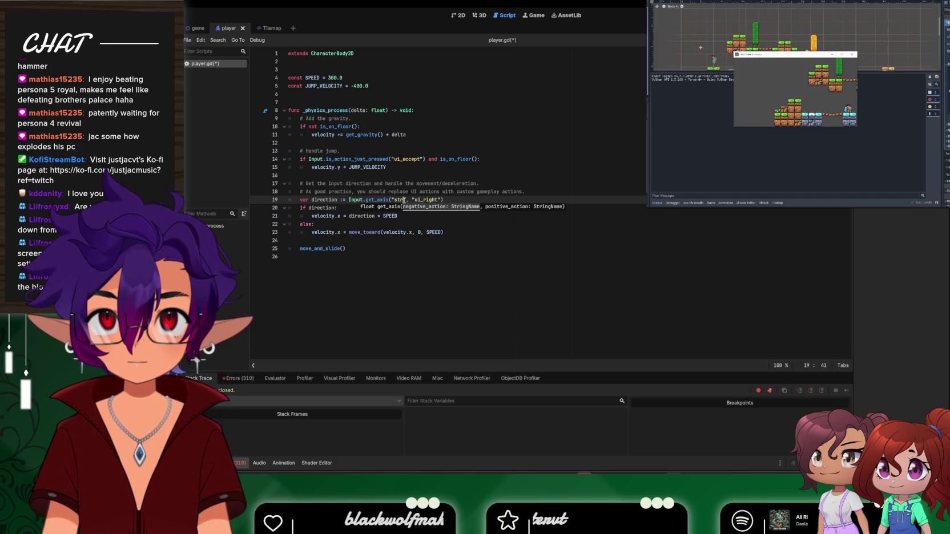
text(in)
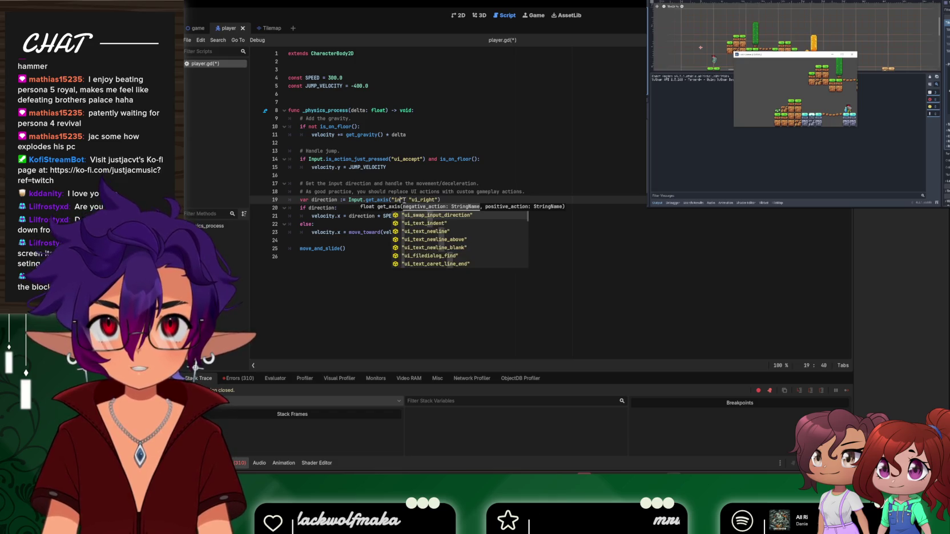
text(put)
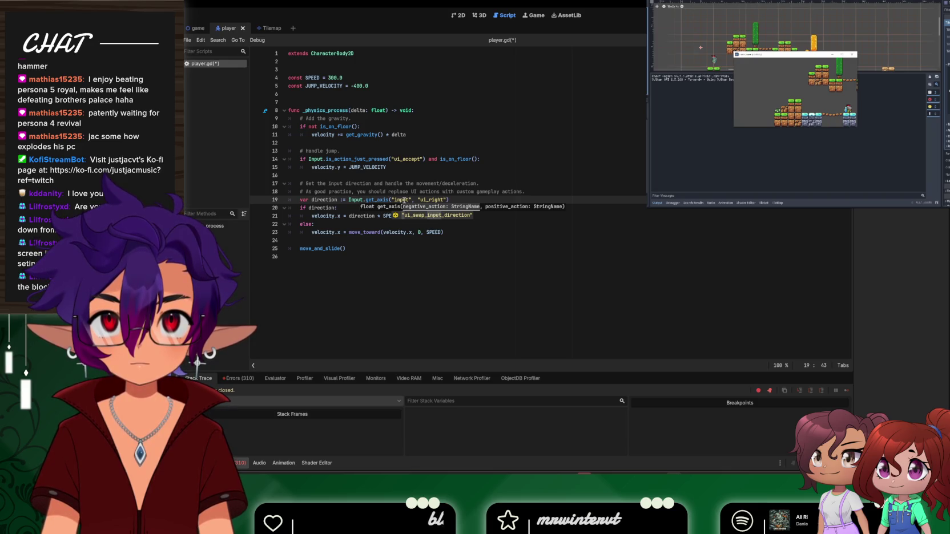
key(BackSpace)
key(BackSpace)
key(BackSpace)
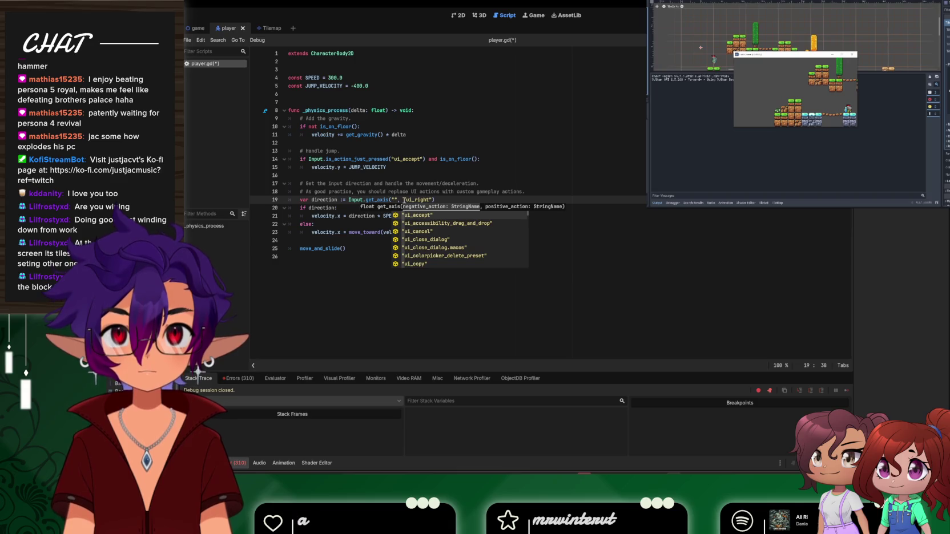
text(key)
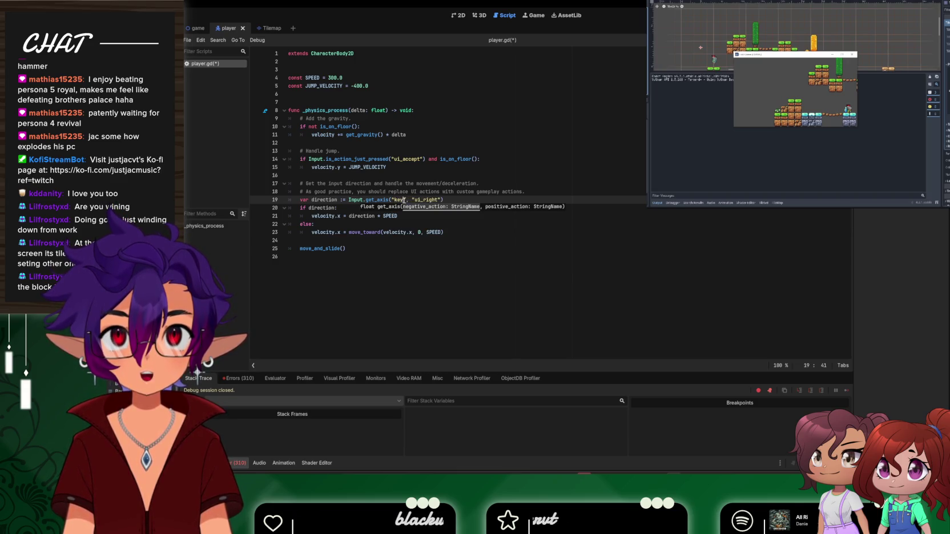
key(BackSpace)
key(BackSpace)
key(BackSpace)
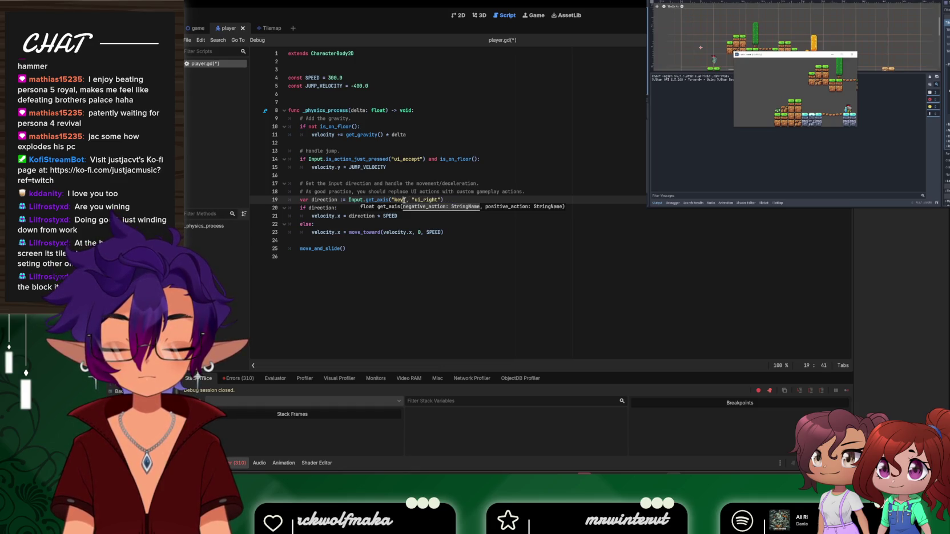
key(BackSpace)
key(BackSpace)
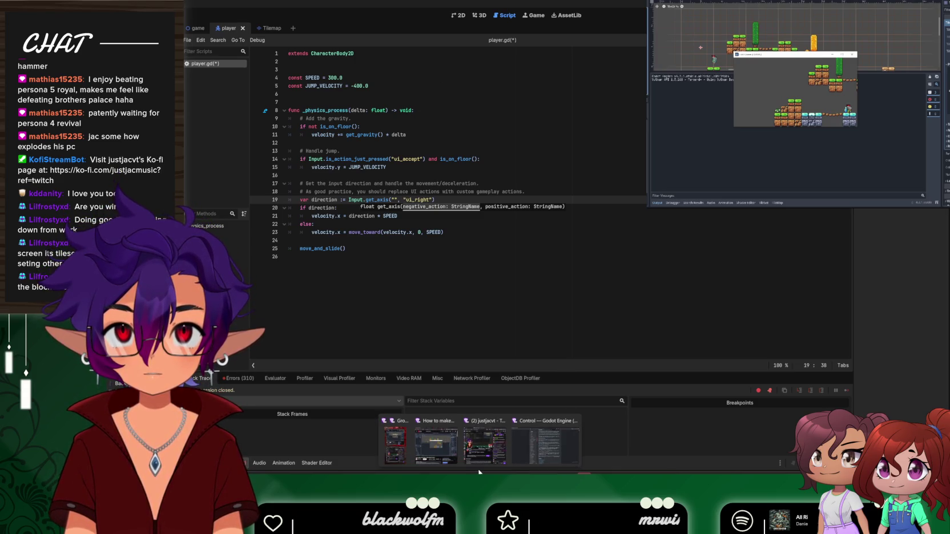
click(540, 443)
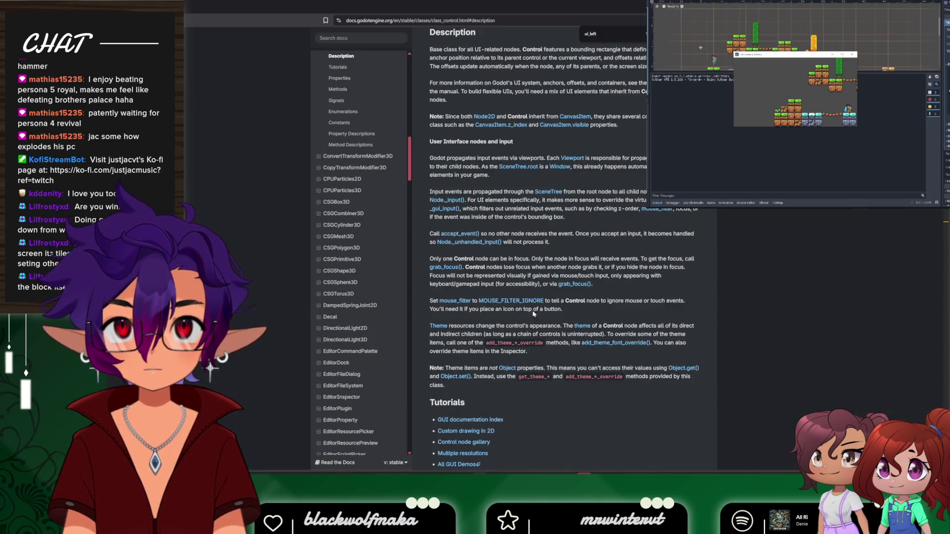
Search the docs for 'wasd' and open 'Which Input singleton method should I use?'
scroll(371, 304, up, 3)
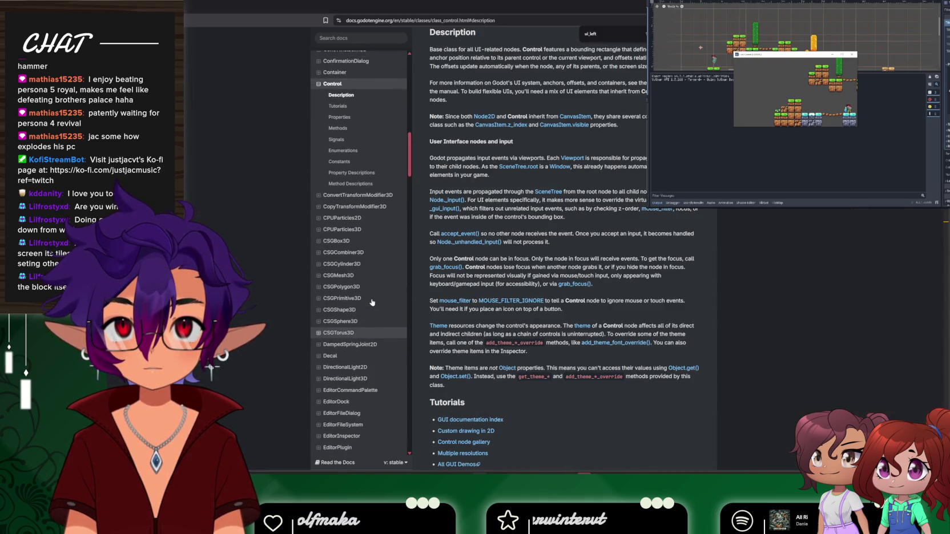
scroll(372, 303, up, 8)
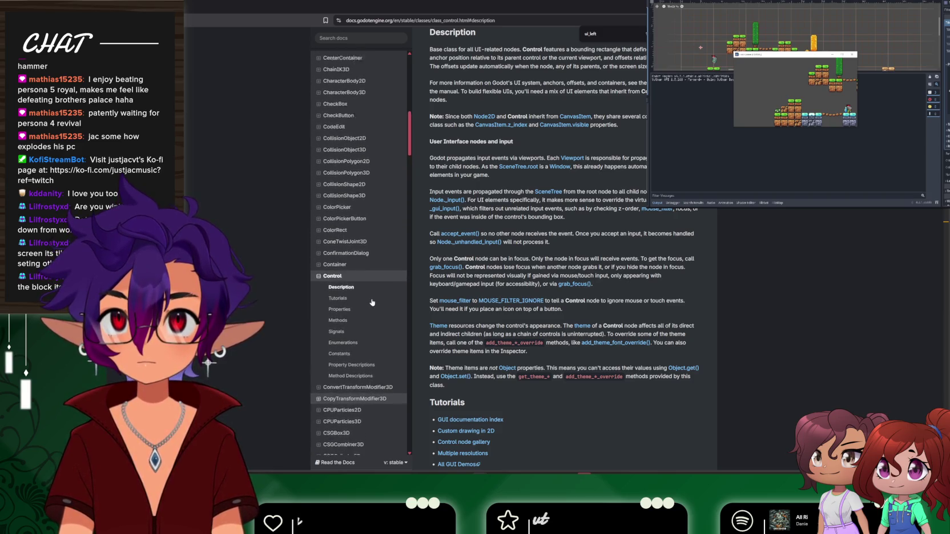
scroll(377, 271, up, 5)
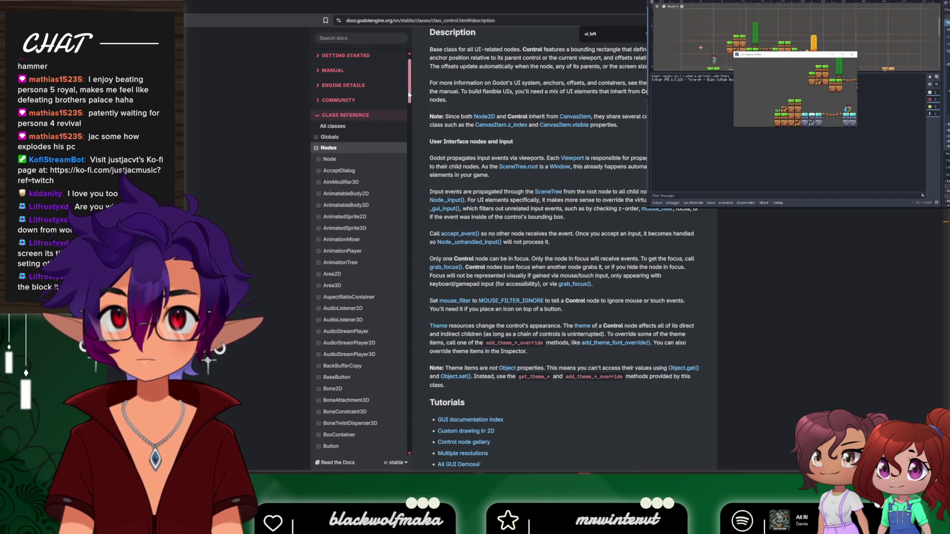
scroll(401, 107, down, 3)
scroll(400, 100, down, 3)
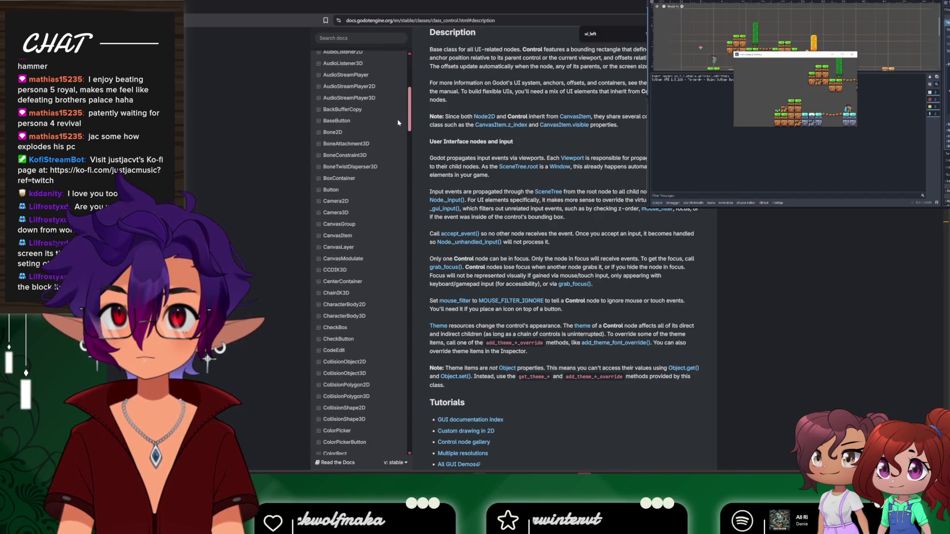
click(365, 41)
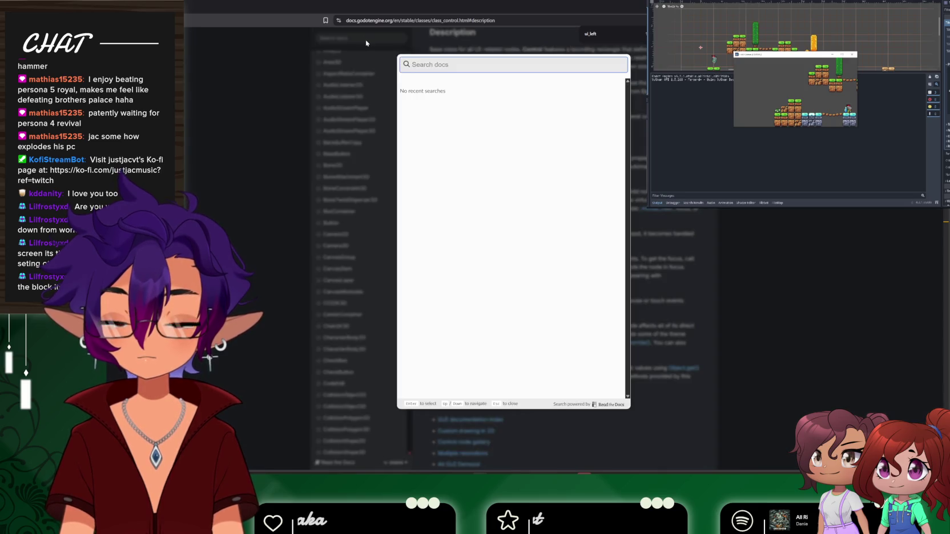
text(wasd)
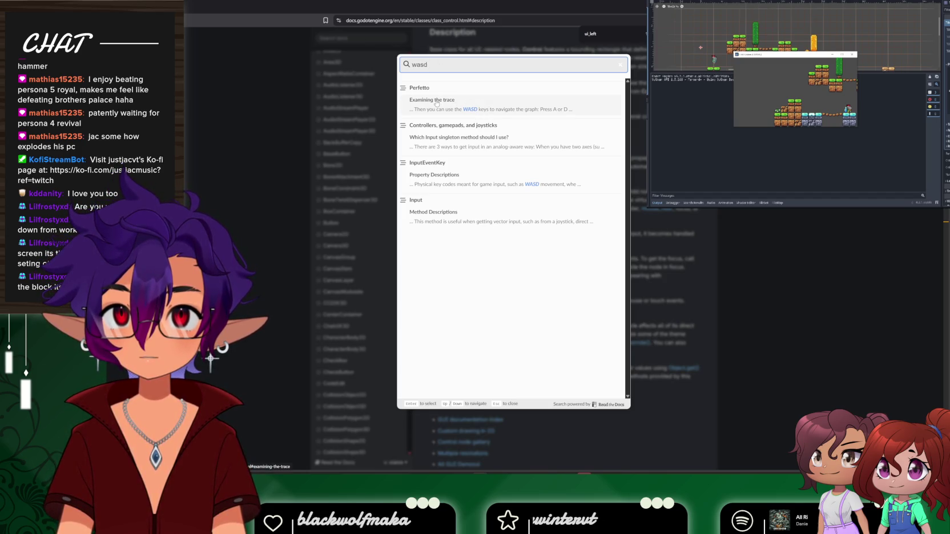
click(438, 140)
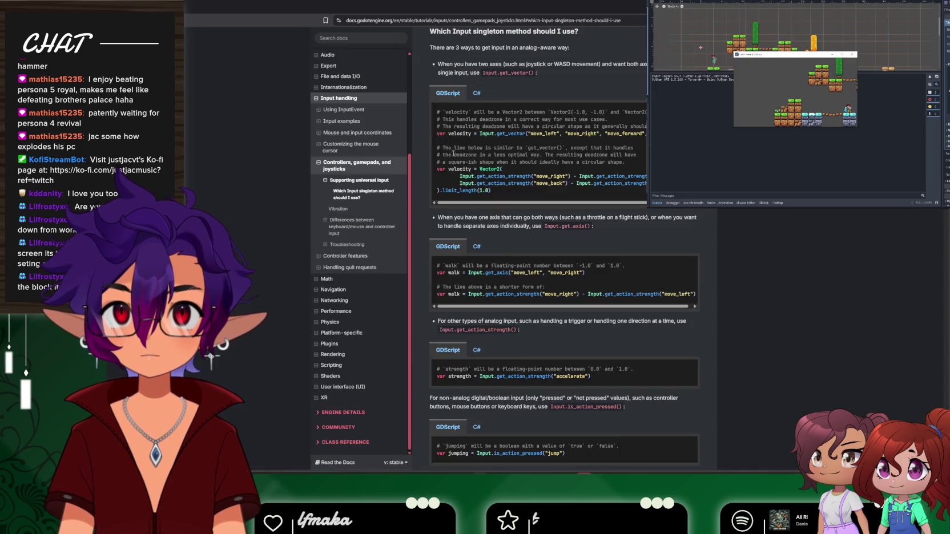
scroll(528, 190, down, 1)
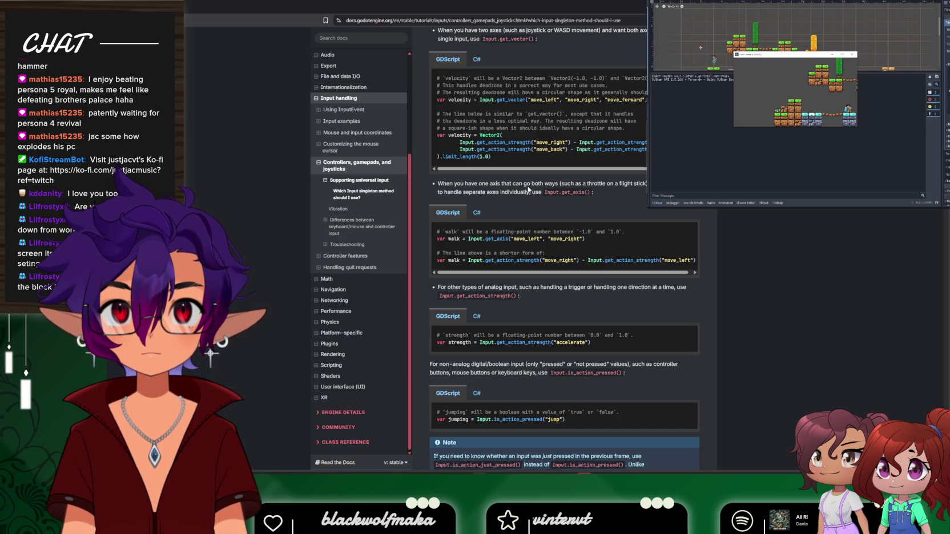
scroll(528, 189, up, 1)
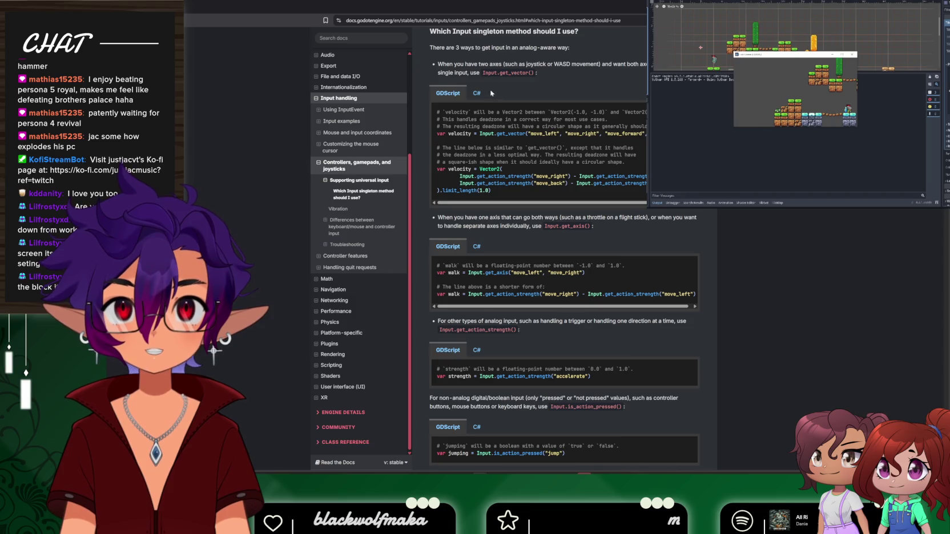
mouse_move(669, 520)
click(669, 451)
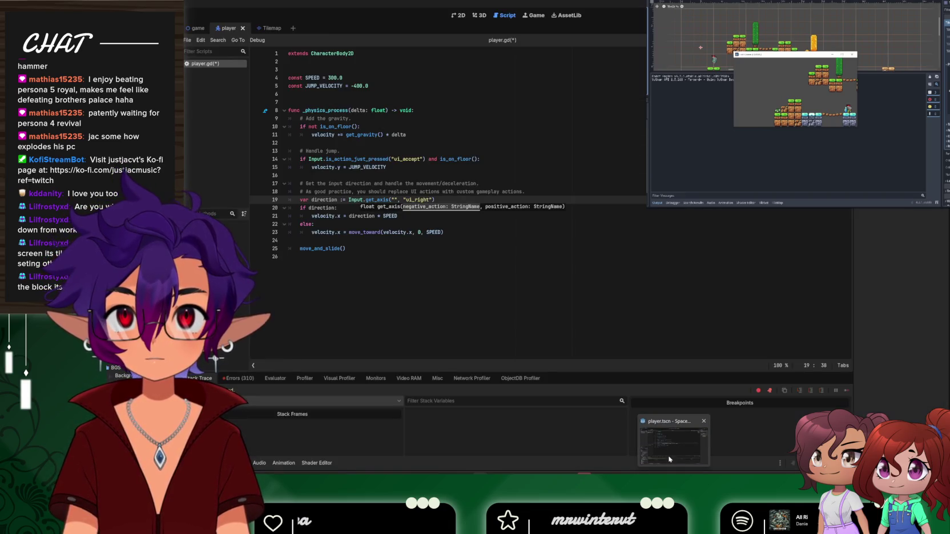
key(alt+Tab)
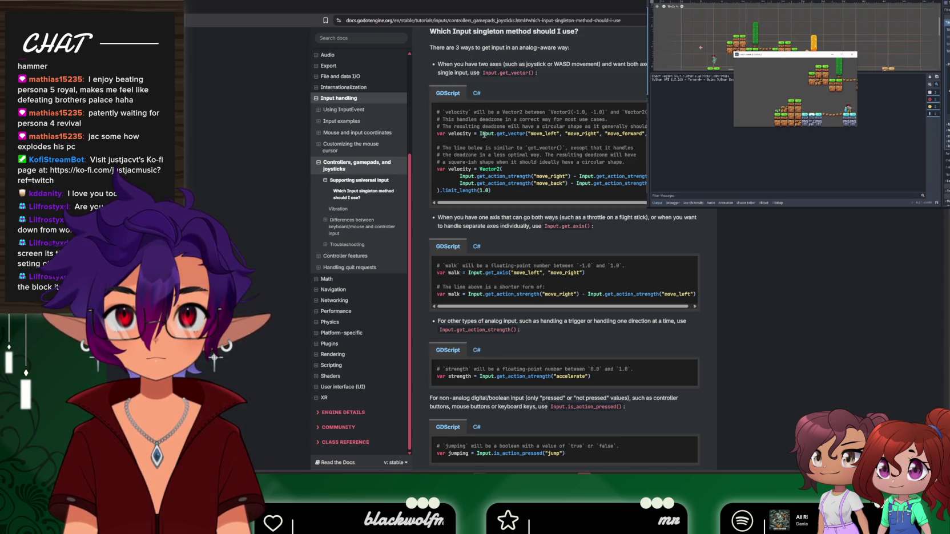
triple_click(484, 134)
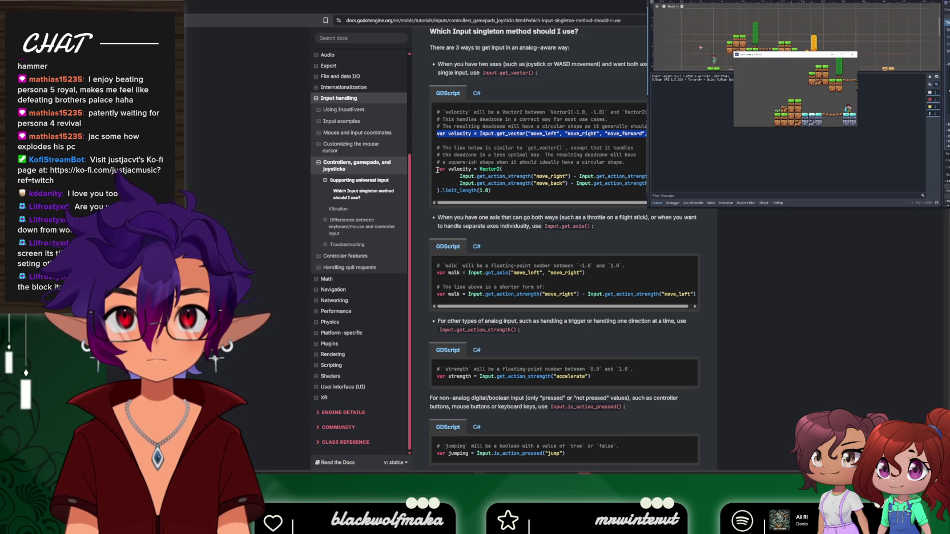
Select the multi-line Vector2 velocity example and read on through the controllers page sections
drag(437, 169, 512, 203)
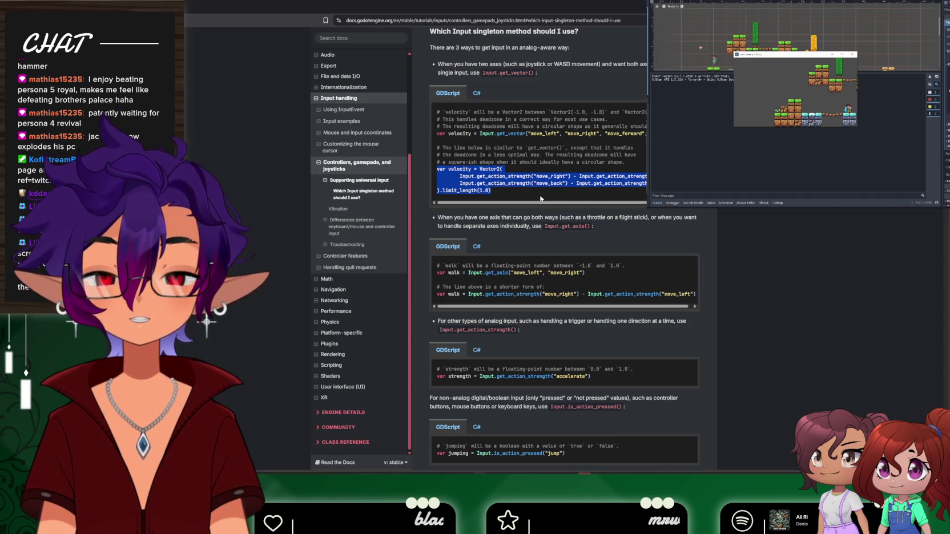
scroll(581, 215, down, 3)
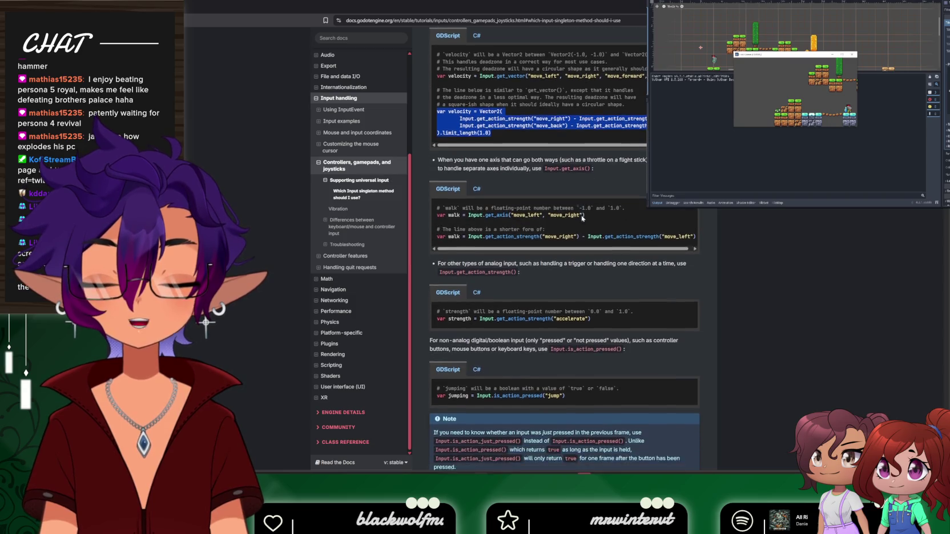
scroll(583, 218, down, 1)
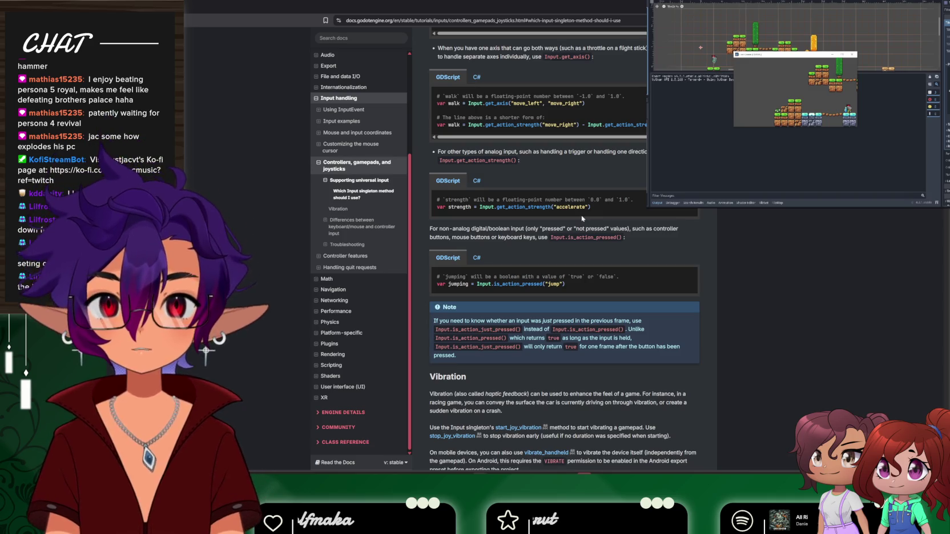
scroll(582, 218, down, 2)
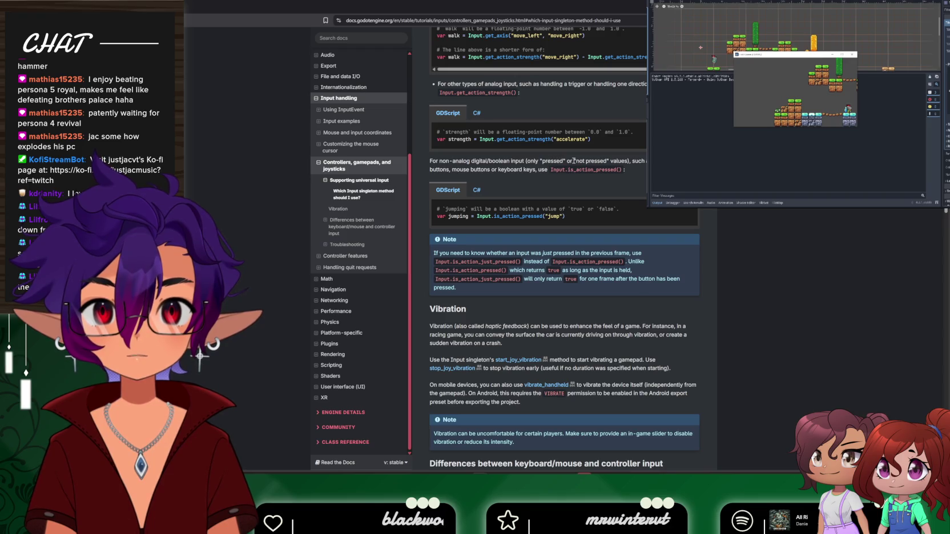
scroll(505, 229, down, 6)
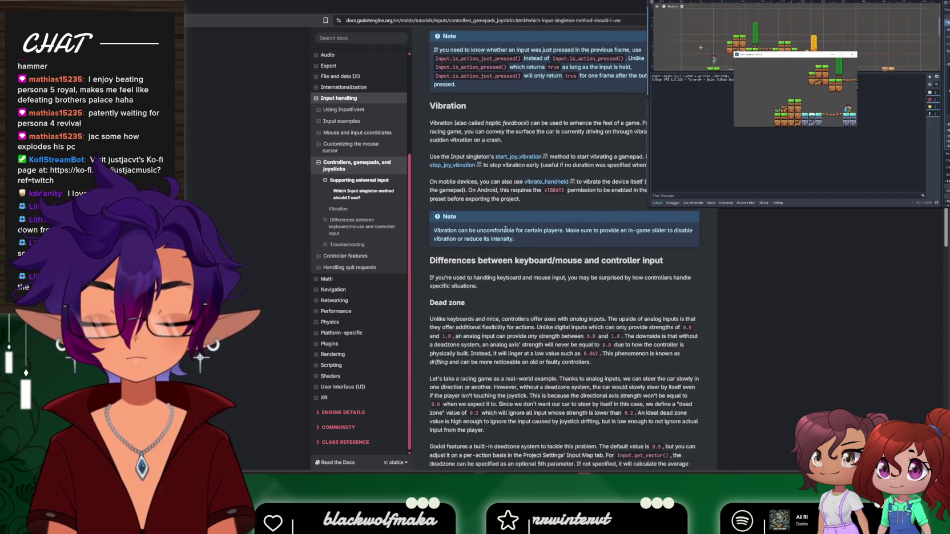
scroll(504, 228, down, 5)
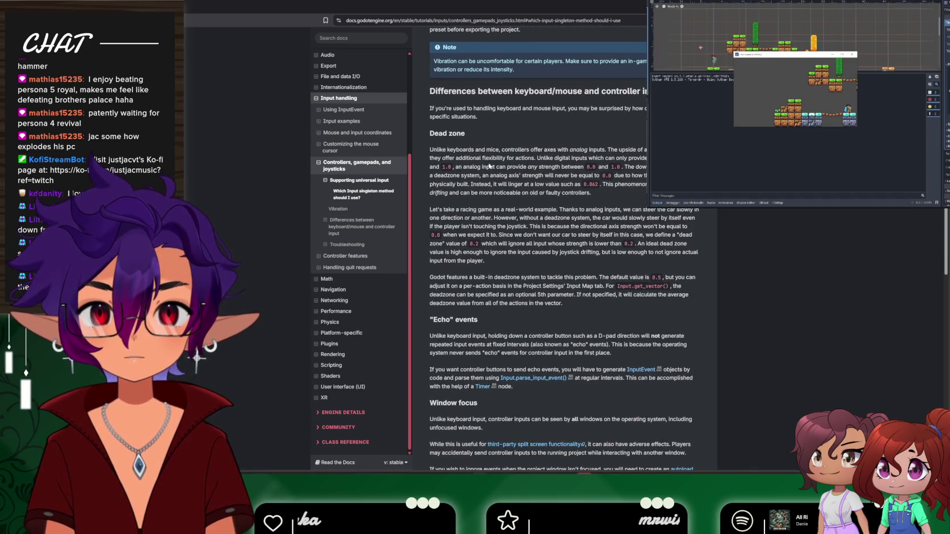
scroll(495, 235, down, 1)
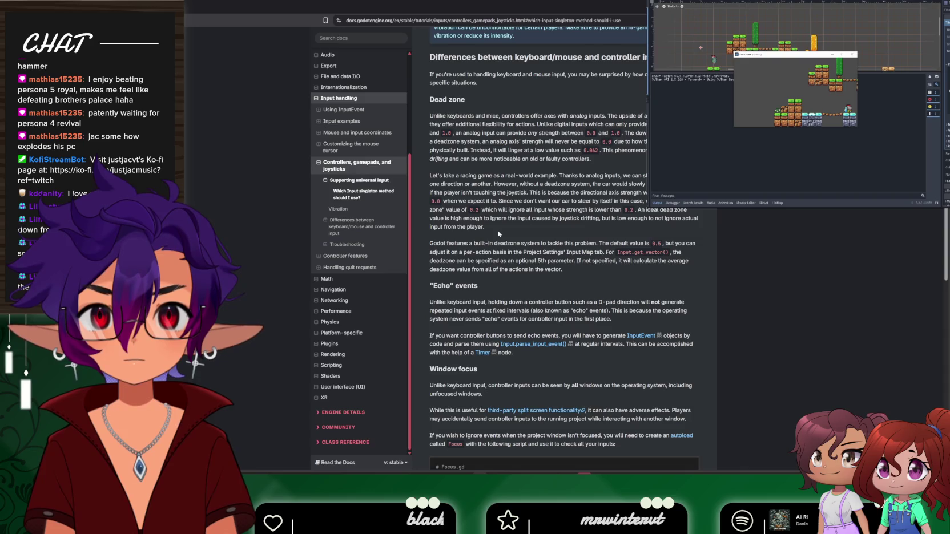
scroll(498, 234, down, 8)
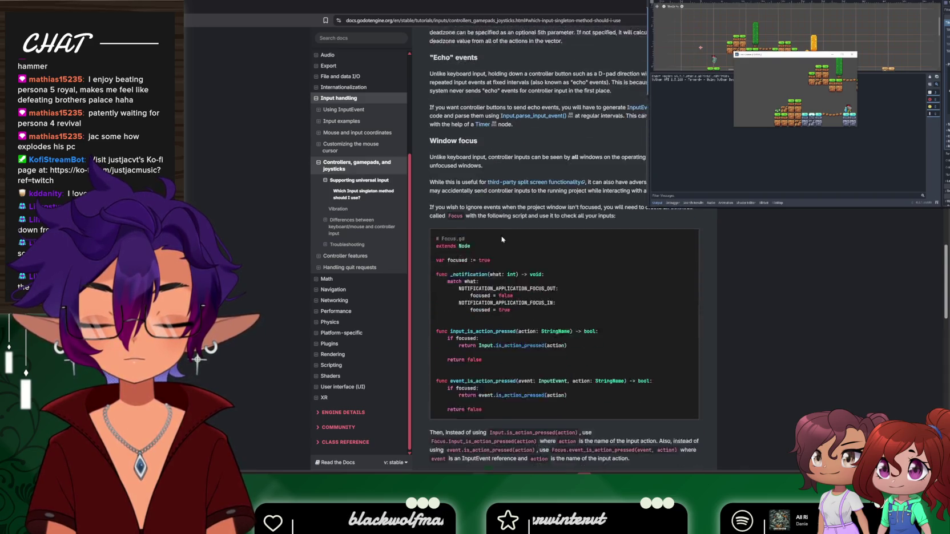
scroll(502, 239, down, 1)
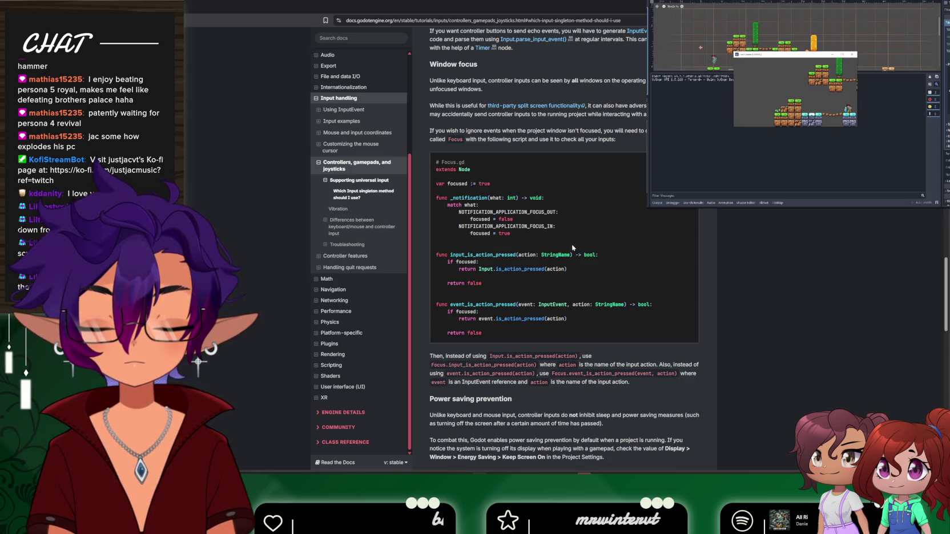
scroll(572, 248, down, 8)
scroll(577, 258, down, 4)
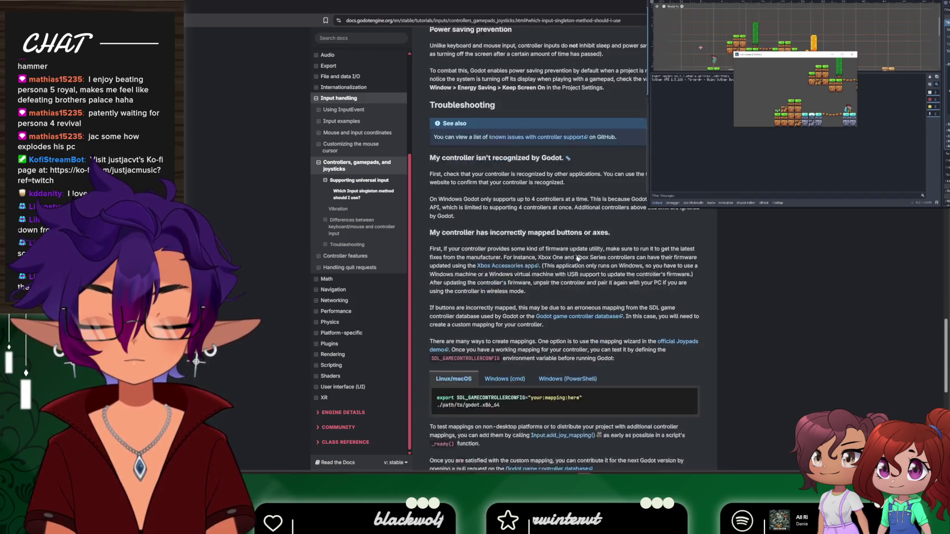
Scroll back up to the get_vector example and return to player.gd
scroll(576, 258, up, 15)
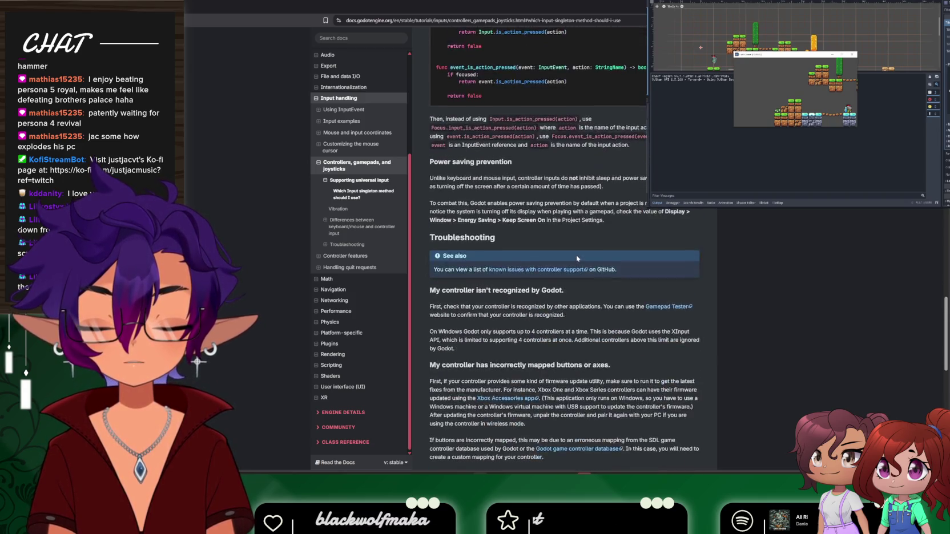
scroll(577, 258, up, 12)
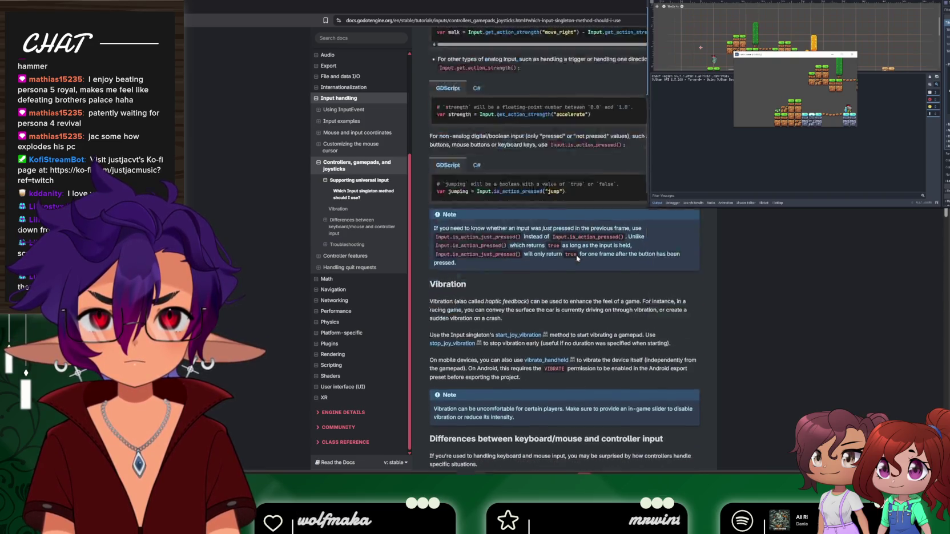
scroll(577, 258, up, 5)
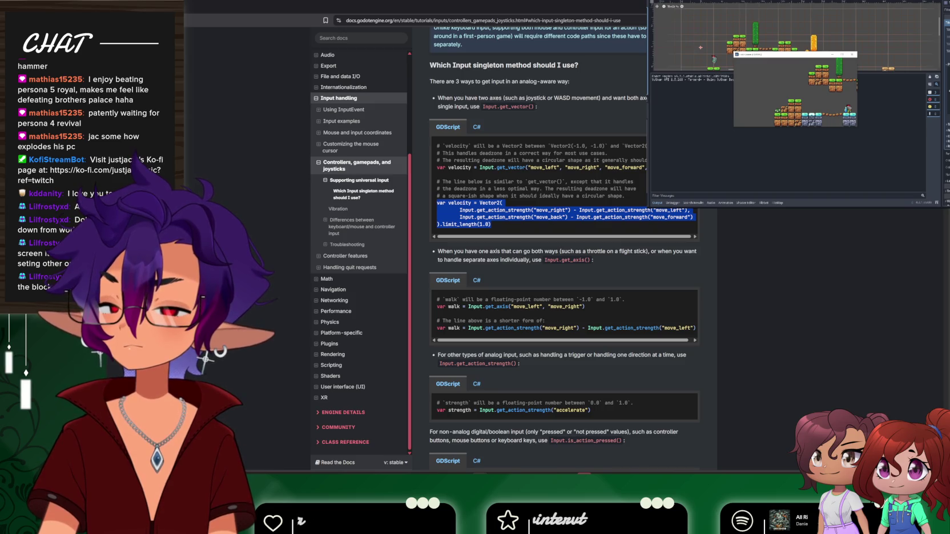
key(alt+Tab)
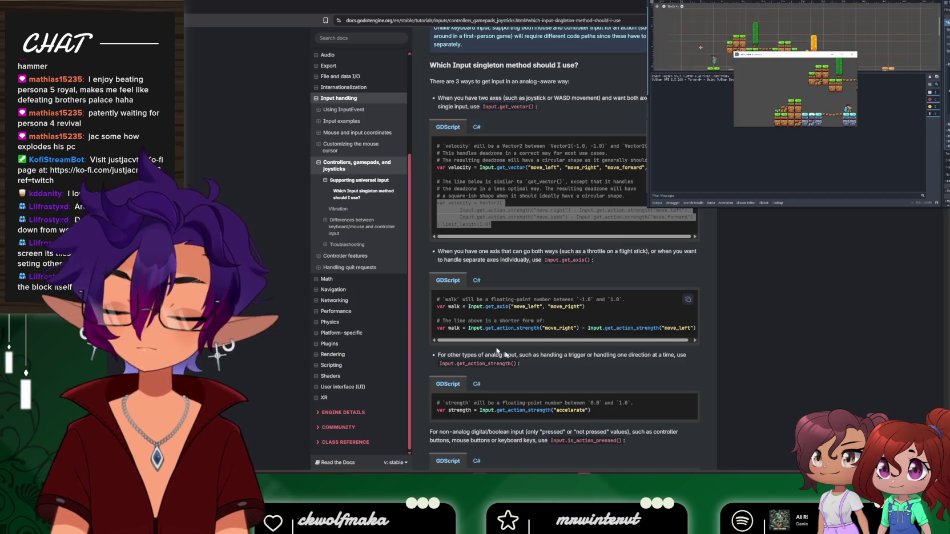
key(alt+Tab)
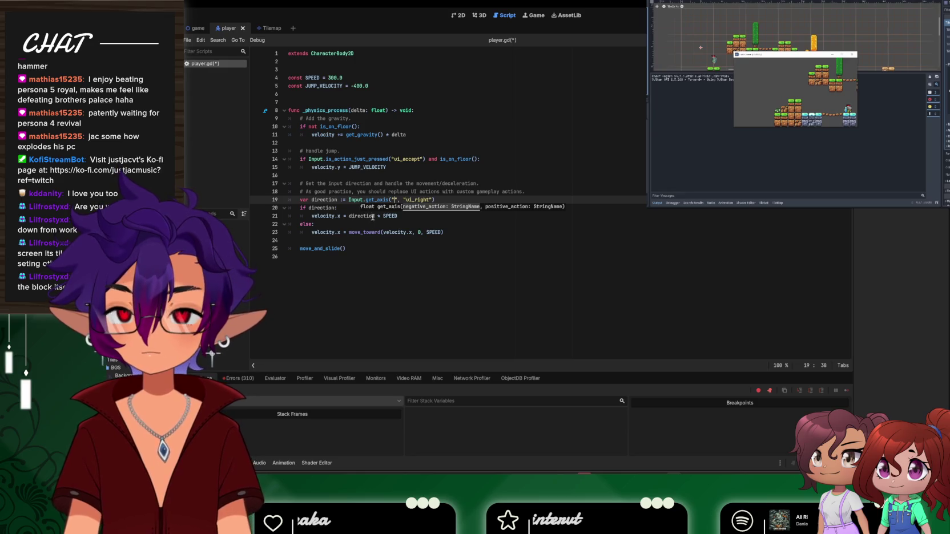
Edit the empty first get_axis argument on line 19, typing and removing 'key'
click(446, 199)
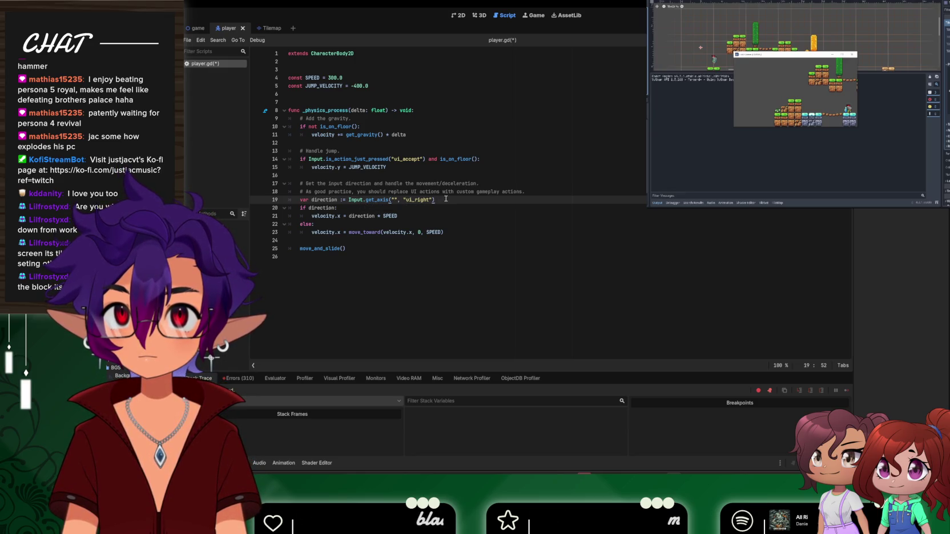
key(Left)
key(Left)
key(Left)
text(key)
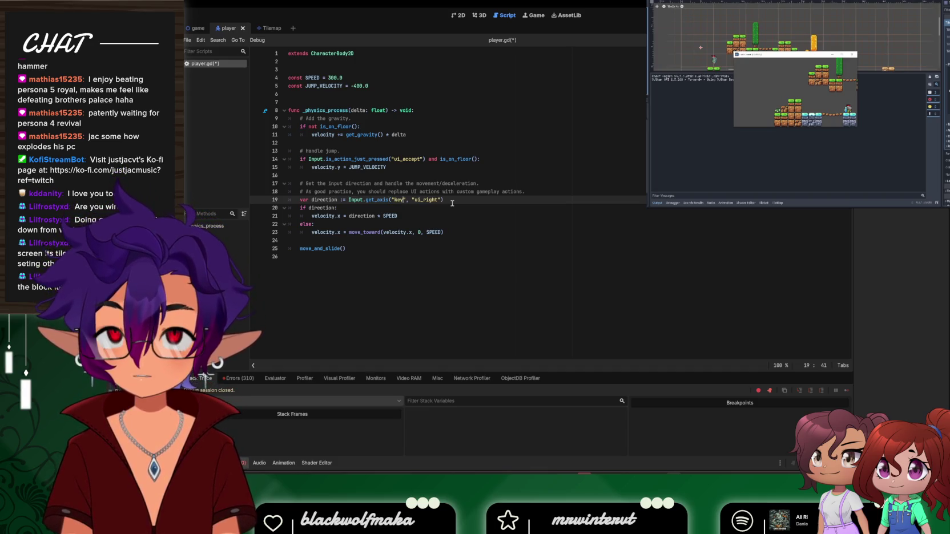
key(BackSpace)
key(BackSpace)
key(BackSpace)
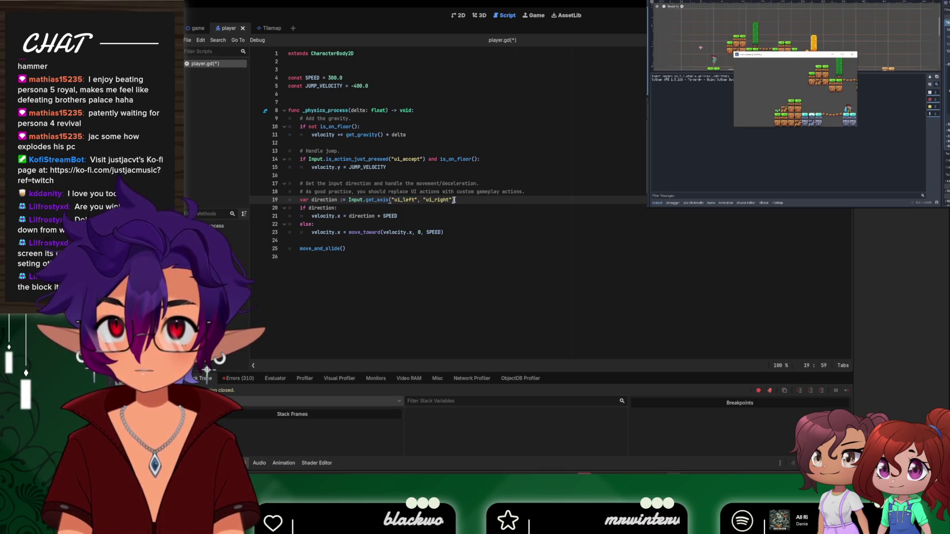
Paste the docs' Vector2 velocity block over the direction line, then undo it
triple_click(454, 200)
key(ctrl+v)
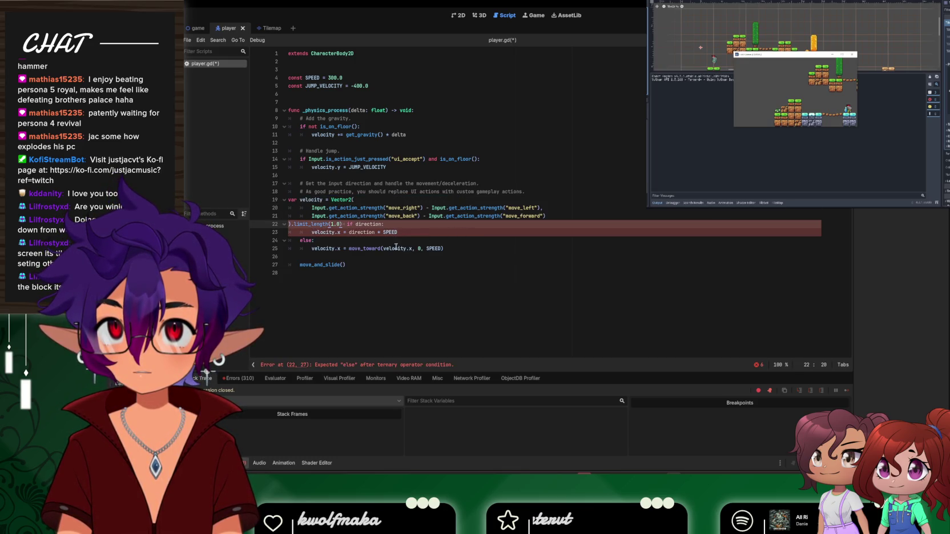
key(Return)
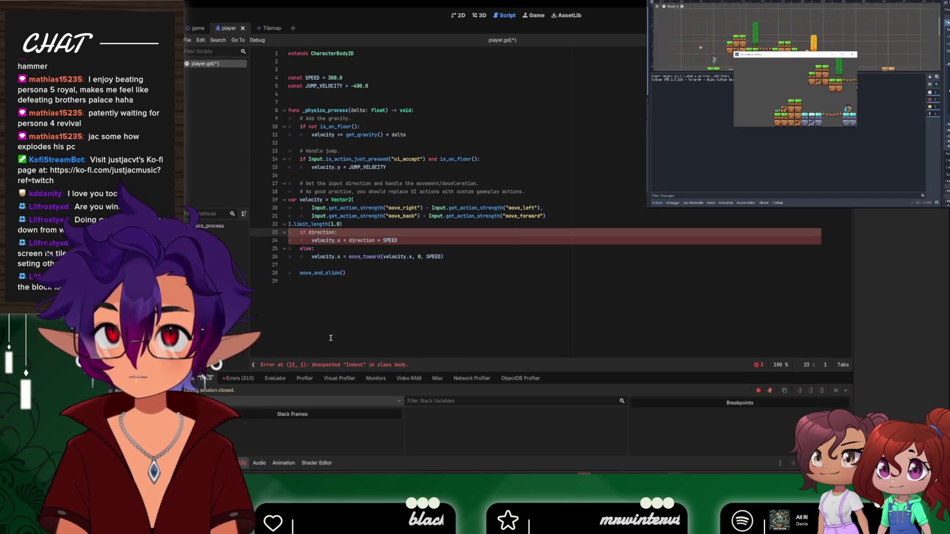
key(ctrl+z)
key(ctrl+z)
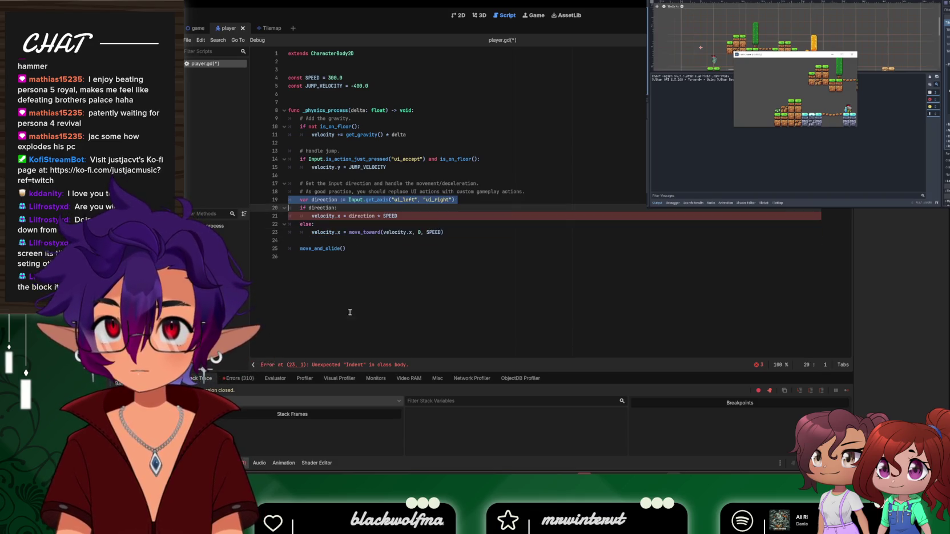
Put the Vector2 block on line 19, delete the old if/else lines 24–27, then undo to the template
click(459, 200)
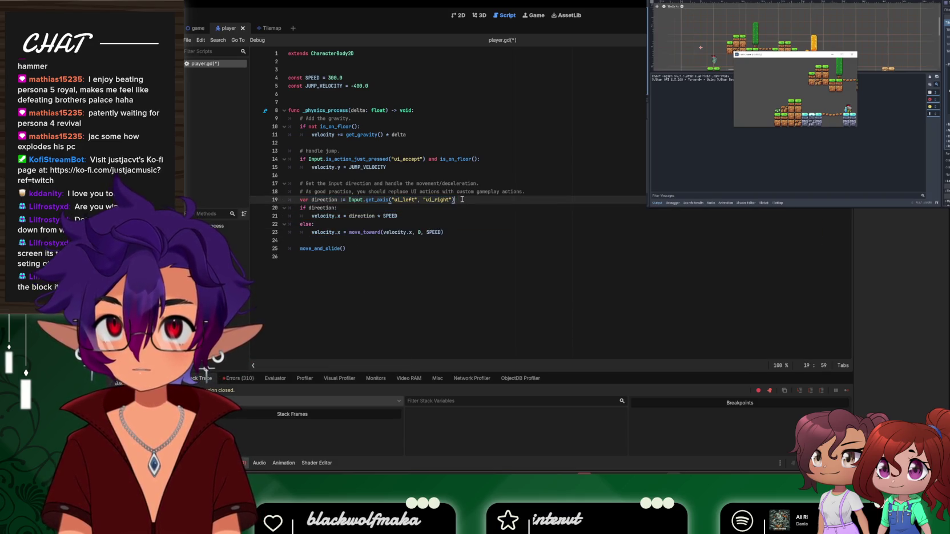
triple_click(459, 199)
key(ctrl+x)
click(459, 199)
key(Return)
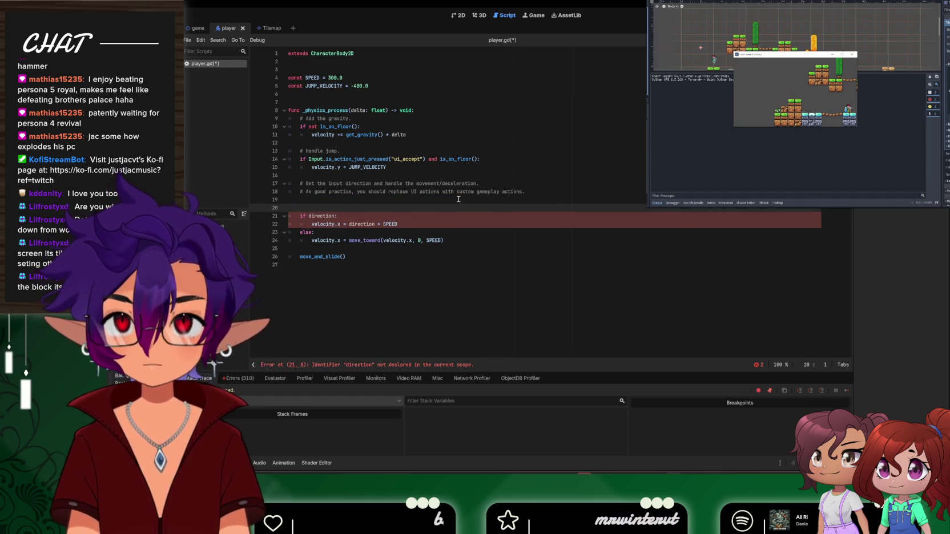
click(459, 198)
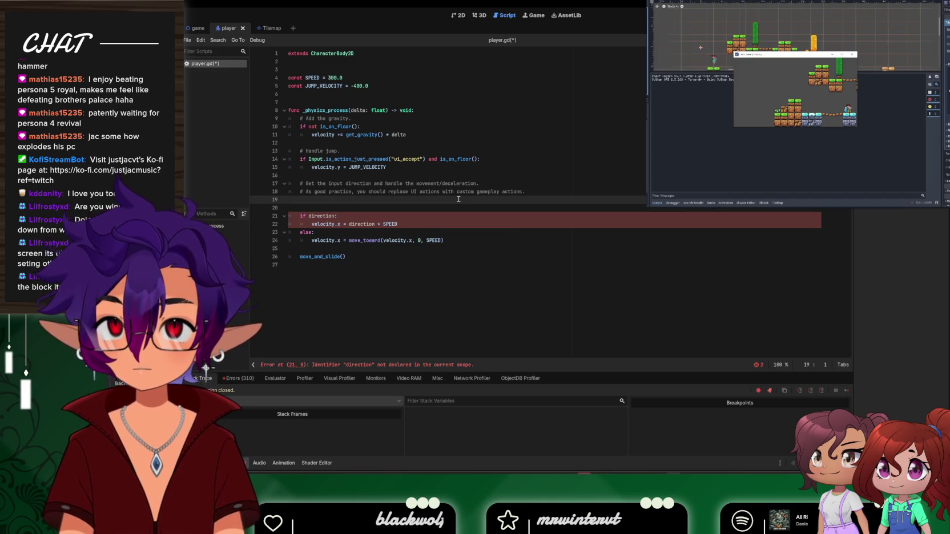
key(ctrl+v)
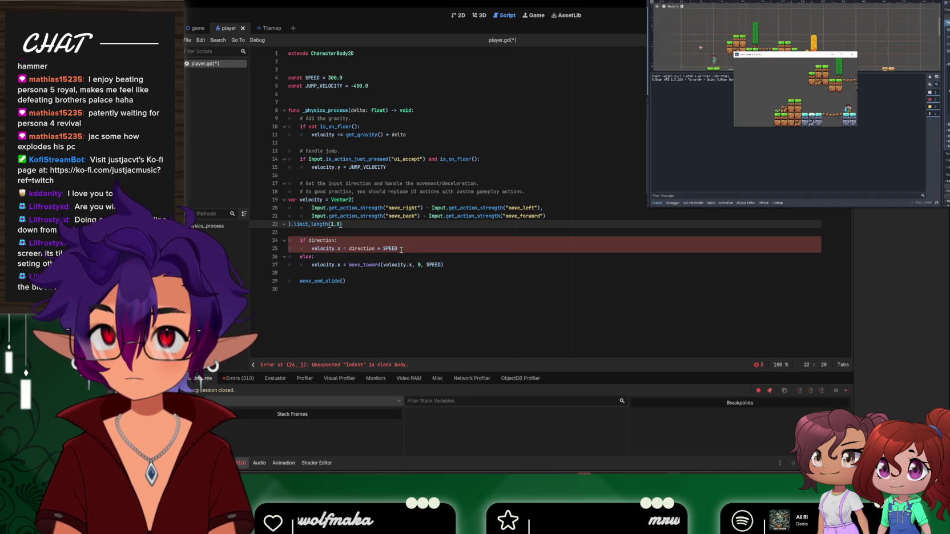
click(300, 240)
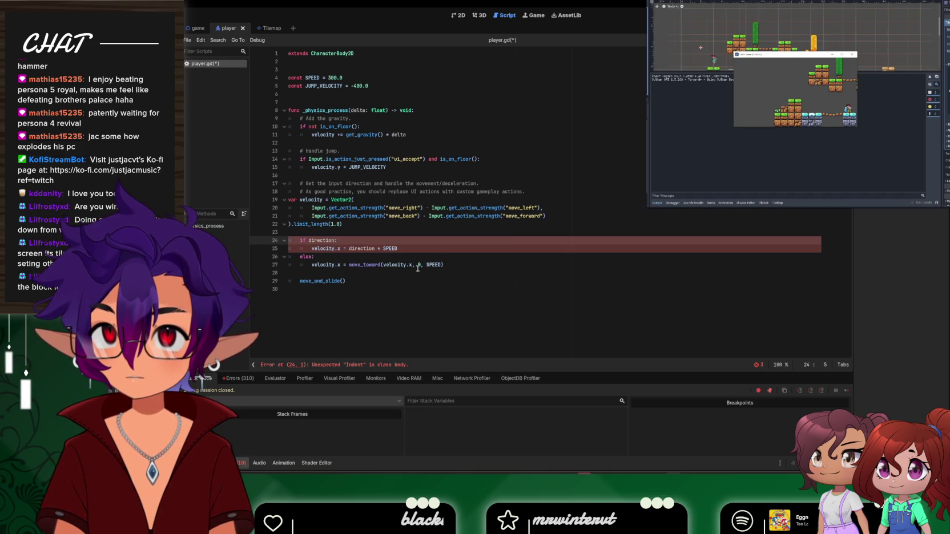
mouse_move(456, 268)
mouse_down()
mouse_move(320, 258)
mouse_move(294, 244)
mouse_up()
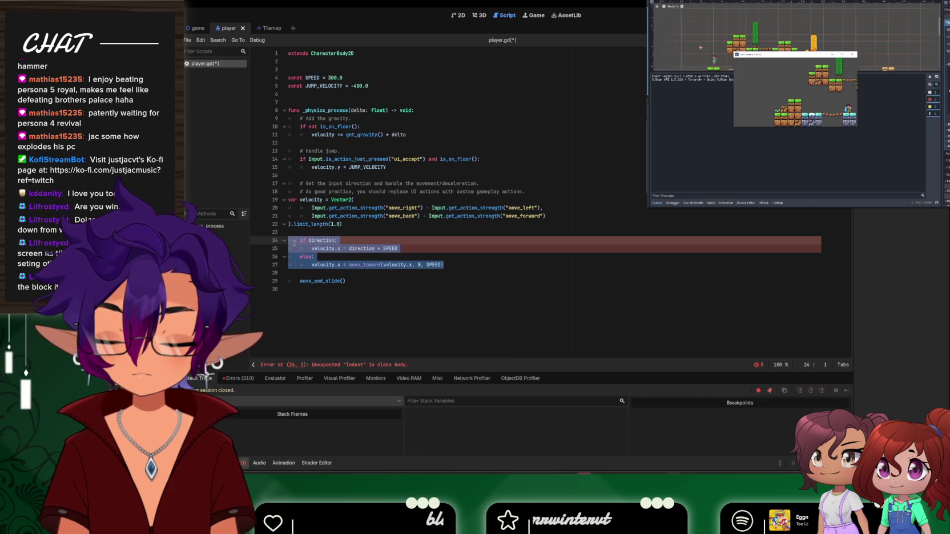
key(BackSpace)
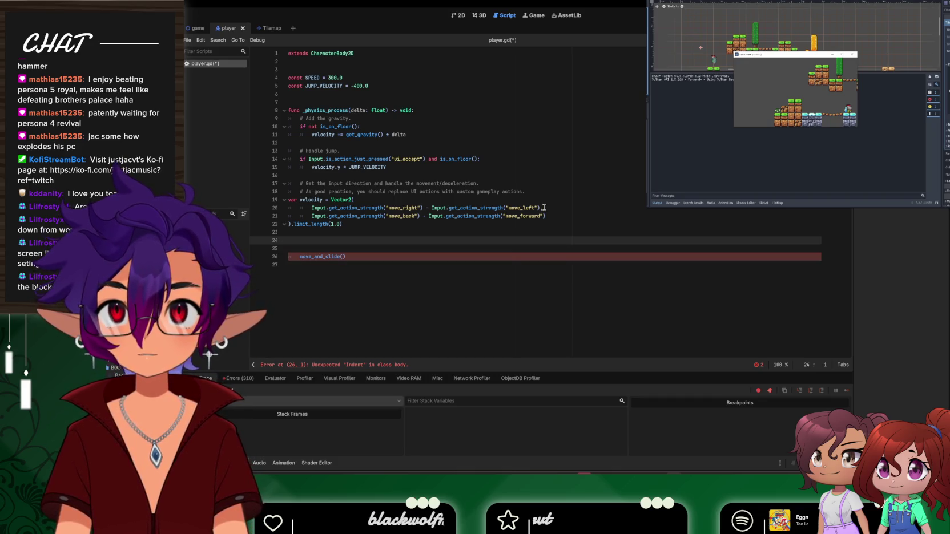
key(ctrl+z)
key(ctrl+z)
key(ctrl+z)
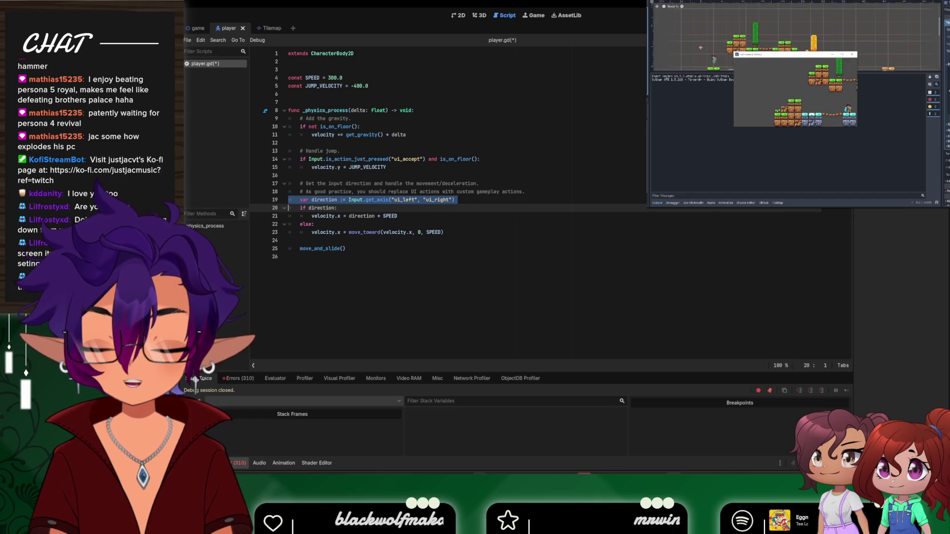
Compare with the docs' input example and rename get_axis to get_vector on line 19
mouse_move(659, 480)
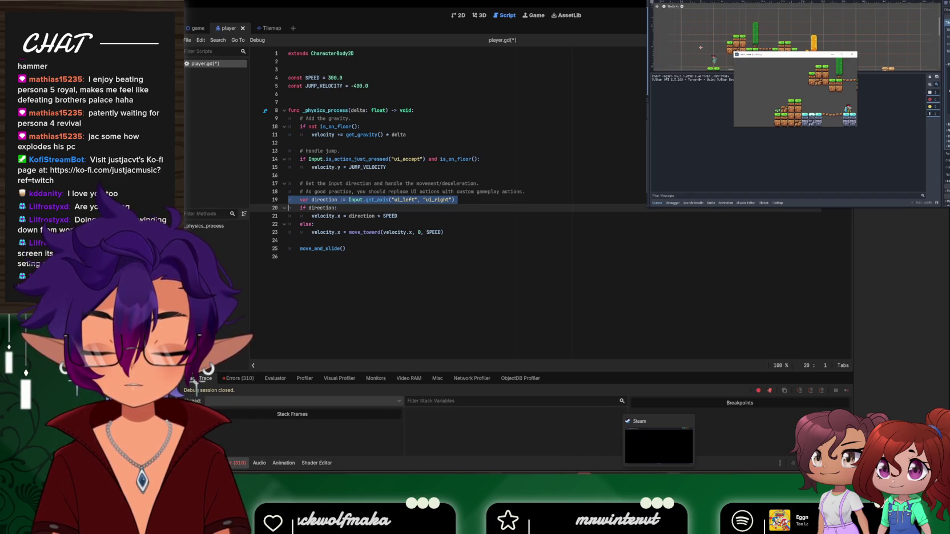
click(531, 451)
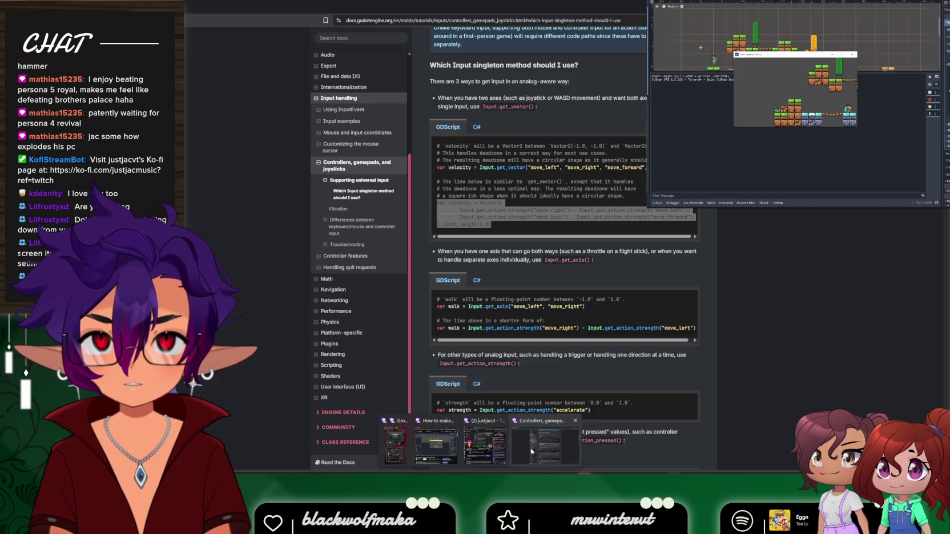
key(alt+Tab)
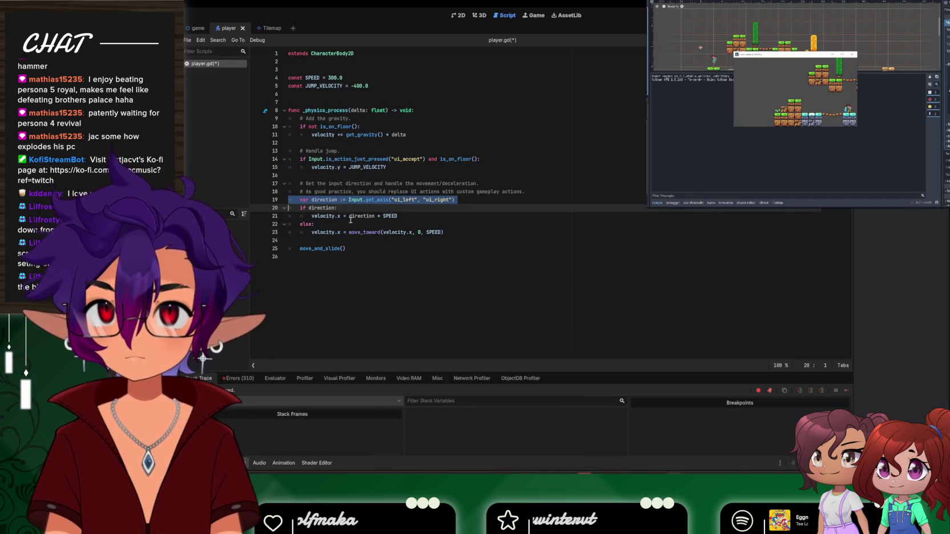
click(389, 200)
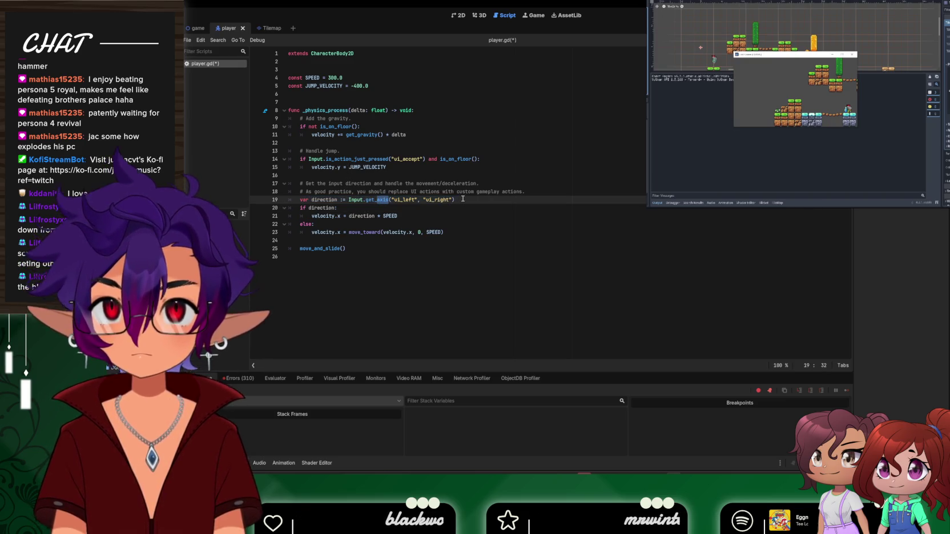
text(vector)
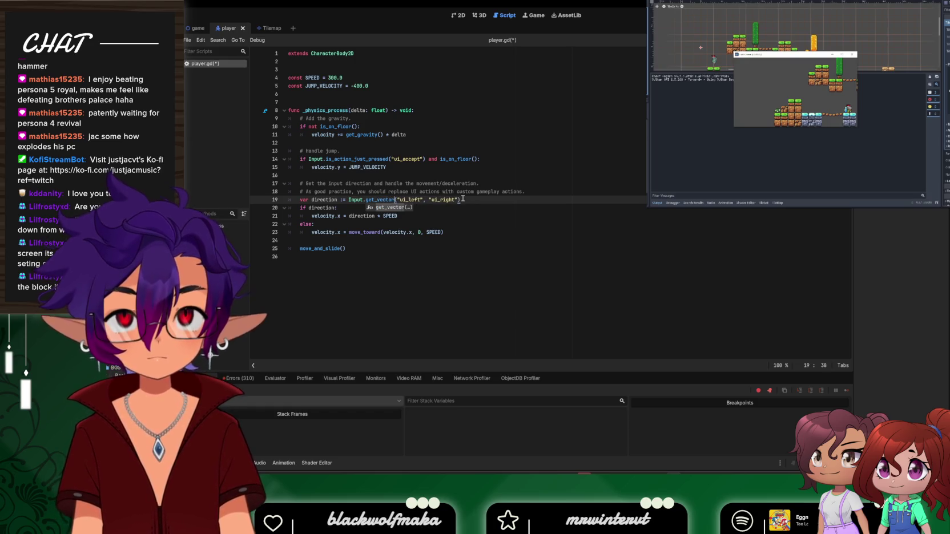
click(421, 200)
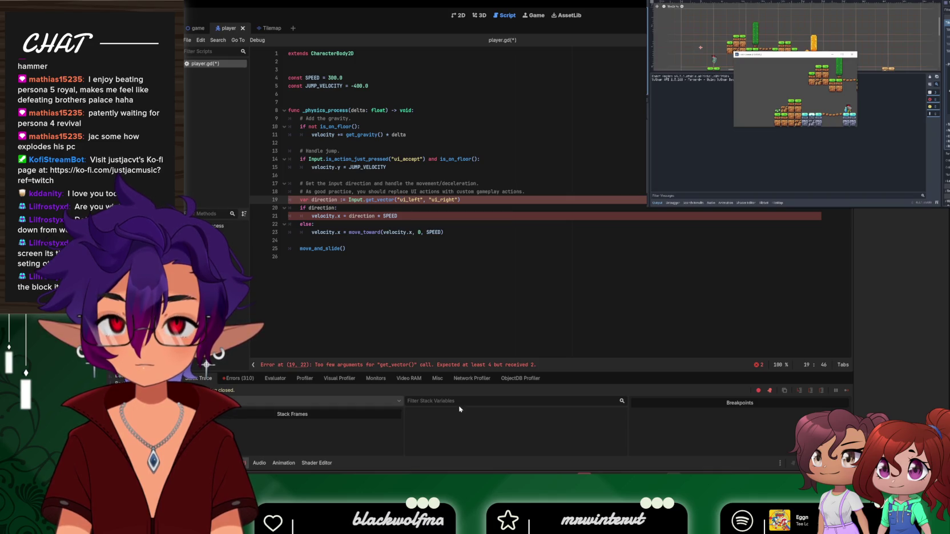
Copy the docs' get_vector velocity line and select the 'ui_left', 'ui_right' arguments in the script
mouse_move(480, 474)
click(545, 448)
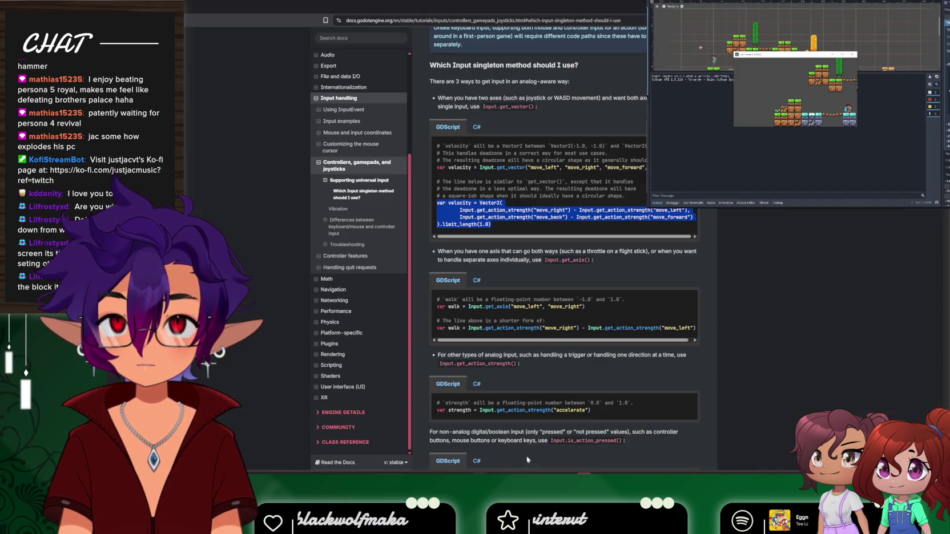
triple_click(536, 165)
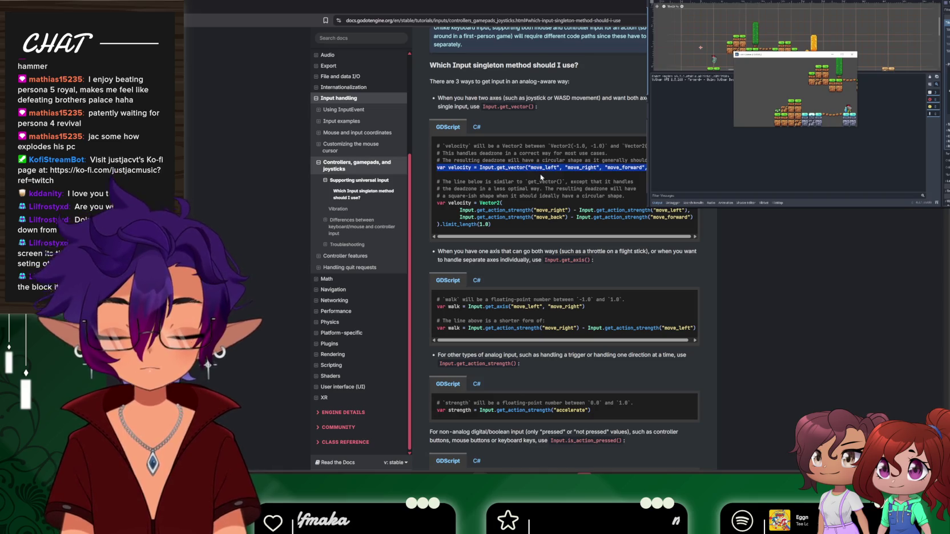
key(alt+Tab)
drag(398, 200, 461, 200)
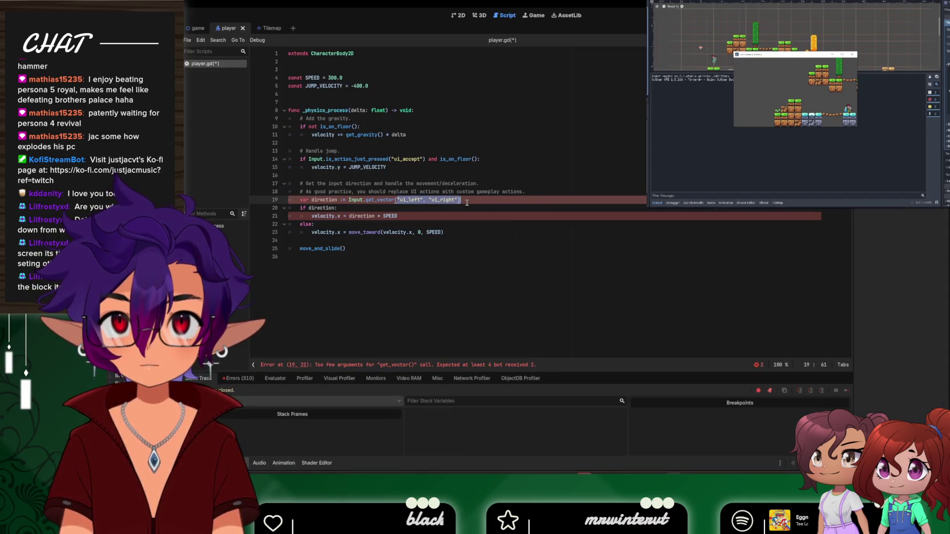
Replace line 19 with the copied get_vector velocity line, indented into the function body
triple_click(416, 200)
key(ctrl+v)
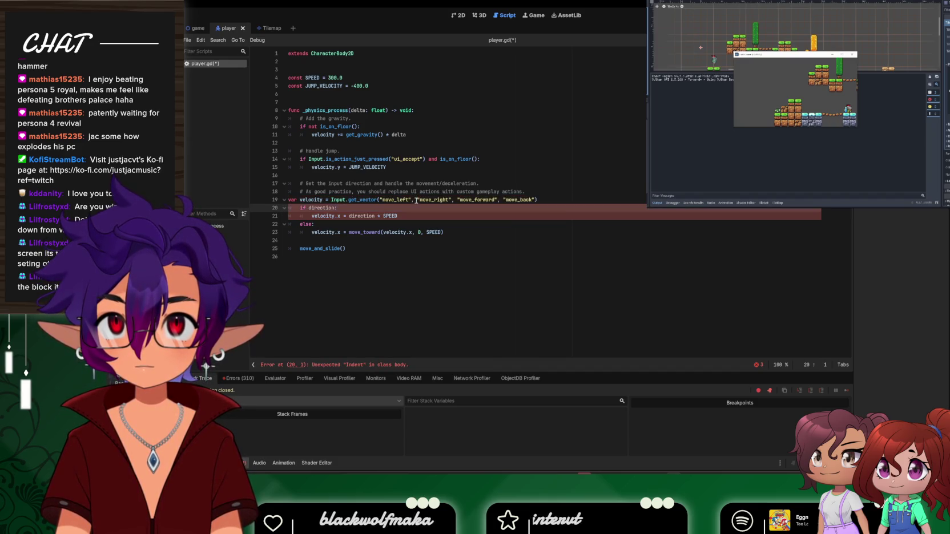
click(292, 200)
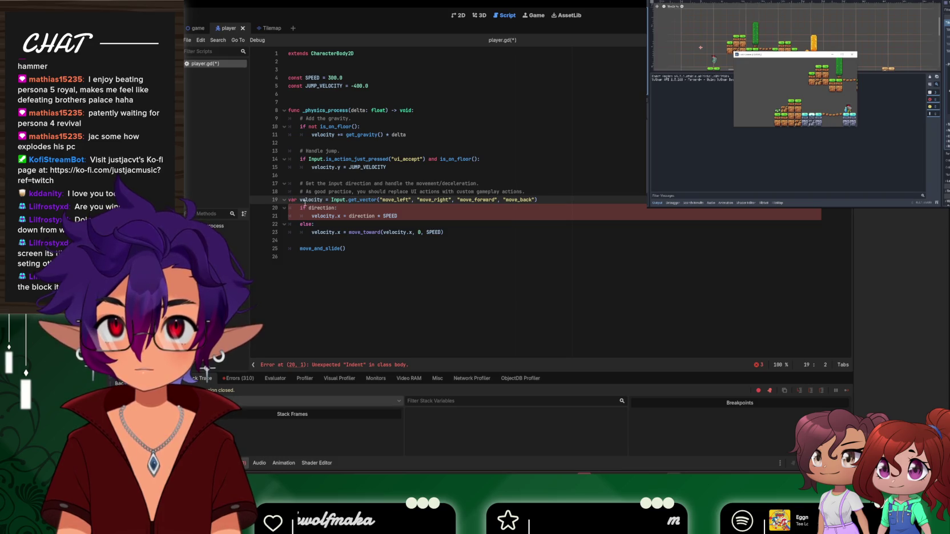
key(Tab)
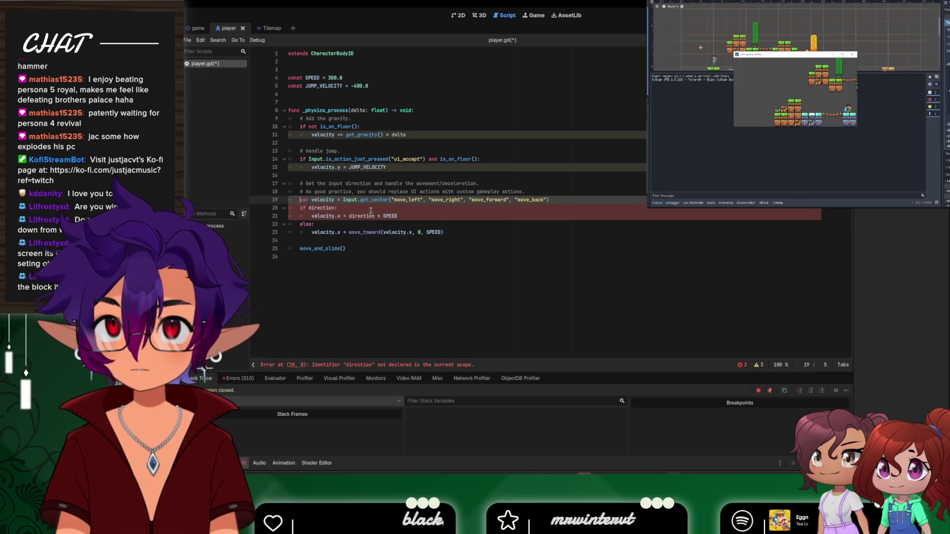
Look up move_and_slide's documentation, then restore line 19 to Input.get_axis('ui_left', 'ui_right')
key(alt+Tab)
key(alt+Tab)
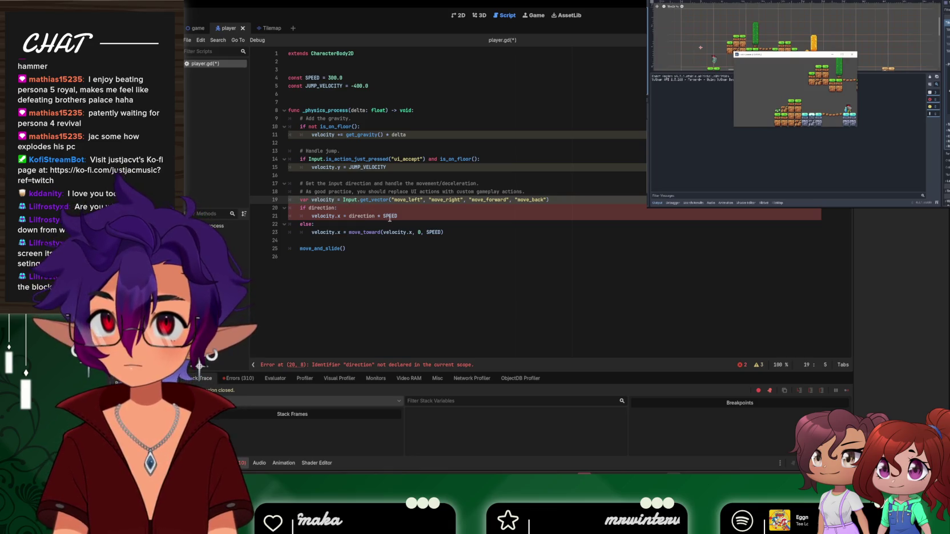
mouse_move(391, 216)
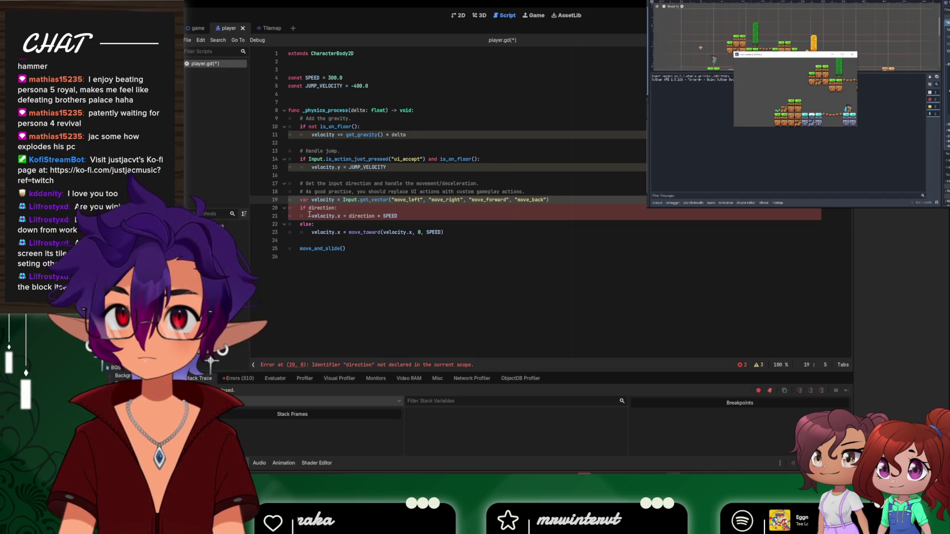
click(332, 251)
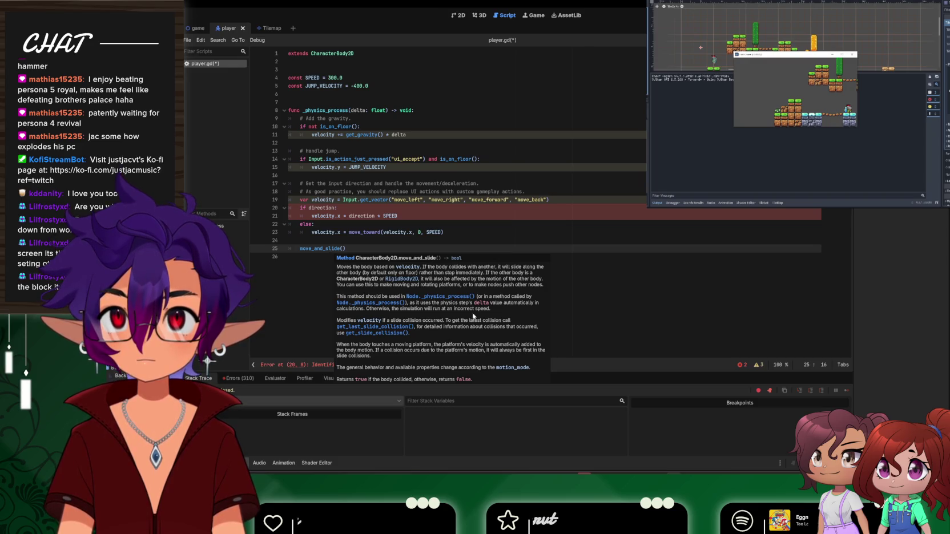
key(ctrl+z)
key(ctrl+z)
key(ctrl+z)
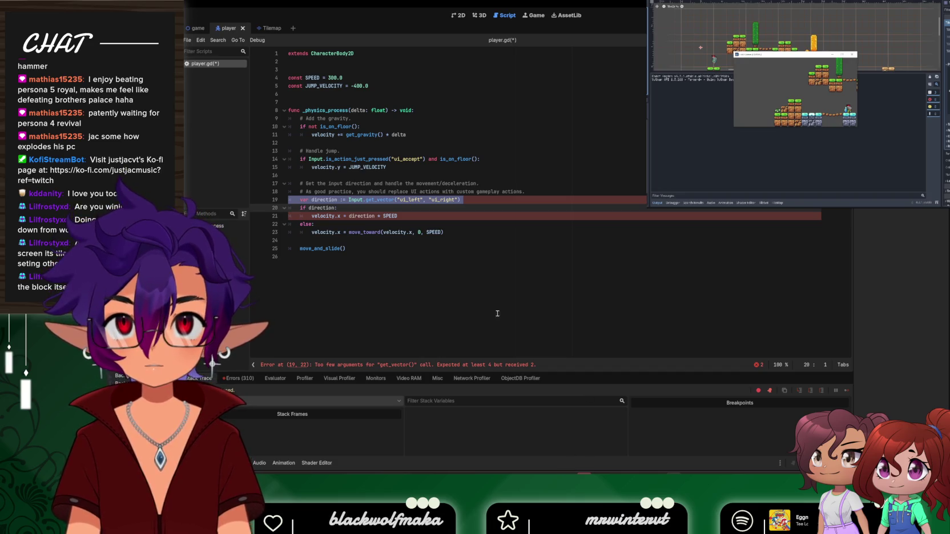
key(ctrl+y)
key(ctrl+y)
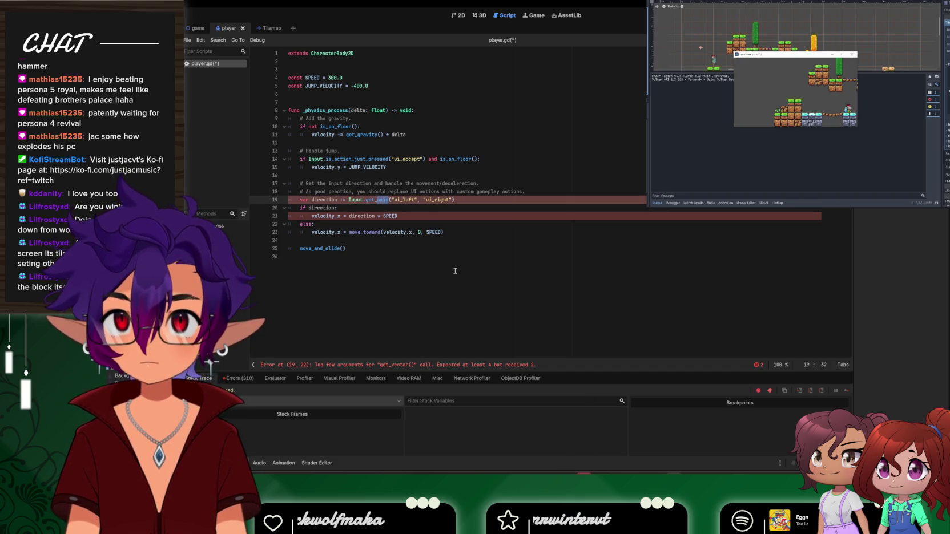
click(455, 271)
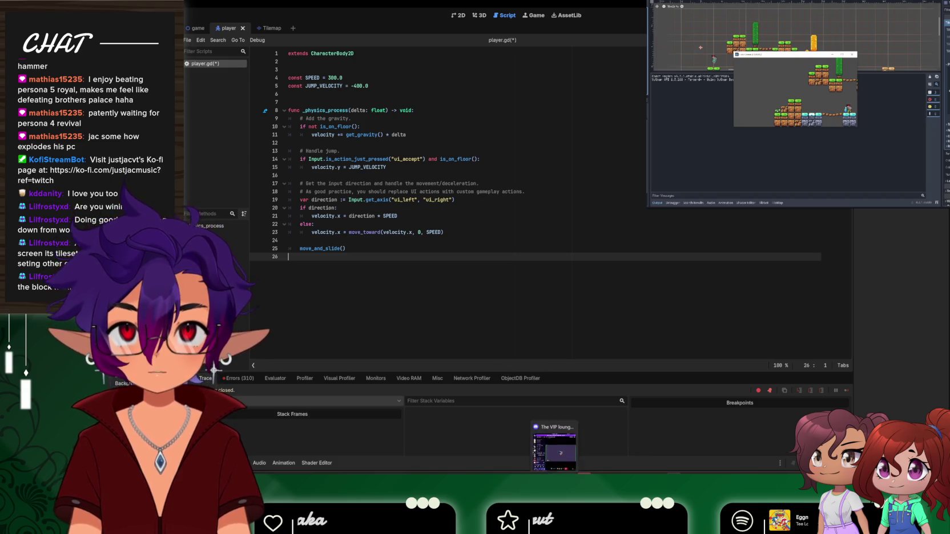
Bring the Godot docs forward and jump to the top of the Controllers, gamepads, and joysticks page
mouse_move(644, 473)
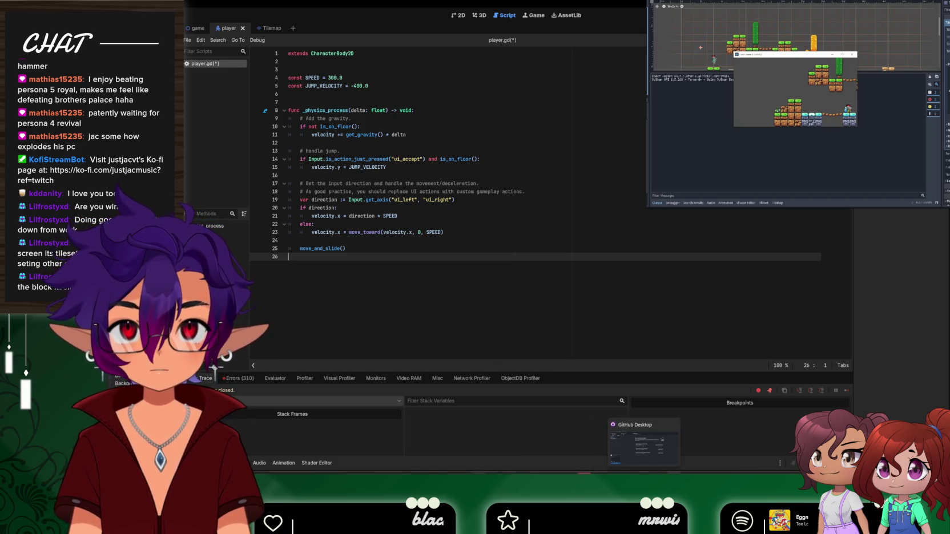
mouse_move(479, 473)
click(554, 440)
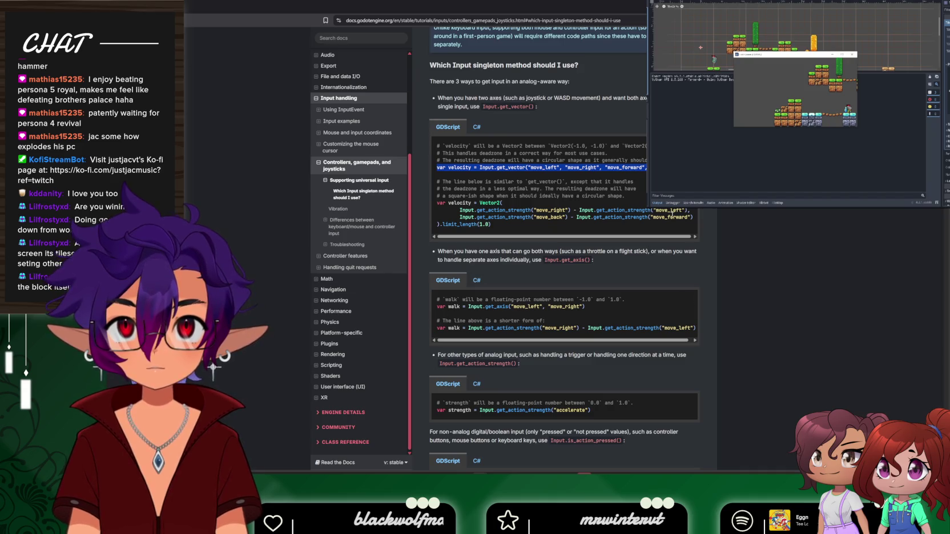
scroll(573, 149, up, 1)
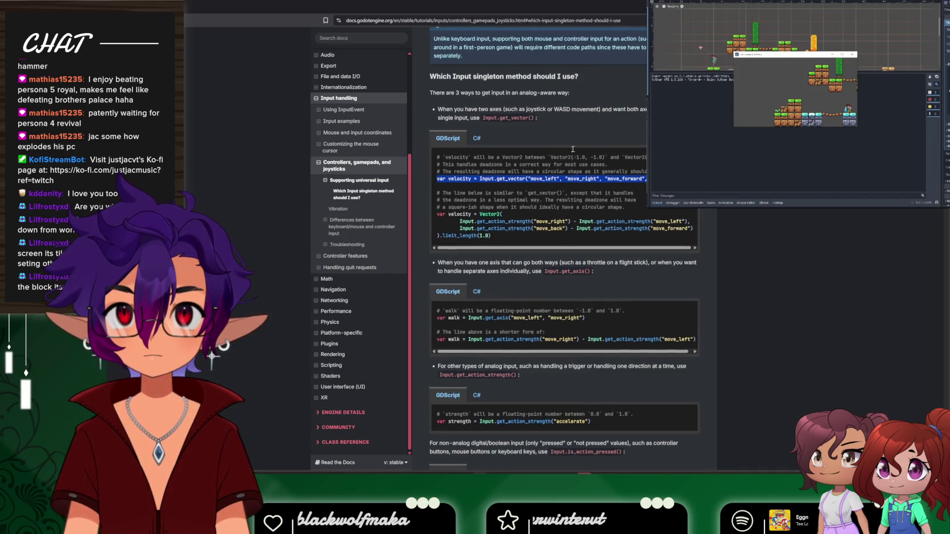
scroll(572, 149, up, 3)
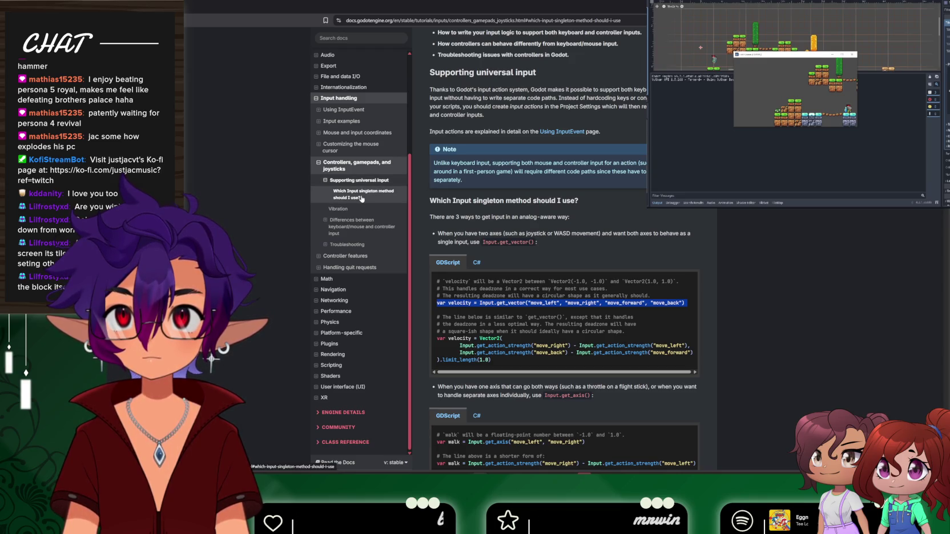
click(352, 167)
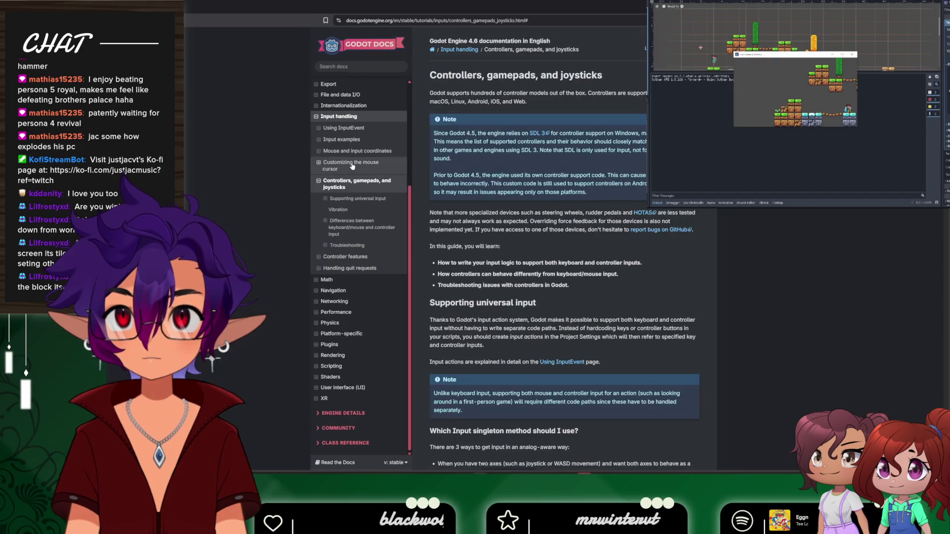
Scroll down the controllers page and seek the tutorial video to about 23:42
scroll(475, 190, down, 5)
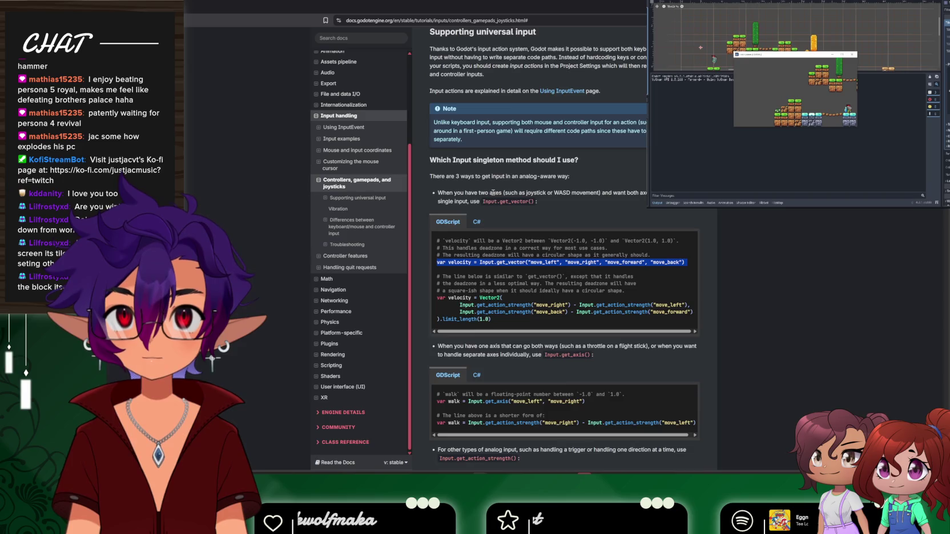
scroll(493, 193, down, 1)
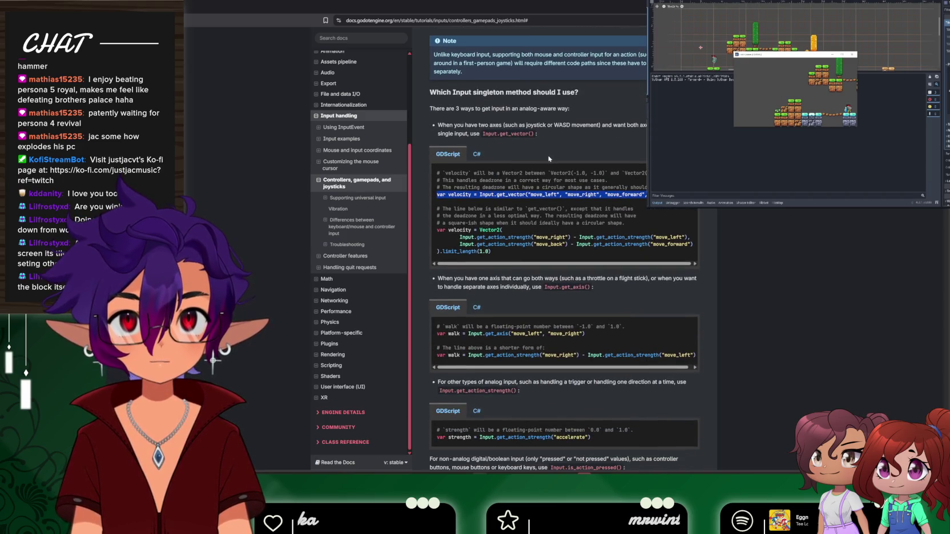
scroll(549, 159, down, 1)
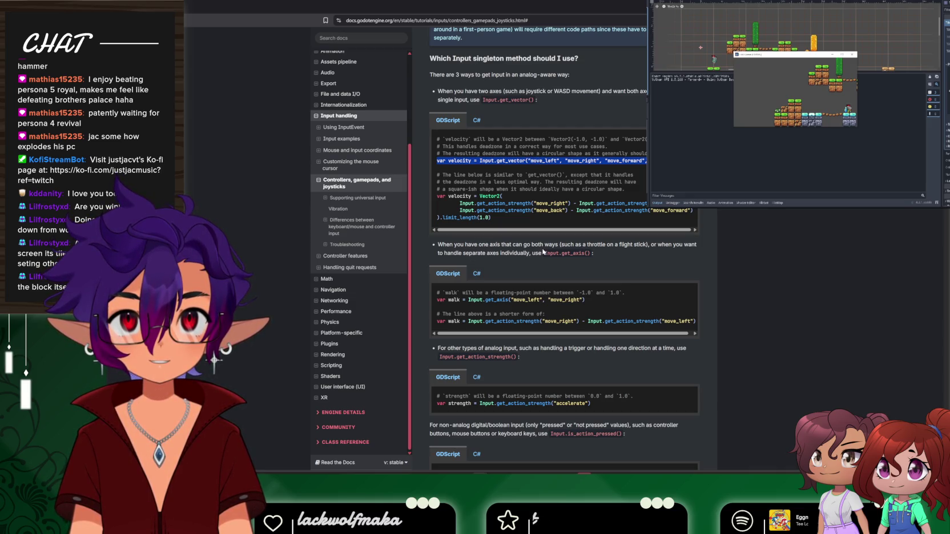
click(708, 172)
drag(705, 186, 723, 189)
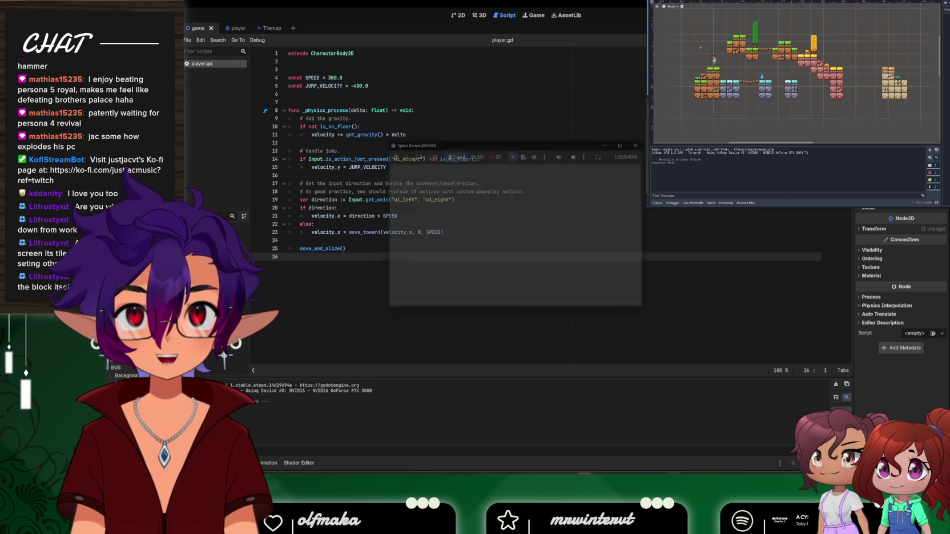
Open the game scene containing the player and the tiles in the 2D view
click(265, 27)
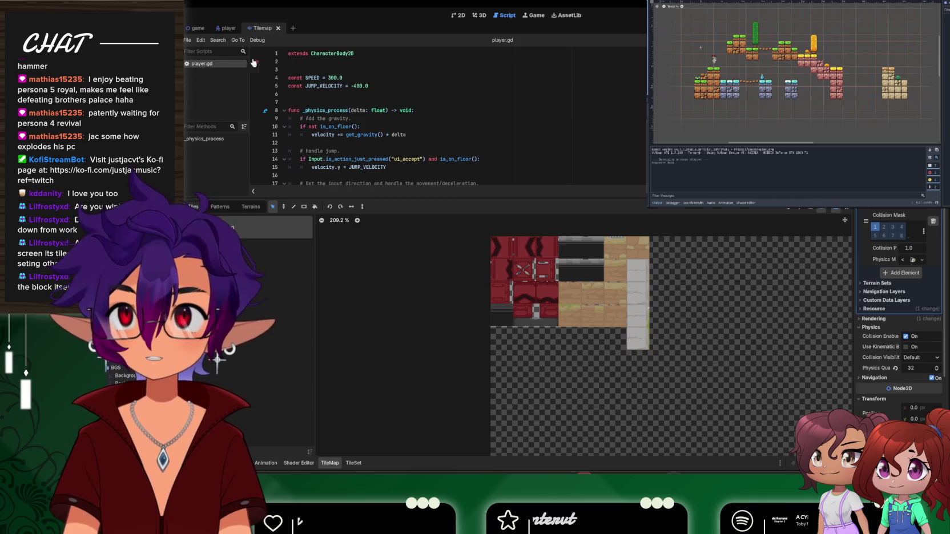
click(227, 28)
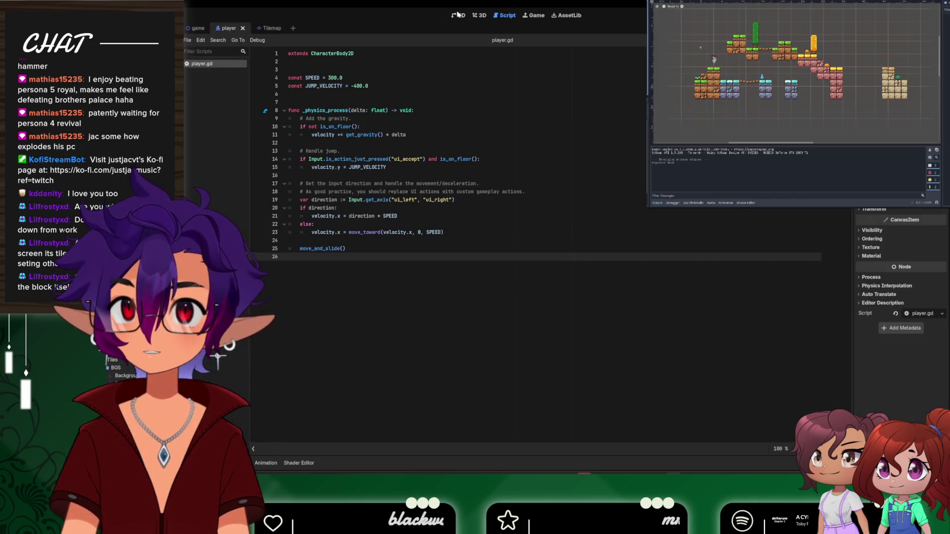
click(458, 14)
click(269, 28)
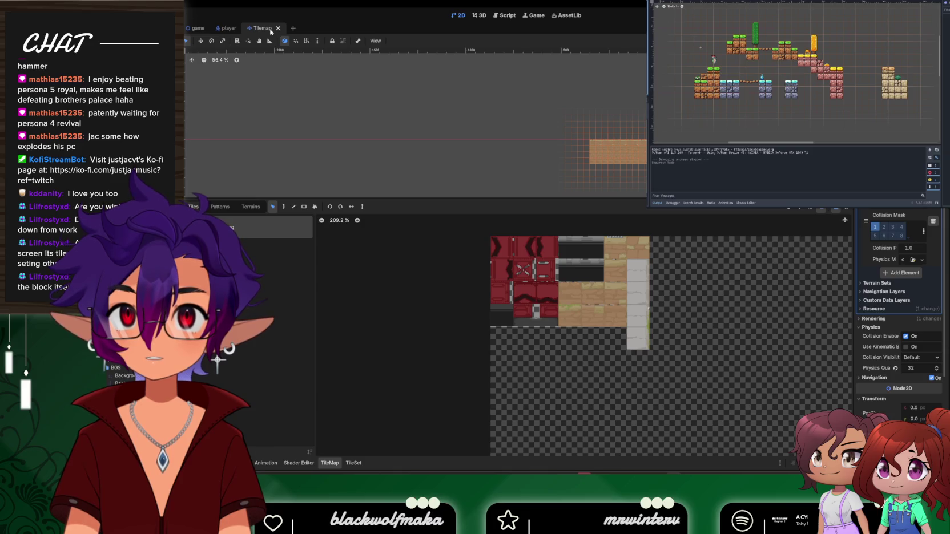
click(197, 28)
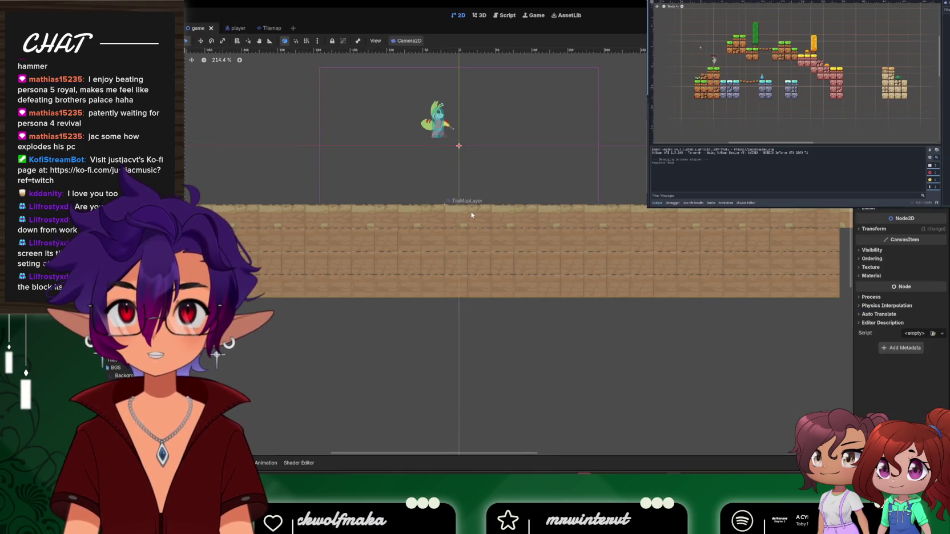
scroll(472, 215, down, 3)
scroll(472, 215, down, 1)
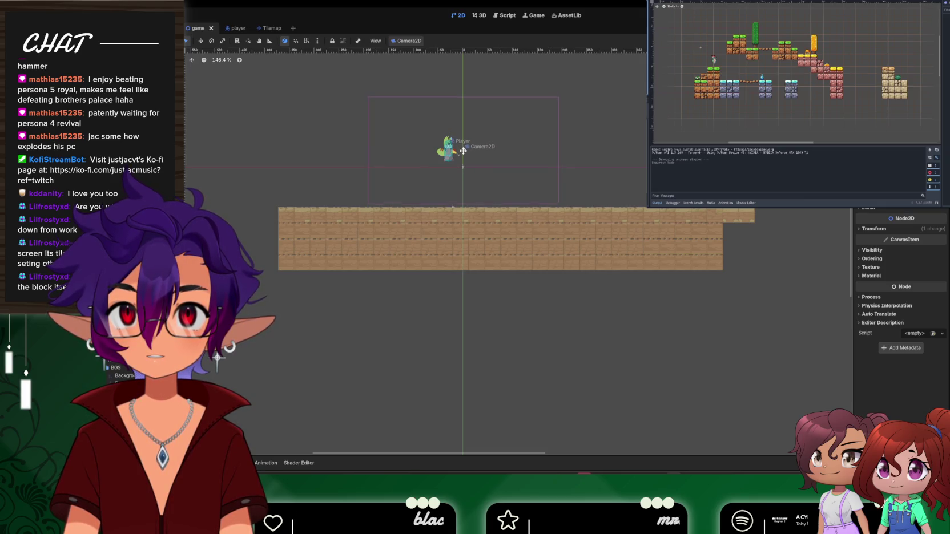
Move the Camera2D frame over the player and centre the player inside it
mouse_move(462, 153)
mouse_down()
mouse_move(374, 153)
mouse_move(561, 147)
mouse_up()
click(120, 351)
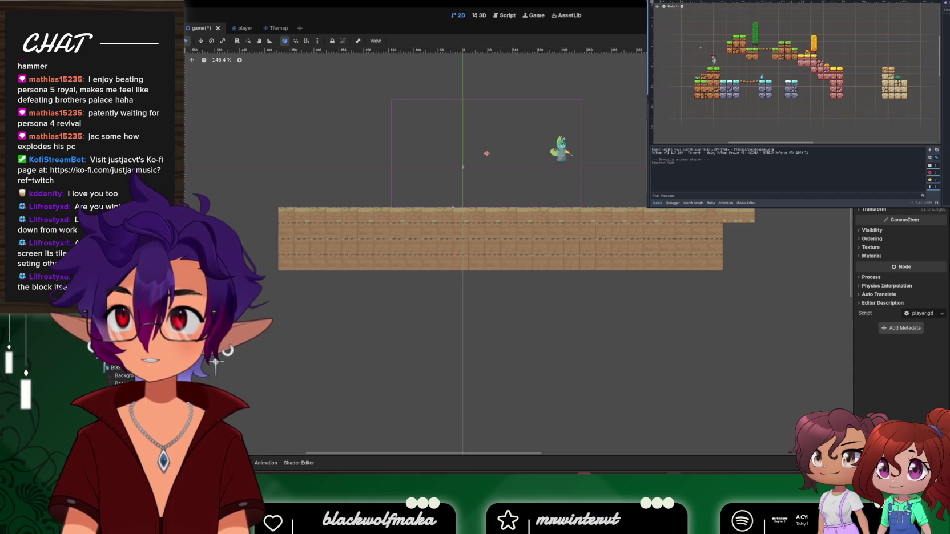
click(487, 153)
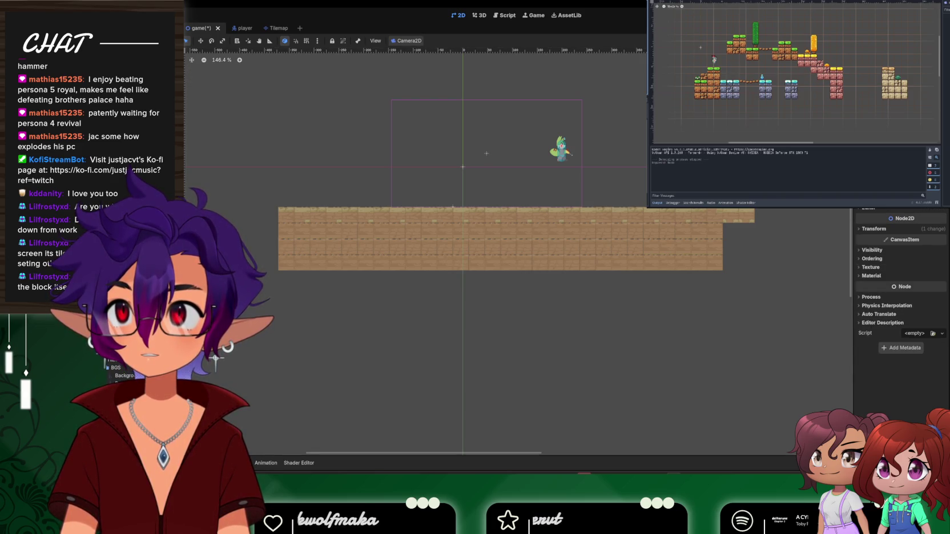
click(560, 149)
drag(560, 149, 475, 158)
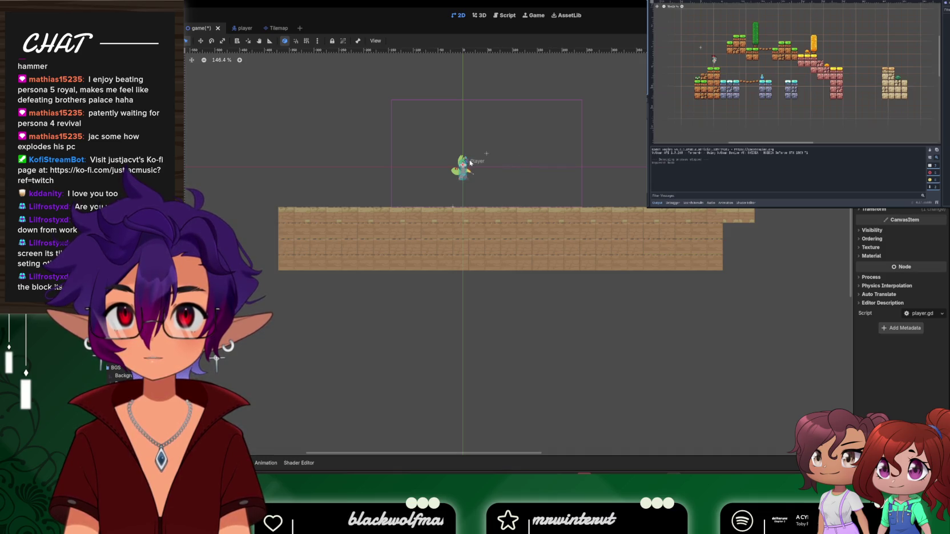
drag(465, 169, 464, 189)
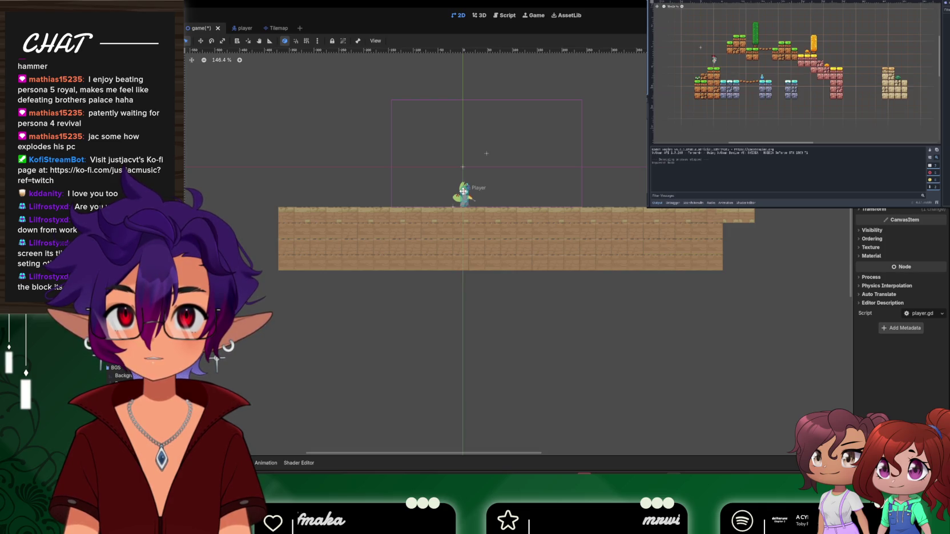
mouse_move(487, 153)
mouse_down()
mouse_move(411, 139)
mouse_move(467, 142)
mouse_up()
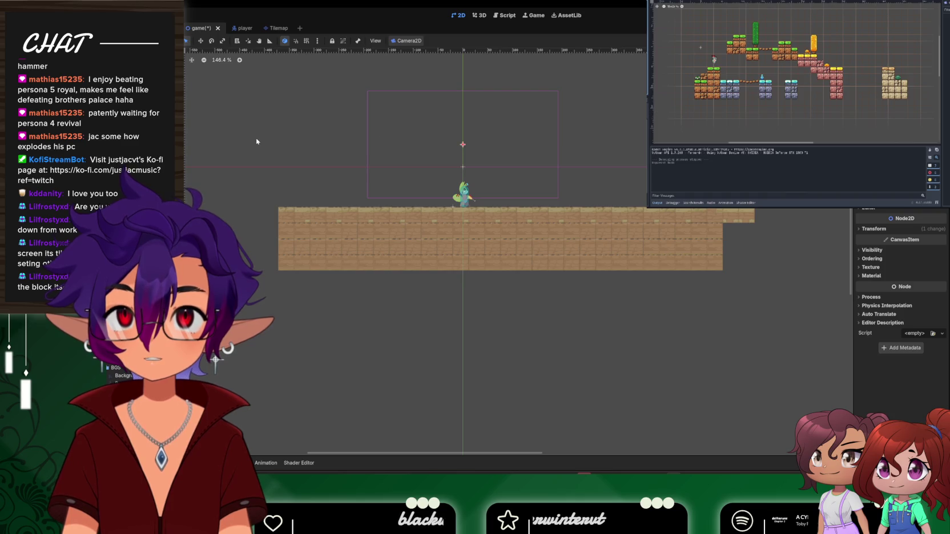
Raise the player just above the floor, then save and run the game scene
click(465, 196)
mouse_move(467, 194)
mouse_down()
mouse_move(460, 183)
mouse_move(400, 169)
mouse_move(385, 179)
mouse_move(456, 182)
mouse_move(461, 149)
mouse_move(463, 164)
mouse_up()
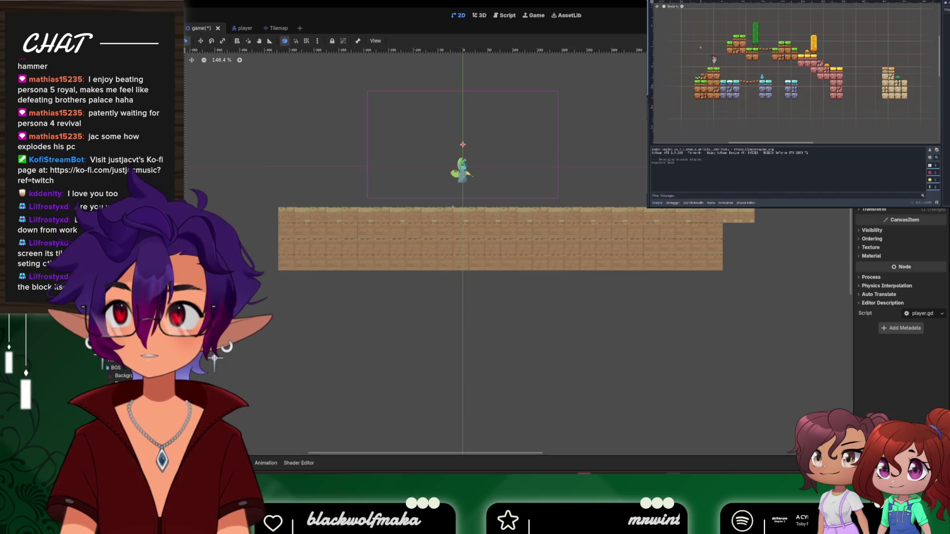
key(Down)
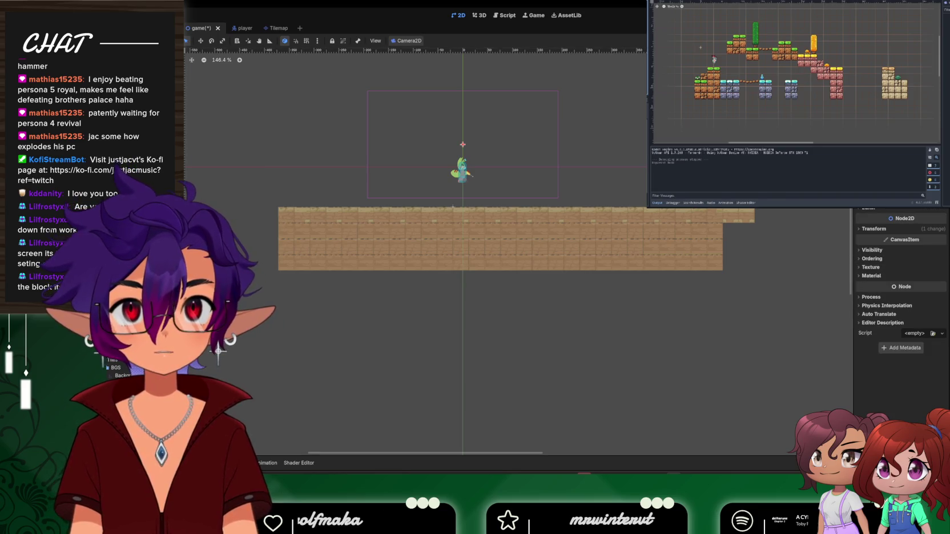
key(F5)
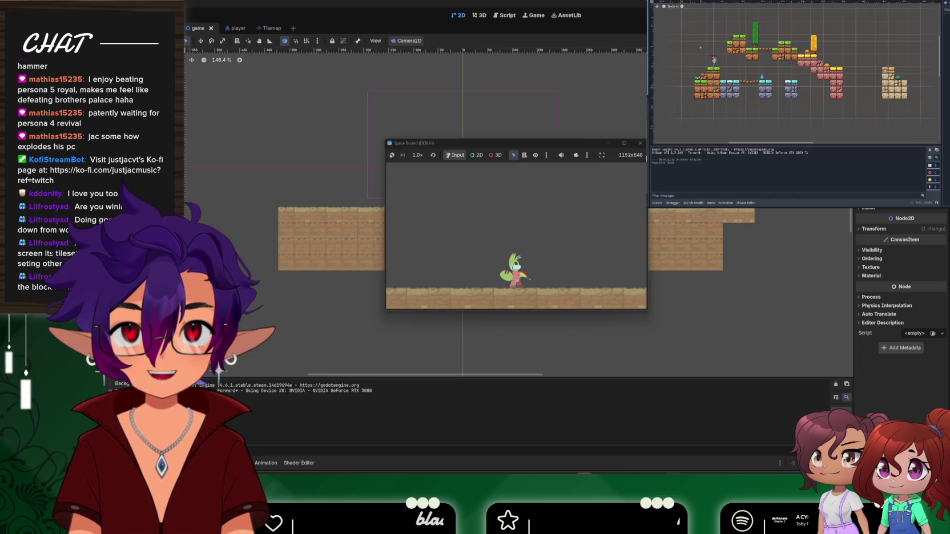
Stop the game, lower the Camera2D by 21 px, and test-run the scene again
click(644, 143)
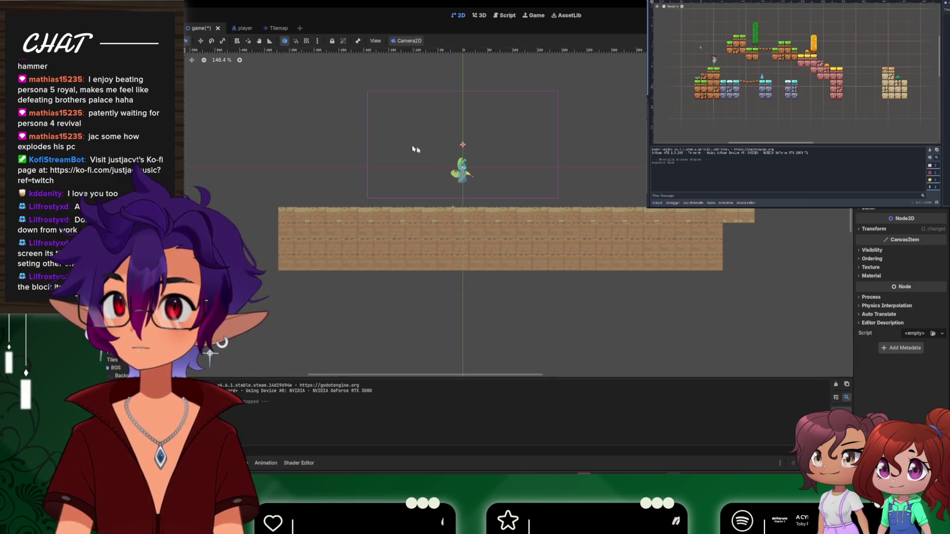
click(508, 144)
drag(464, 146, 463, 154)
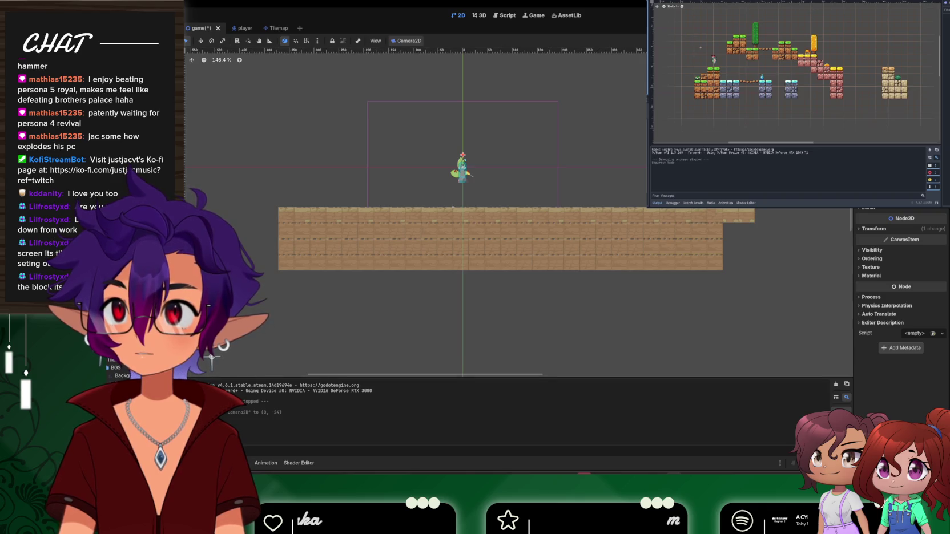
key(F5)
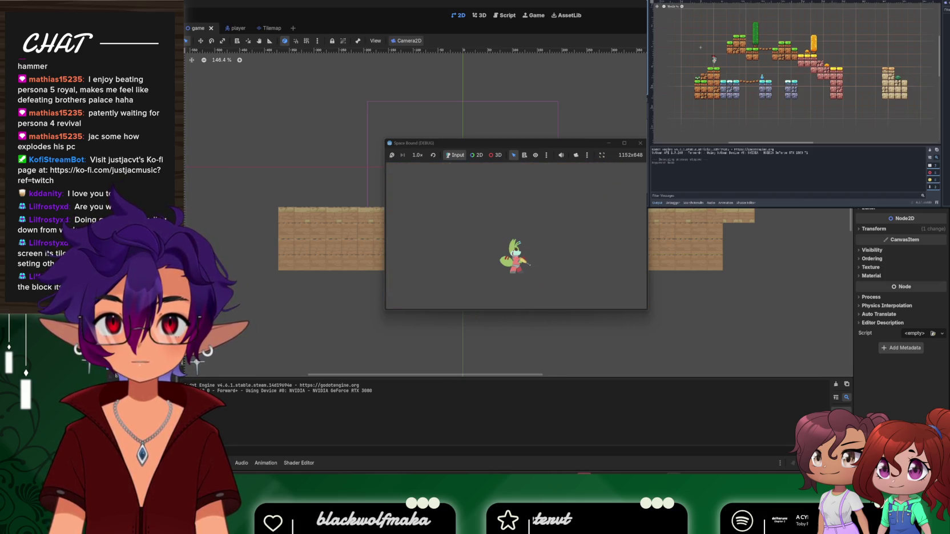
key(F8)
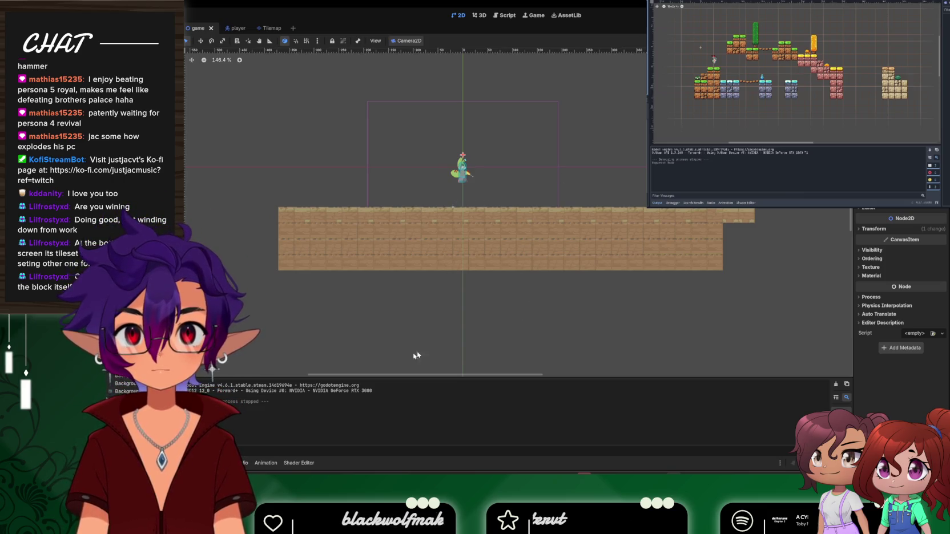
Pick a tile from the Tilemap scene's tileset atlas and save the Tilemap scene
click(262, 28)
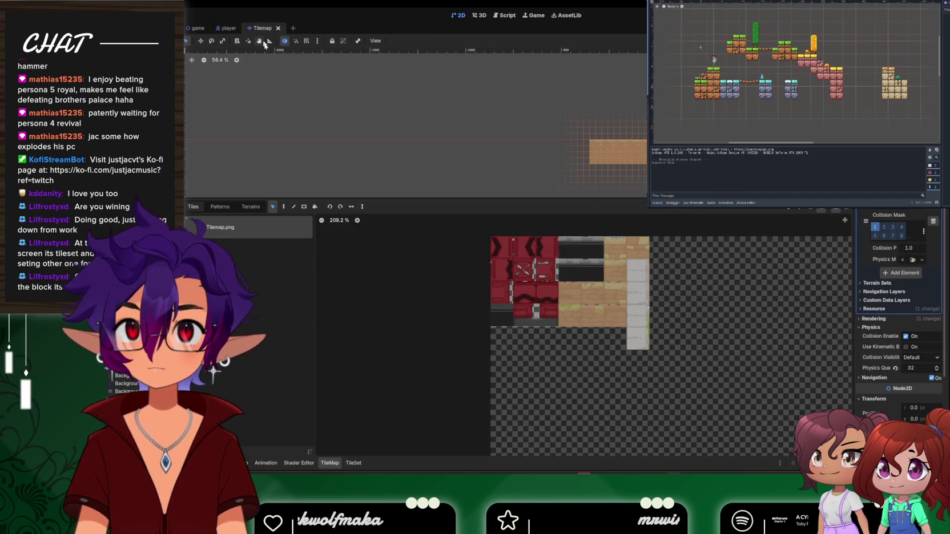
click(609, 296)
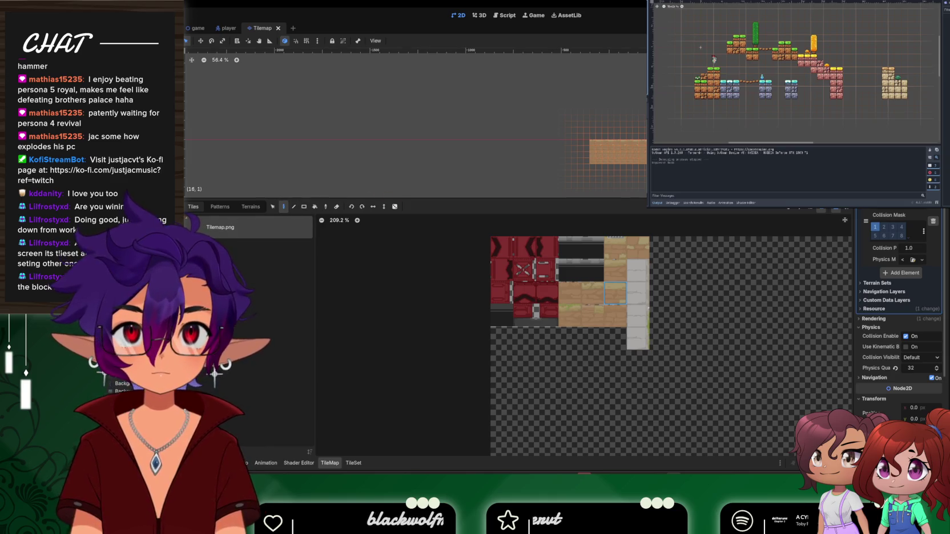
key(ctrl+s)
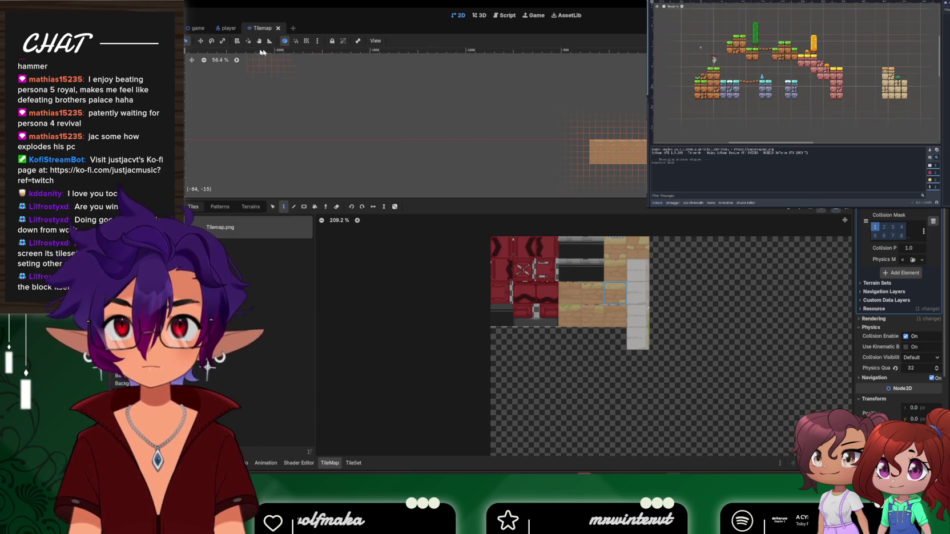
In the game scene, select the player node and open its player.gd script
click(222, 27)
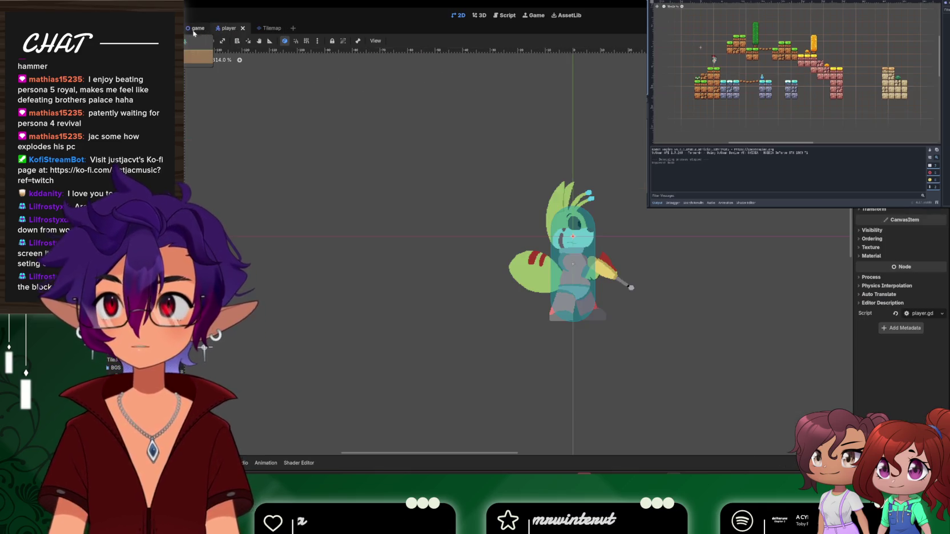
click(199, 28)
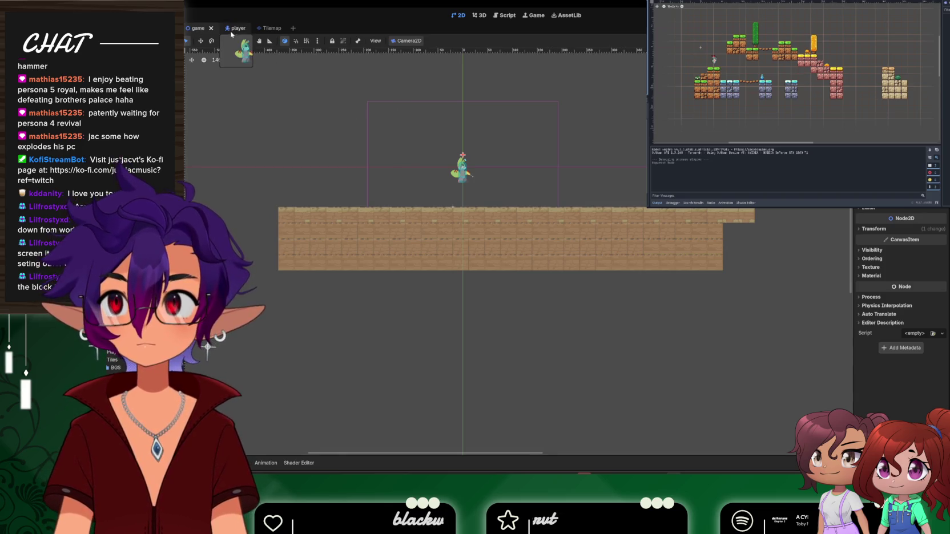
click(235, 28)
click(198, 28)
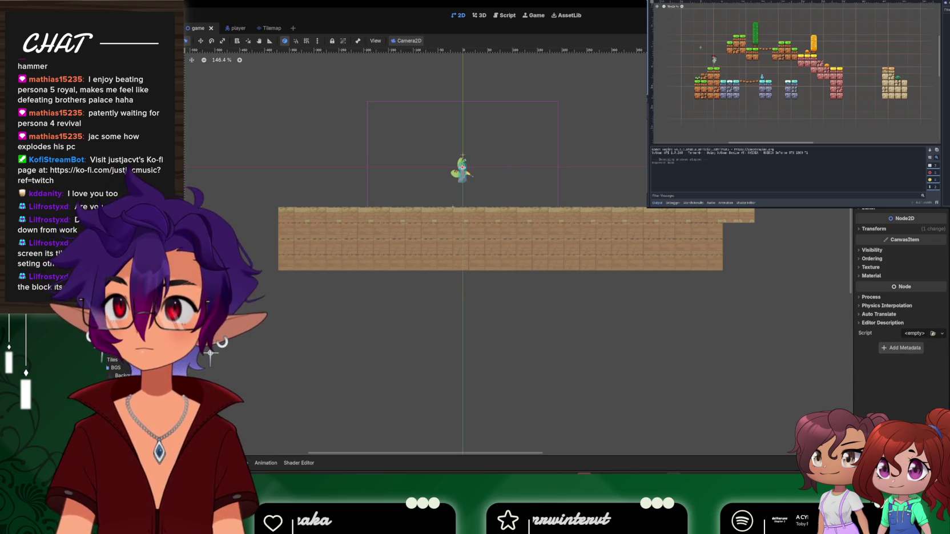
click(115, 343)
click(930, 314)
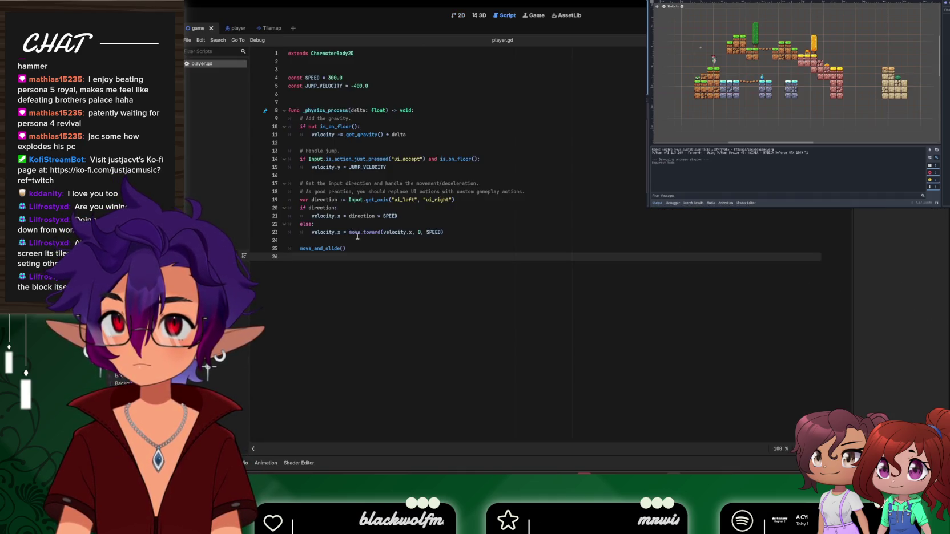
On the controllers docs page, compare the GDScript and C# samples, leaving GDScript selected
mouse_move(496, 468)
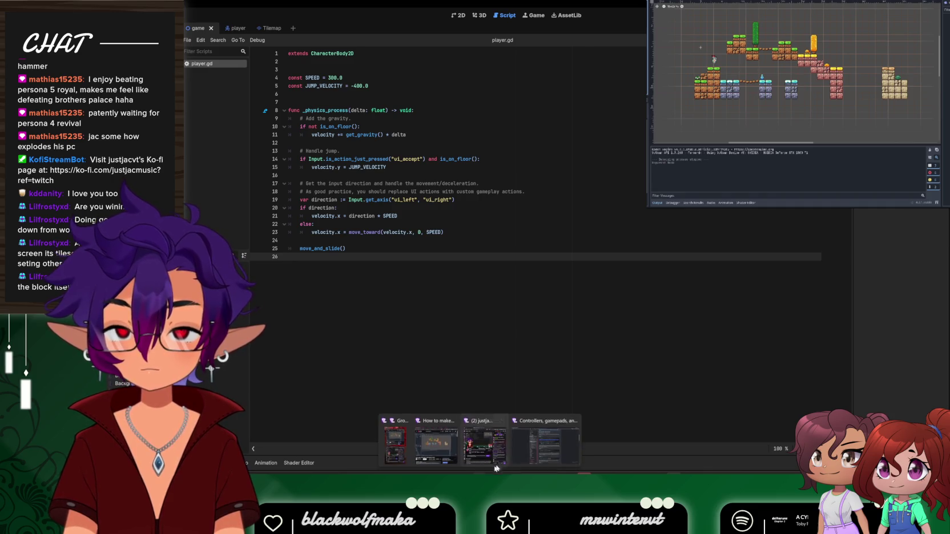
click(541, 445)
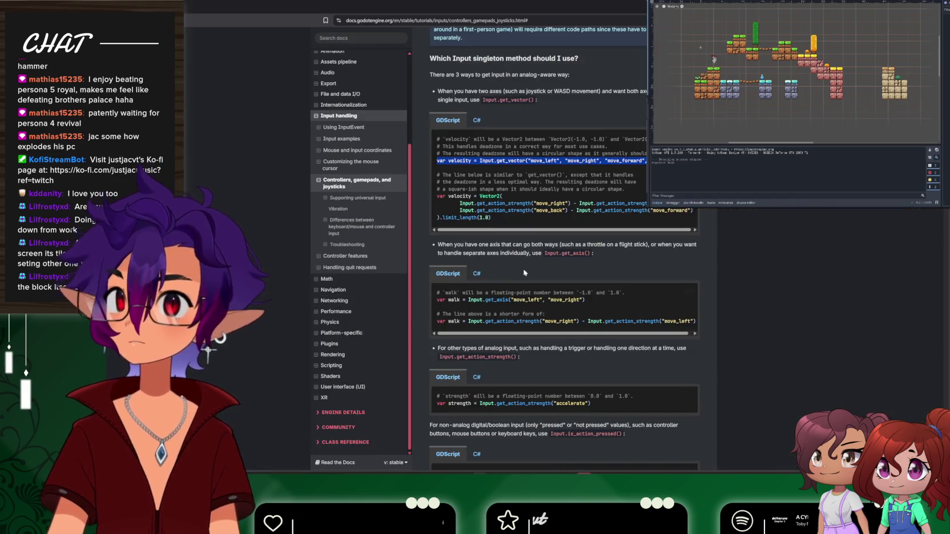
click(475, 121)
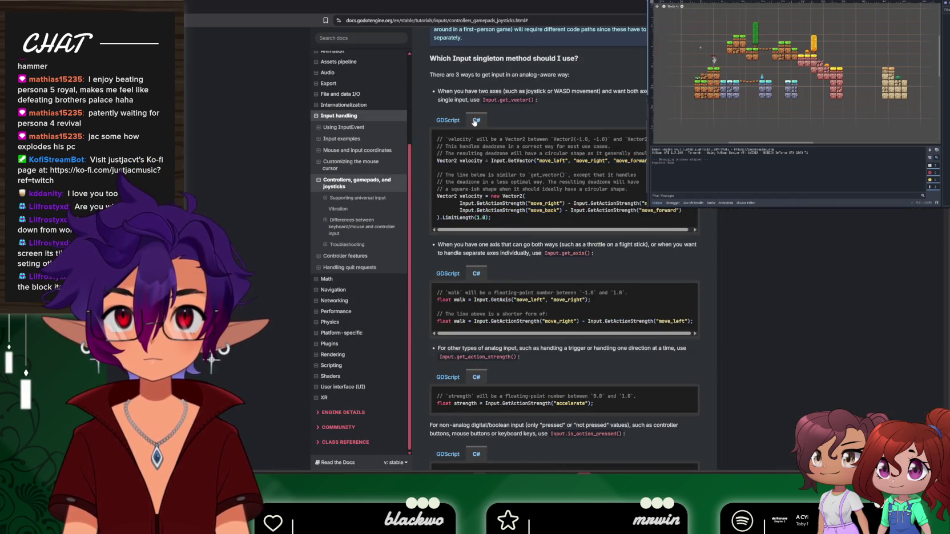
click(443, 121)
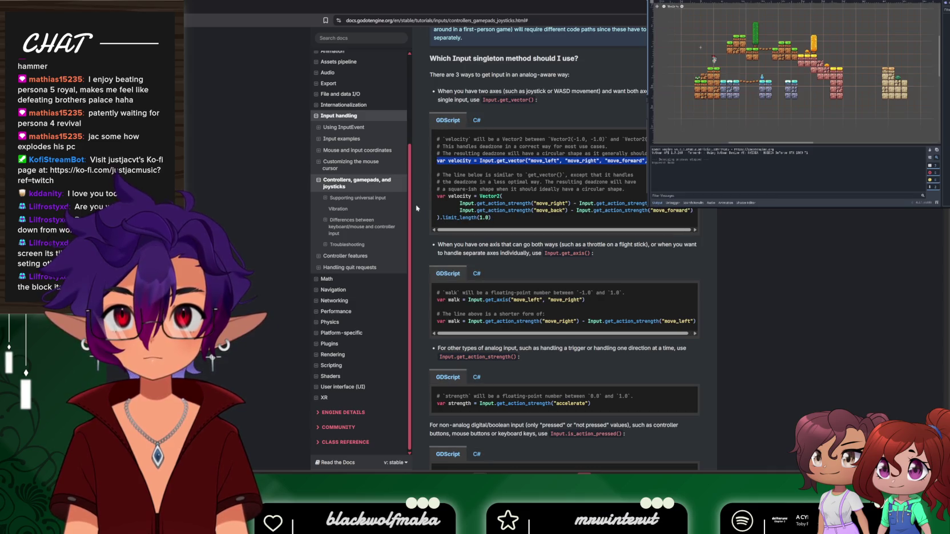
click(475, 121)
click(443, 121)
click(474, 121)
click(444, 121)
click(472, 123)
click(454, 123)
click(475, 122)
click(456, 123)
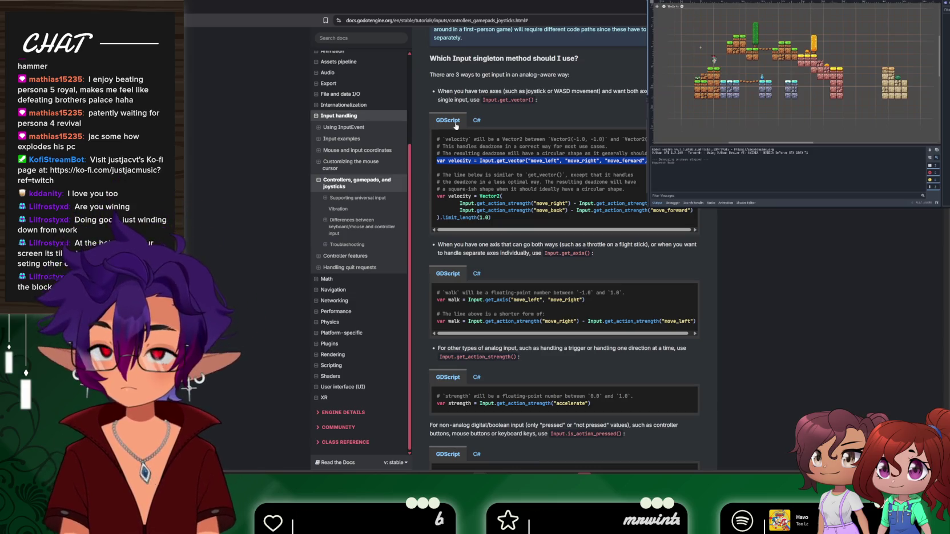
Navigate the docs sidebar via Using InputEvent to the Input examples page
click(342, 197)
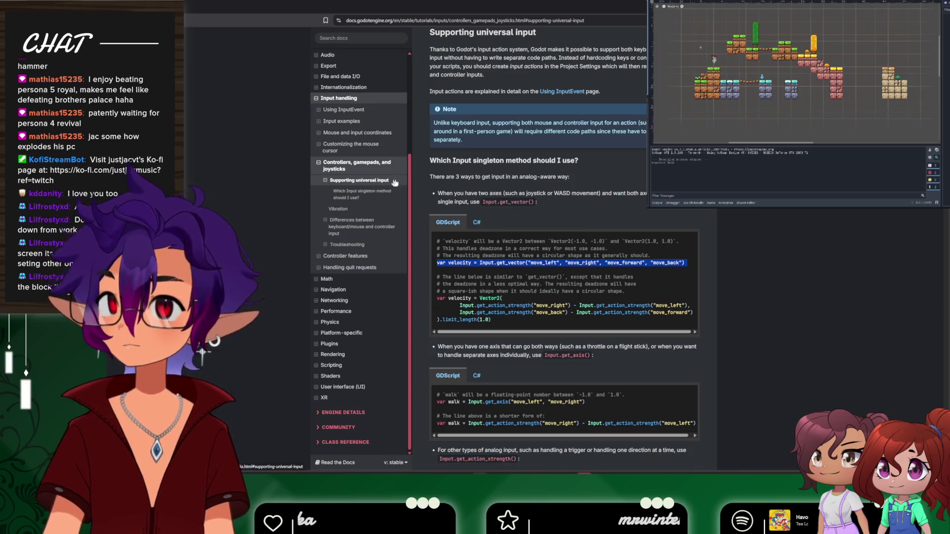
click(365, 109)
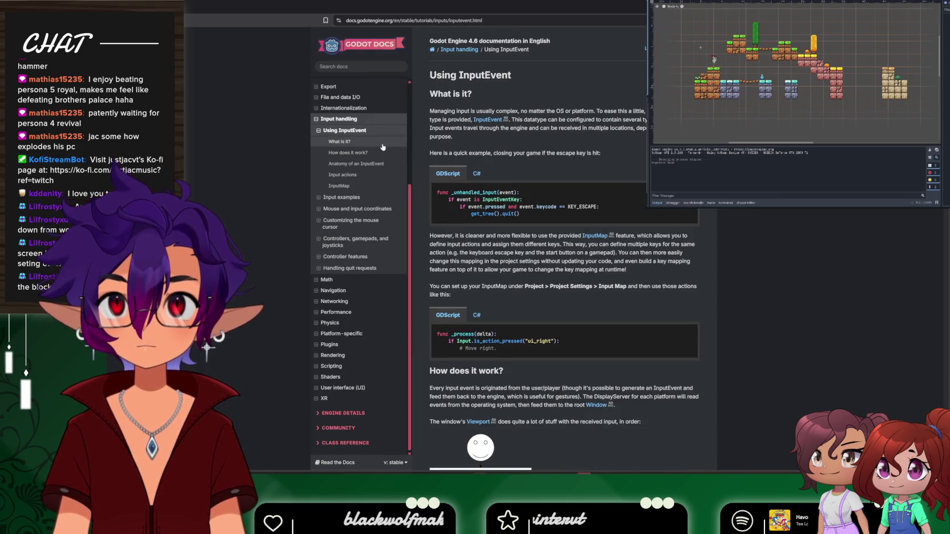
scroll(584, 247, down, 4)
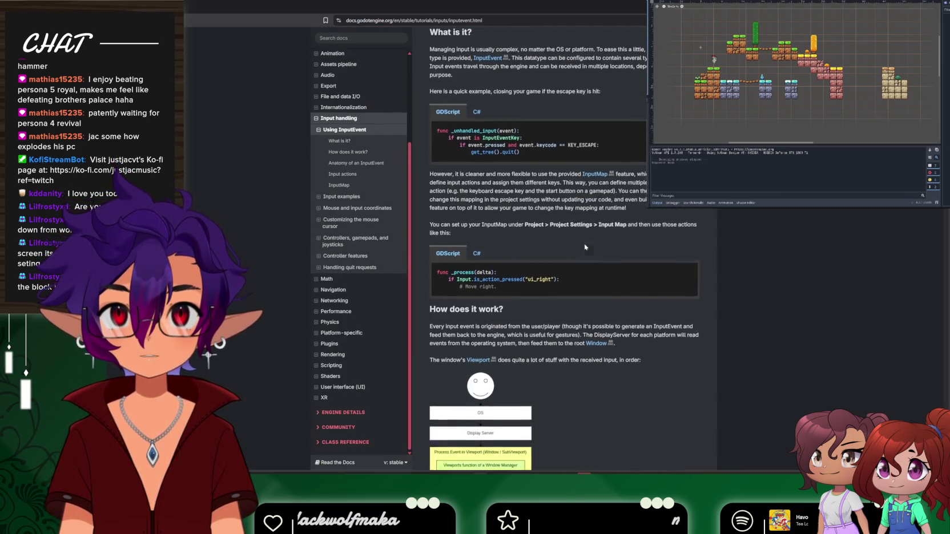
scroll(585, 246, down, 6)
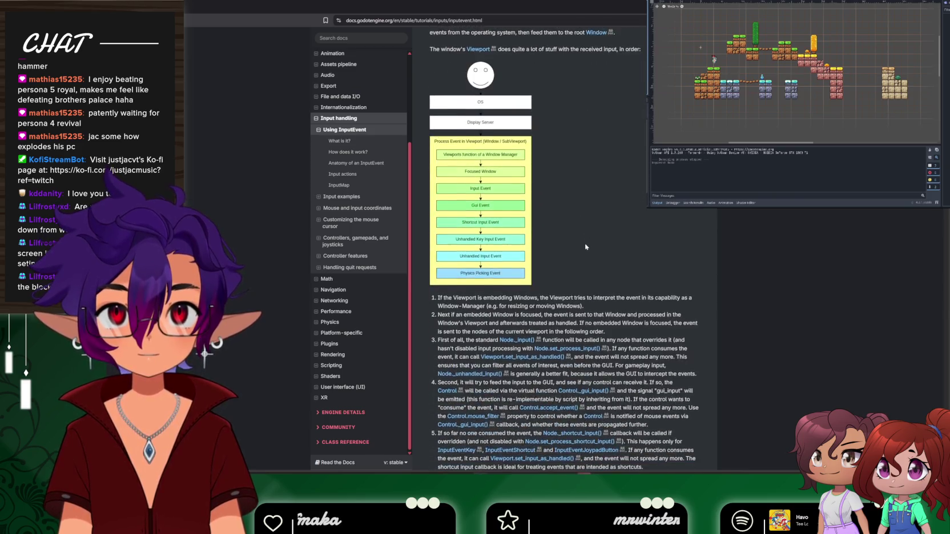
scroll(585, 245, down, 5)
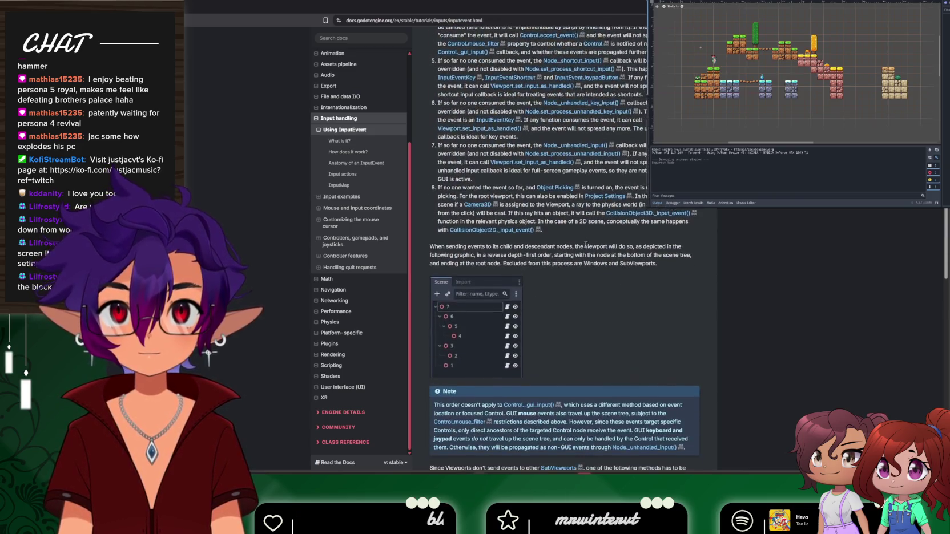
click(337, 198)
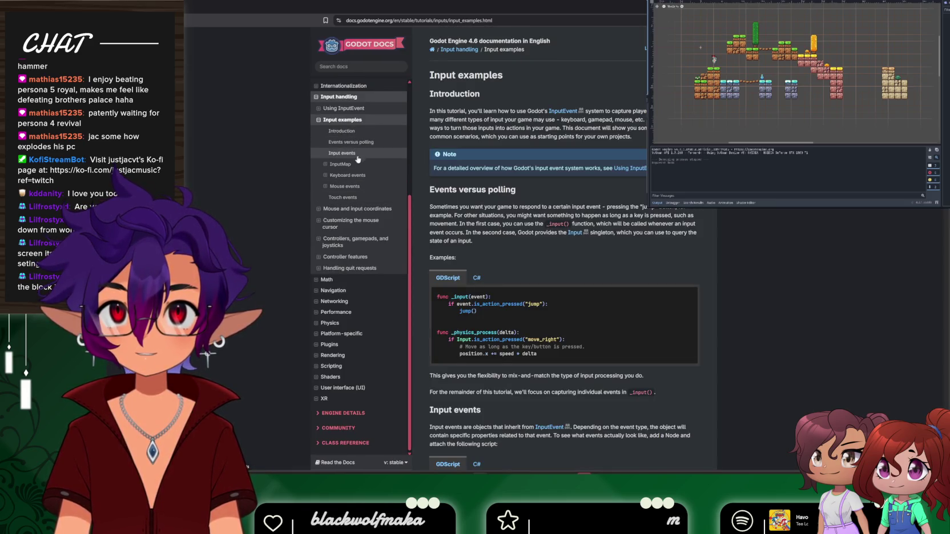
Jump to the Introduction and read down through the Input examples page to the comments
click(345, 135)
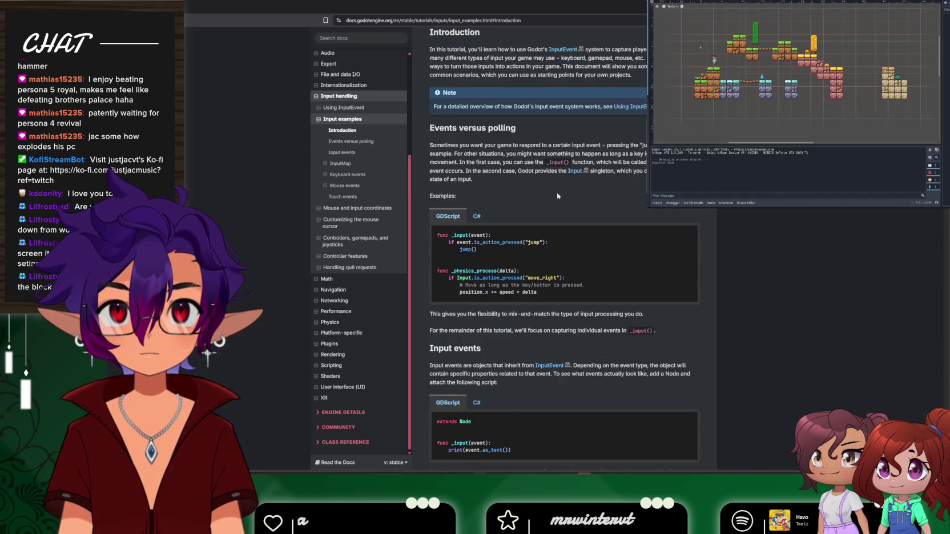
scroll(557, 196, down, 1)
scroll(556, 196, down, 3)
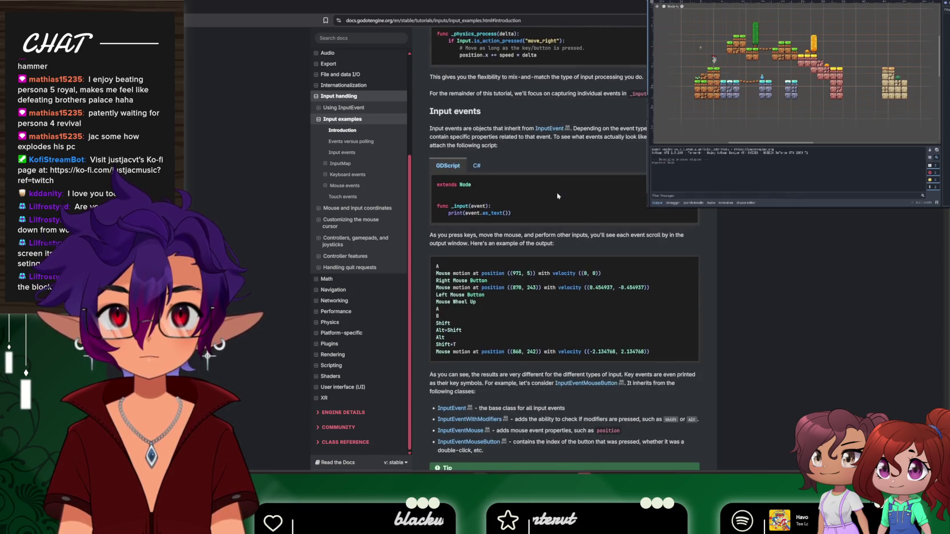
scroll(557, 196, down, 3)
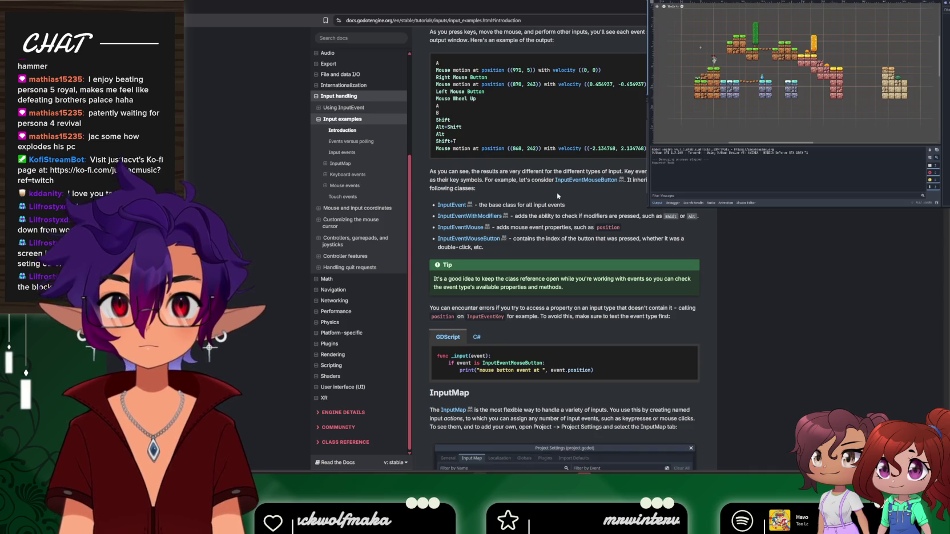
scroll(557, 195, down, 4)
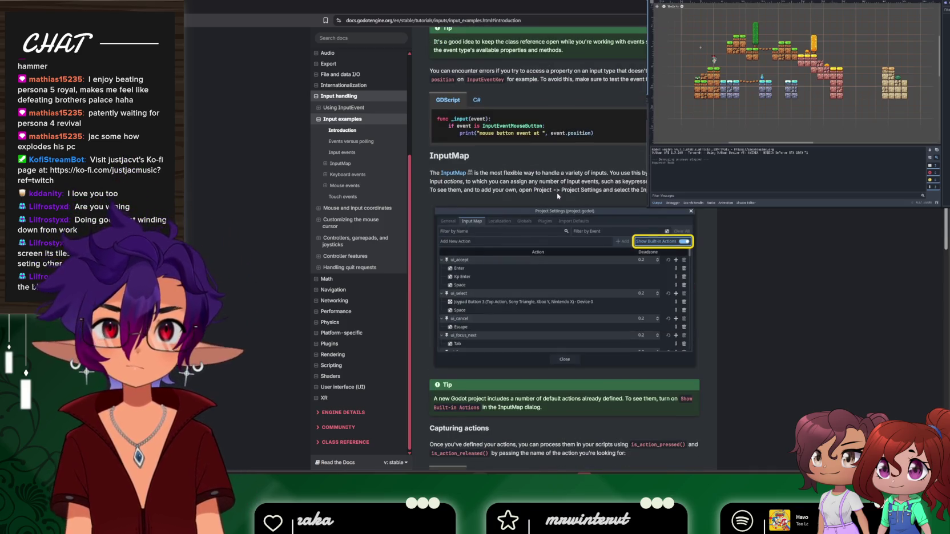
scroll(557, 196, down, 2)
scroll(557, 196, down, 3)
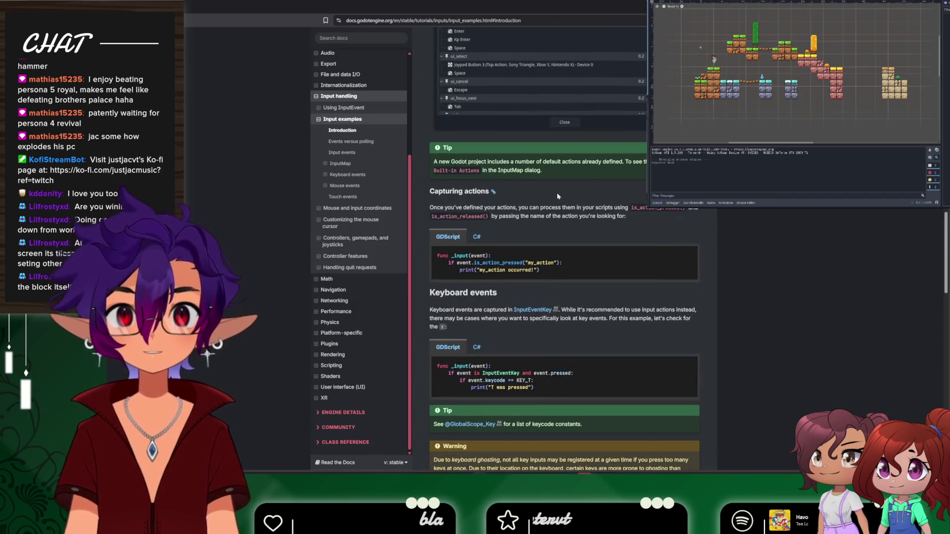
scroll(557, 195, down, 1)
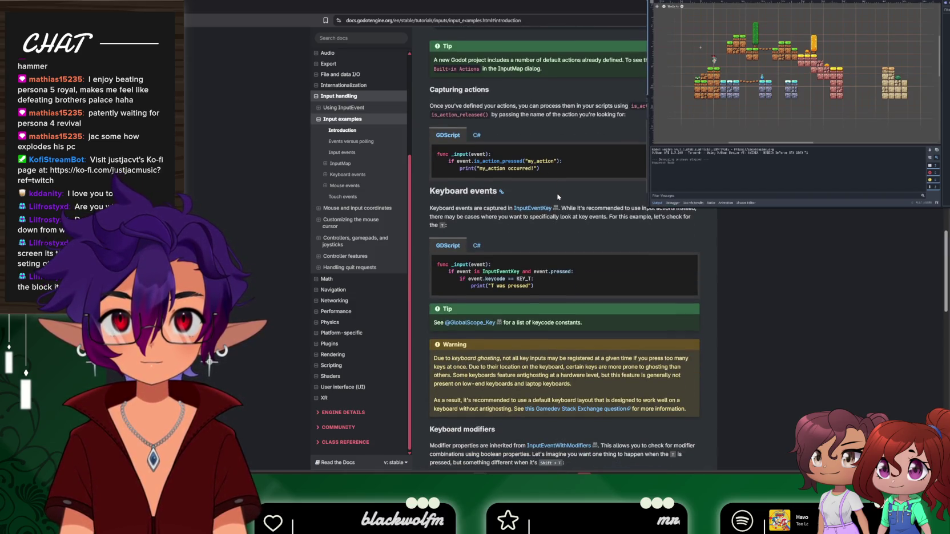
scroll(558, 197, down, 3)
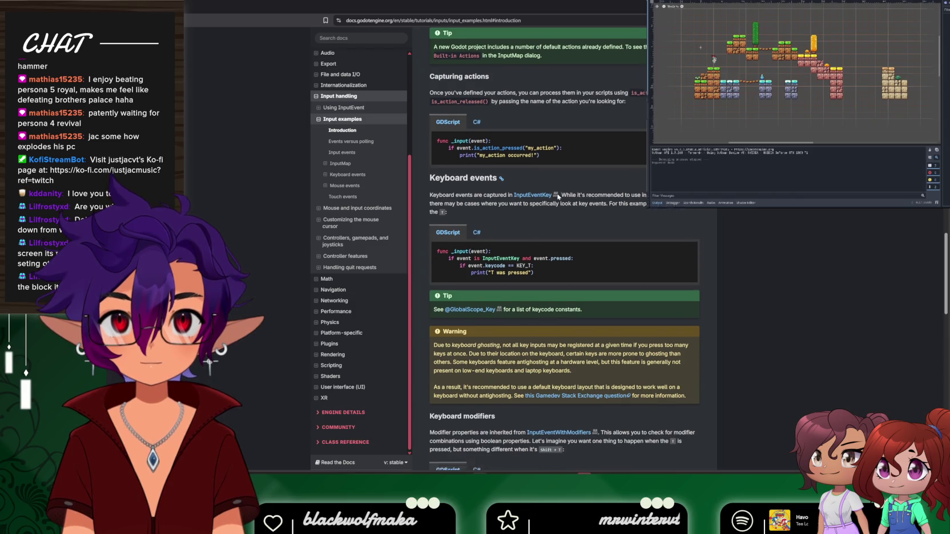
scroll(558, 197, down, 2)
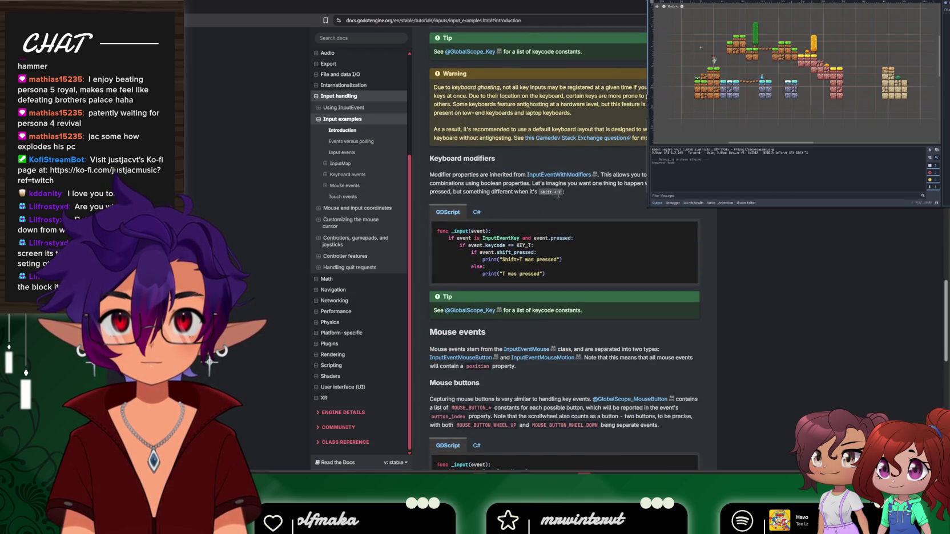
scroll(557, 195, down, 2)
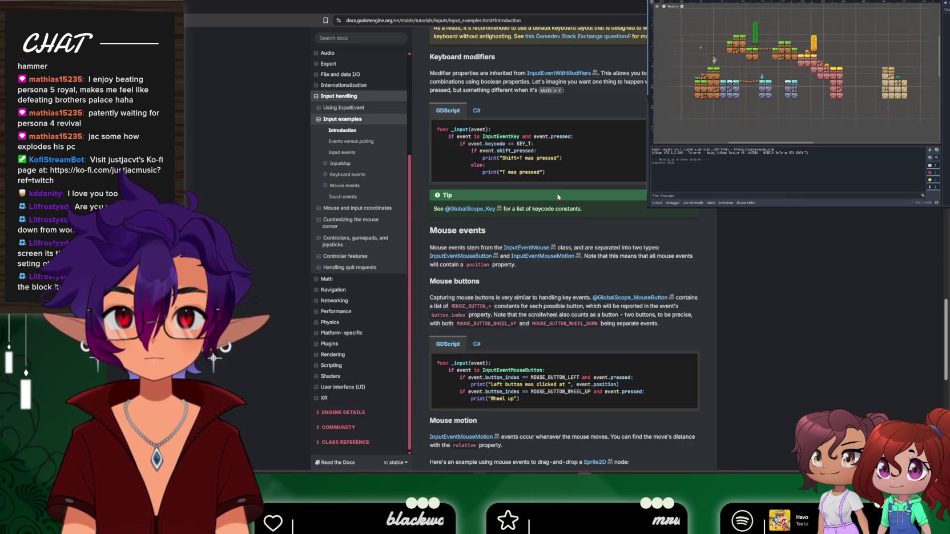
scroll(558, 197, down, 9)
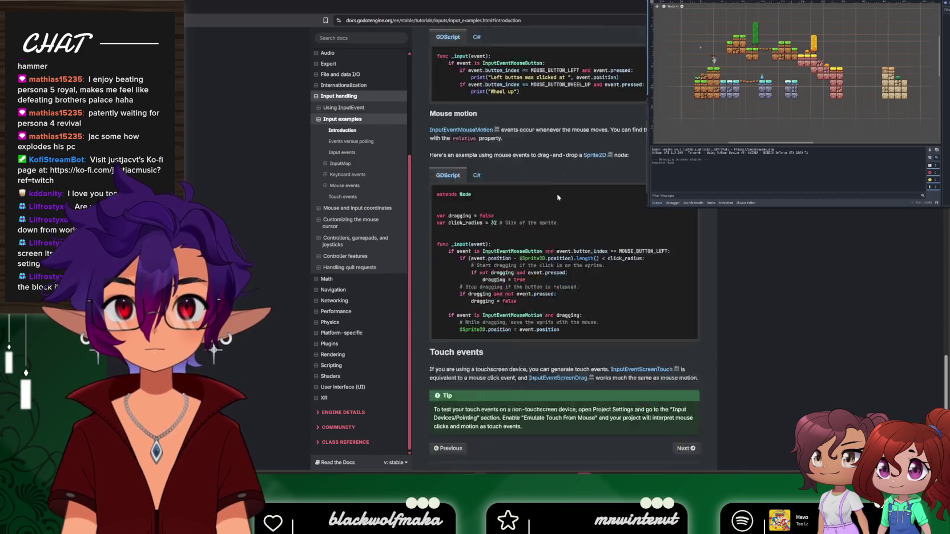
scroll(558, 199, down, 8)
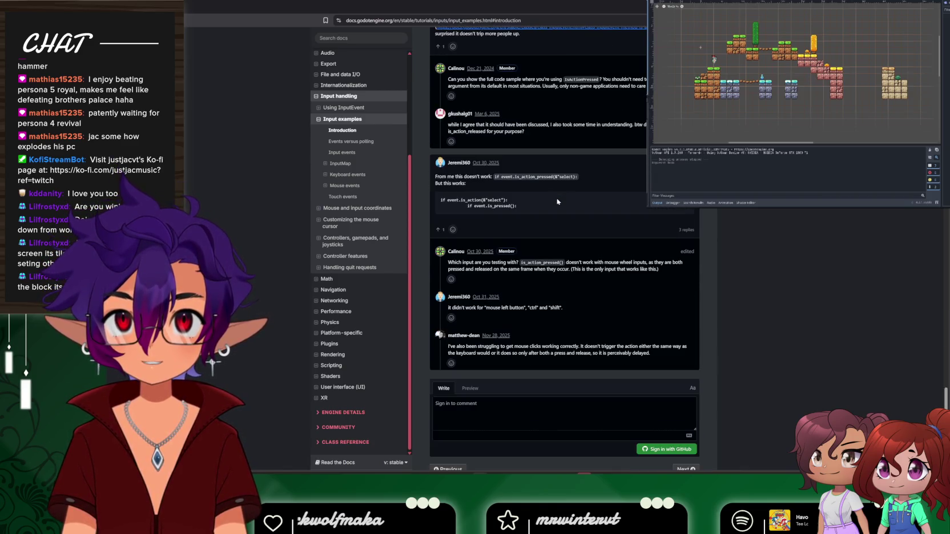
scroll(557, 201, down, 1)
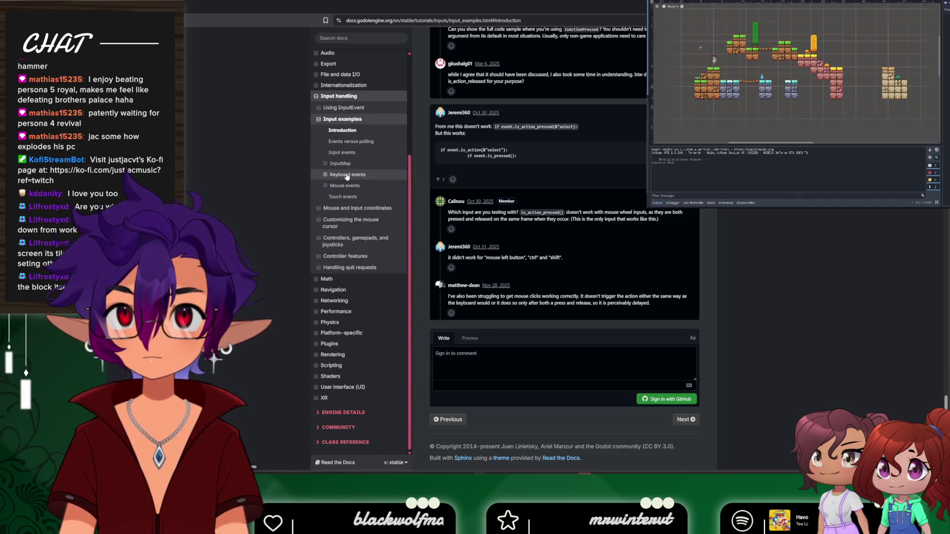
Jump to the Keyboard events section and scroll to Keyboard modifiers
click(347, 175)
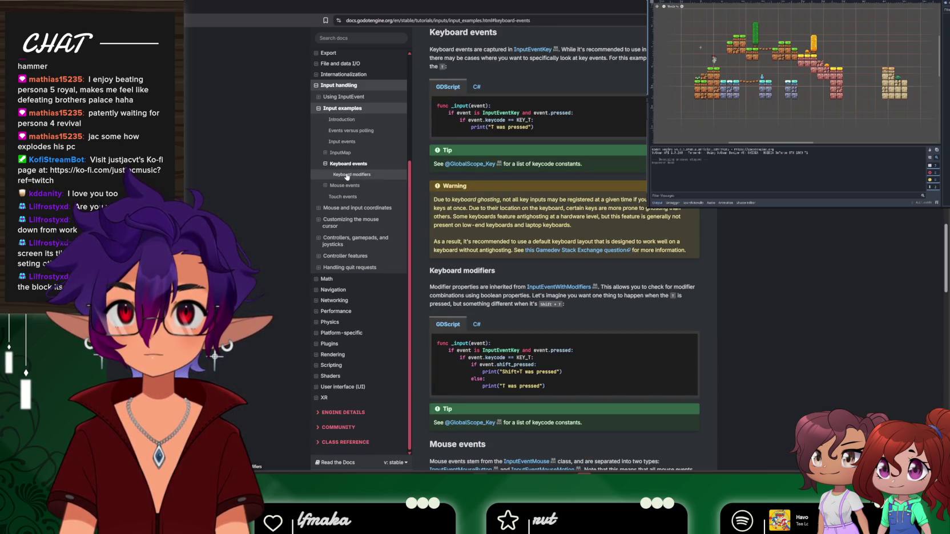
scroll(425, 165, down, 5)
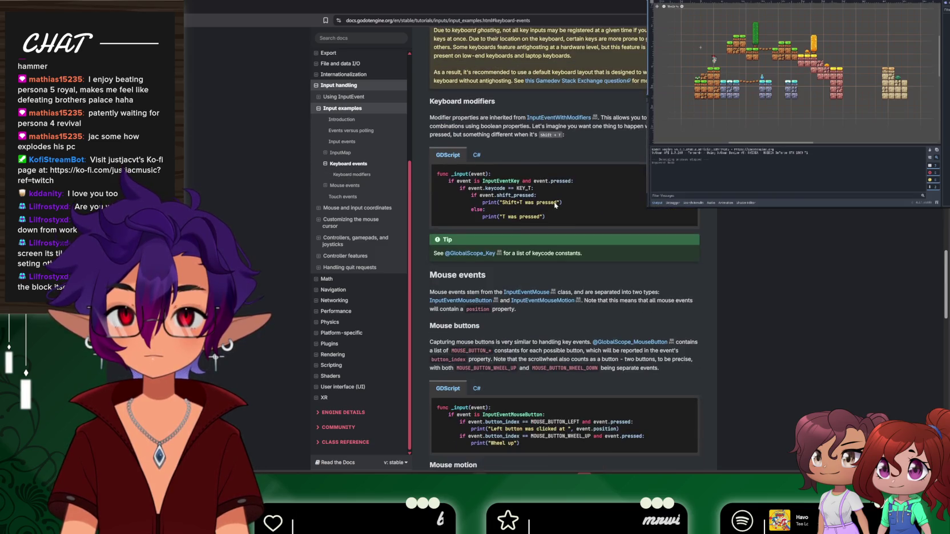
click(341, 119)
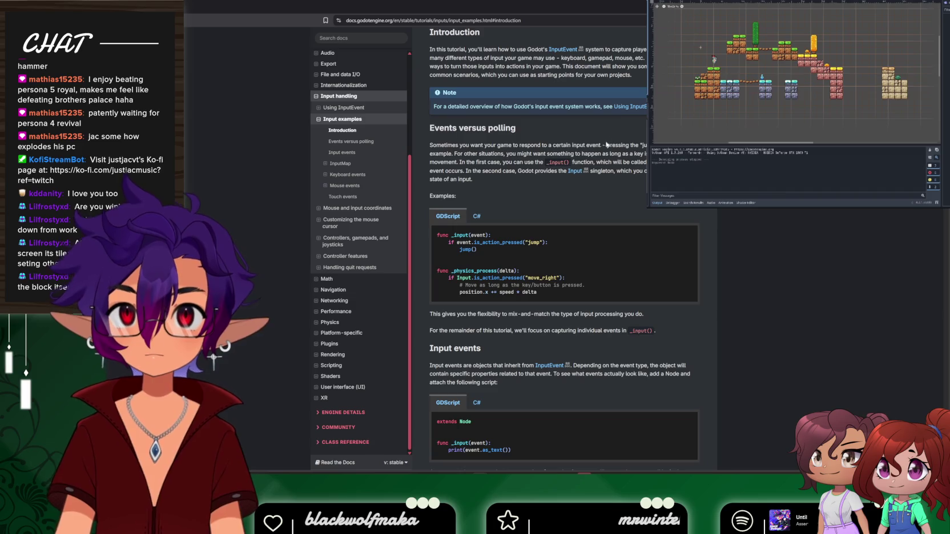
click(570, 171)
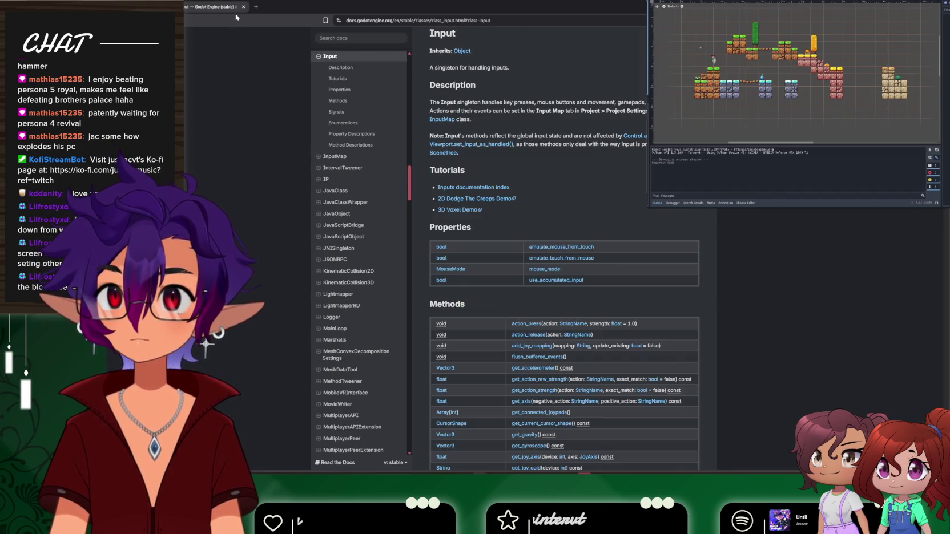
scroll(551, 208, down, 2)
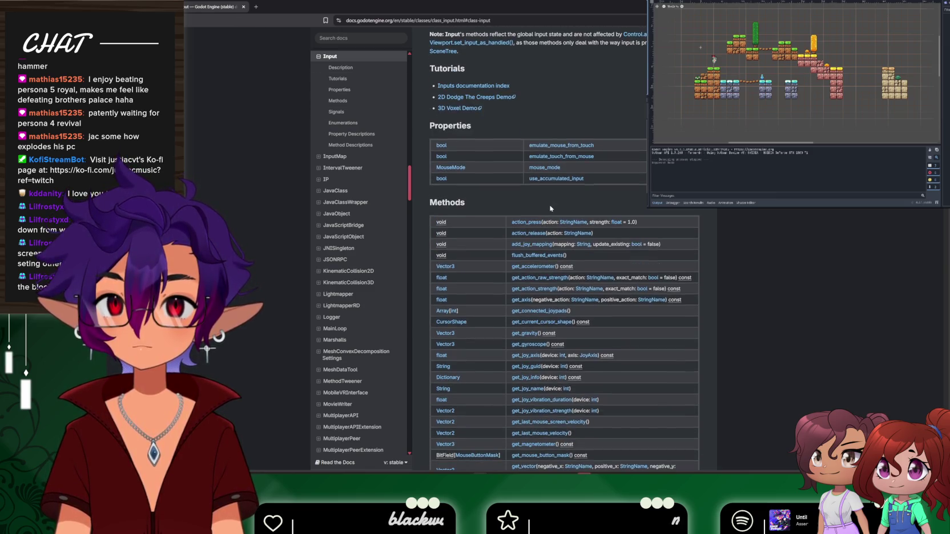
scroll(550, 209, down, 5)
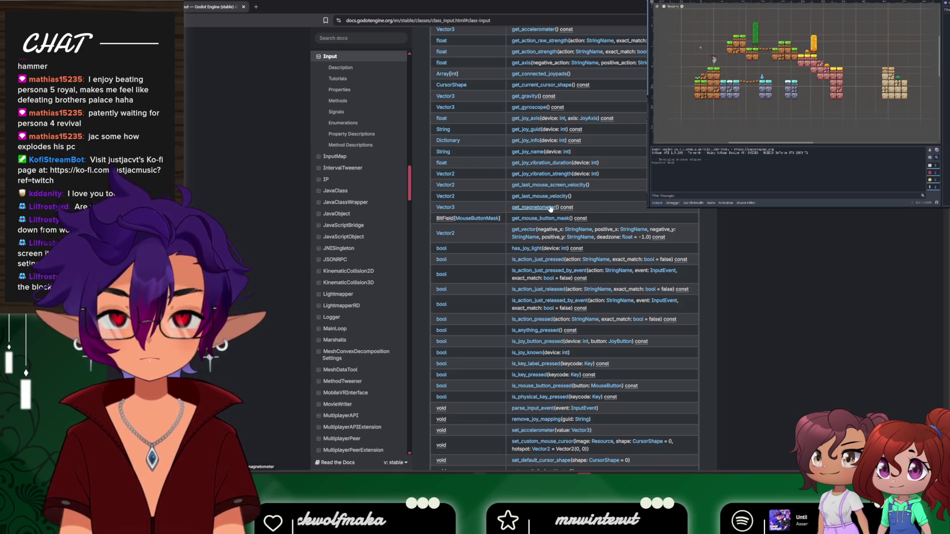
scroll(551, 208, down, 6)
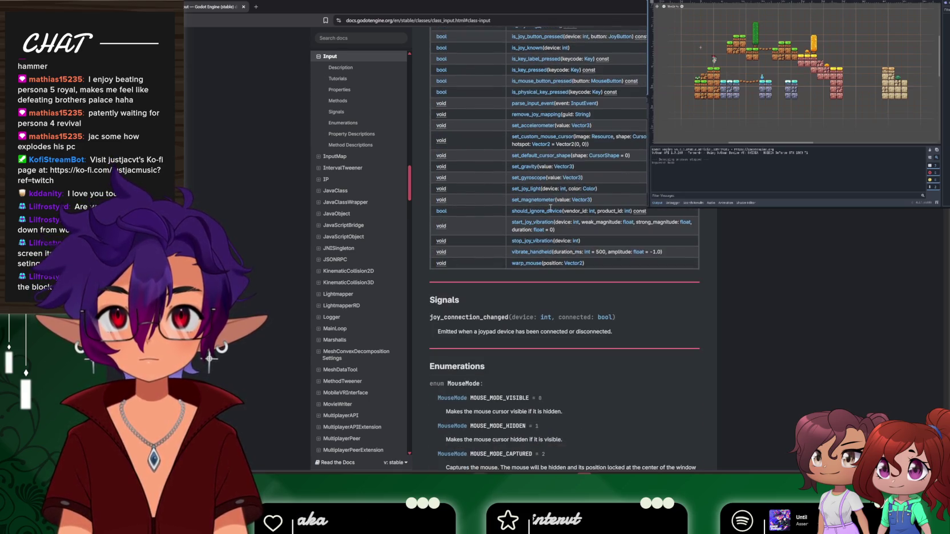
scroll(551, 209, up, 8)
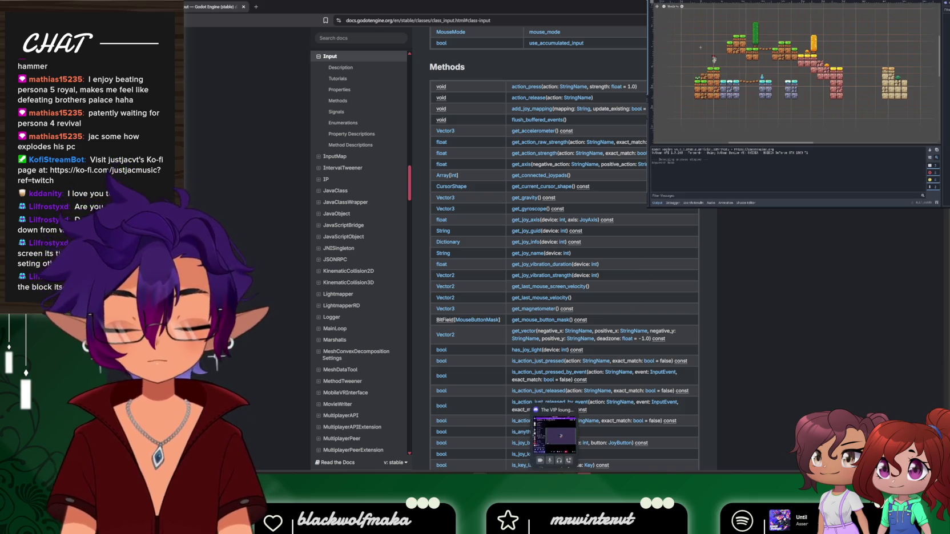
click(554, 440)
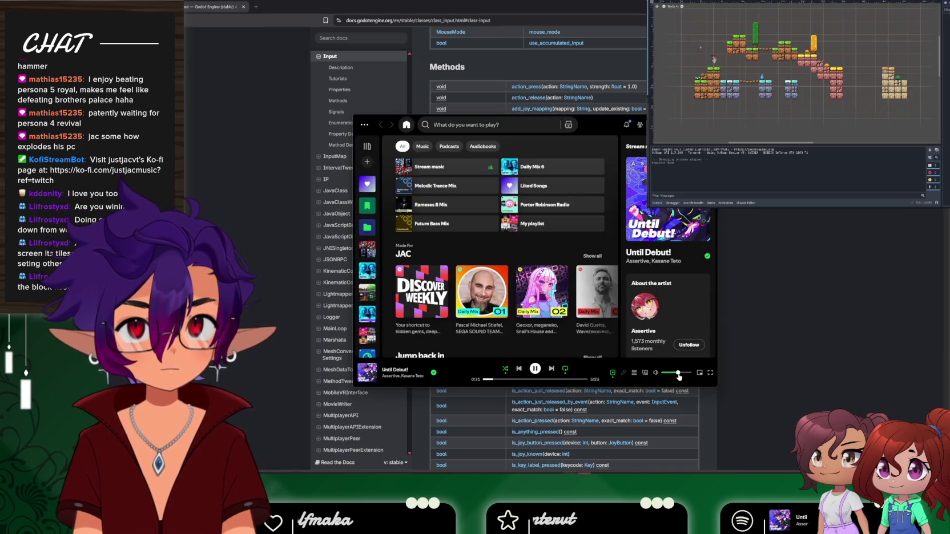
scroll(672, 307, up, 3)
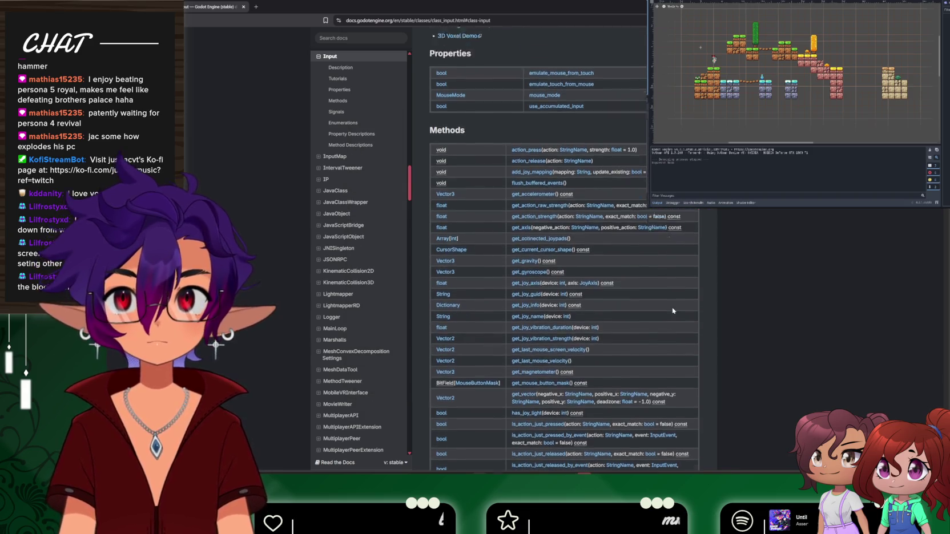
scroll(672, 310, up, 1)
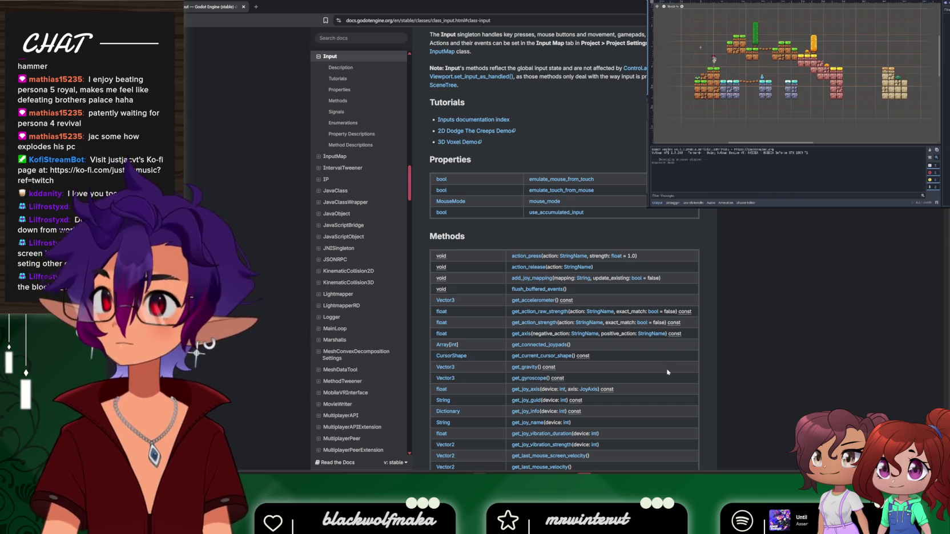
key(alt+Tab)
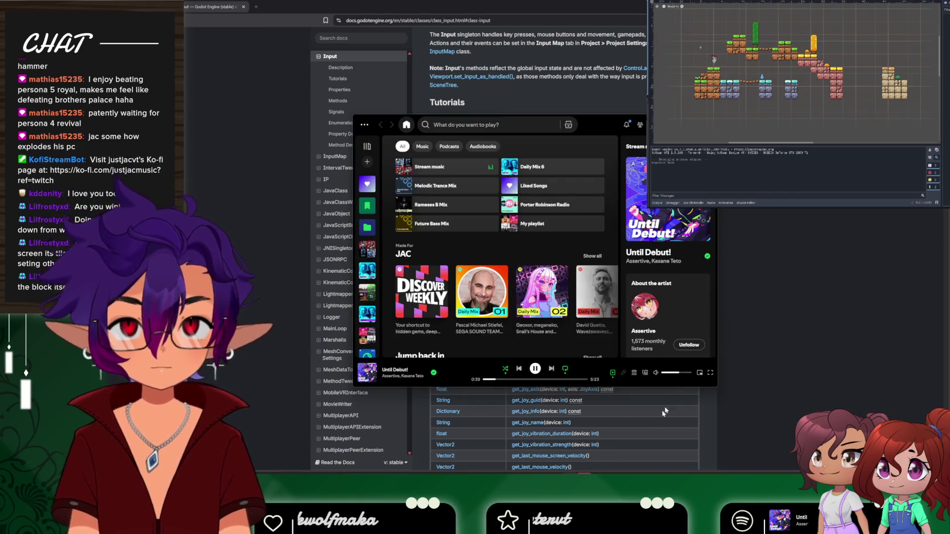
click(794, 343)
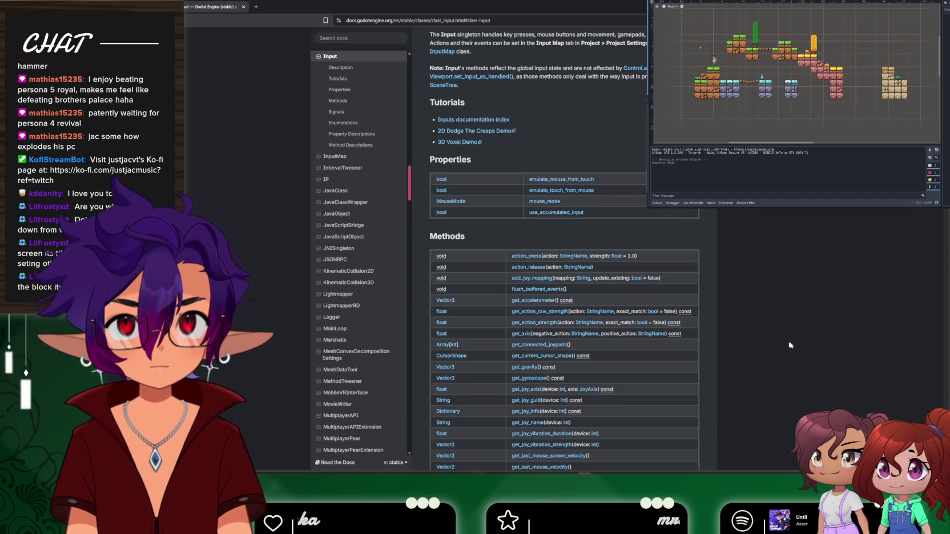
scroll(768, 352, up, 2)
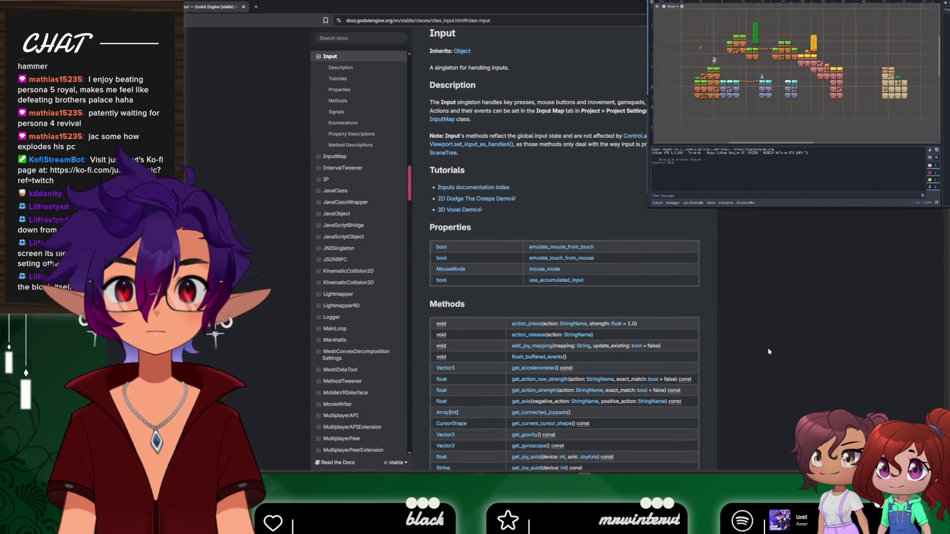
scroll(768, 351, down, 10)
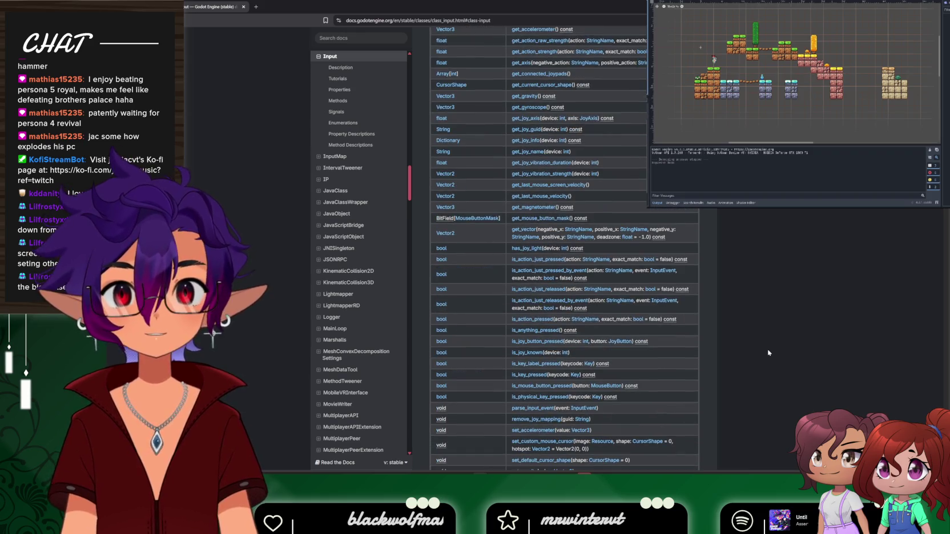
scroll(768, 352, down, 4)
scroll(768, 352, down, 10)
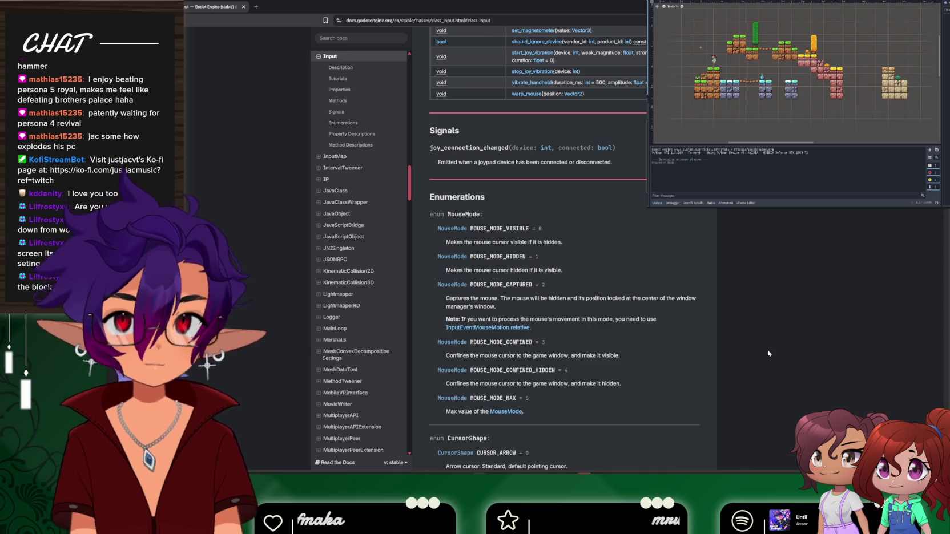
scroll(768, 353, down, 2)
scroll(768, 354, down, 3)
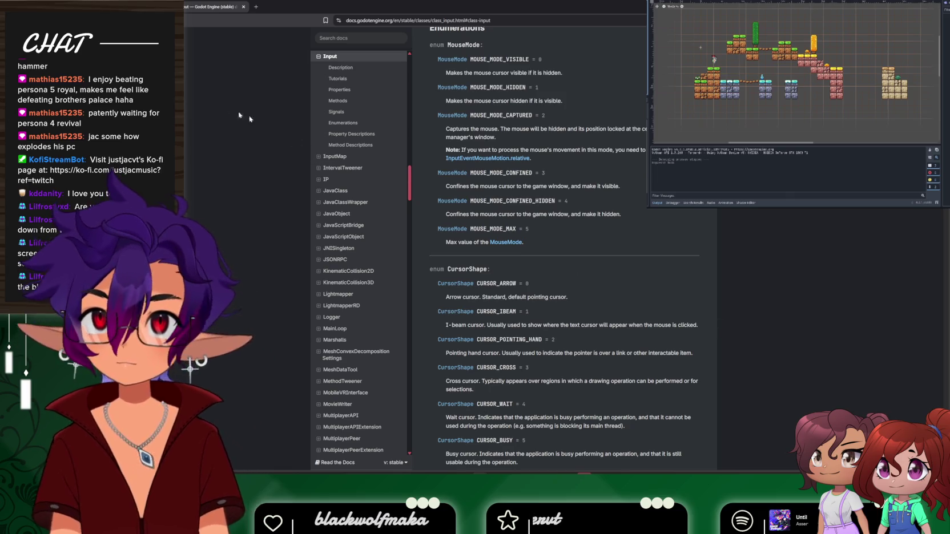
key(alt+Left)
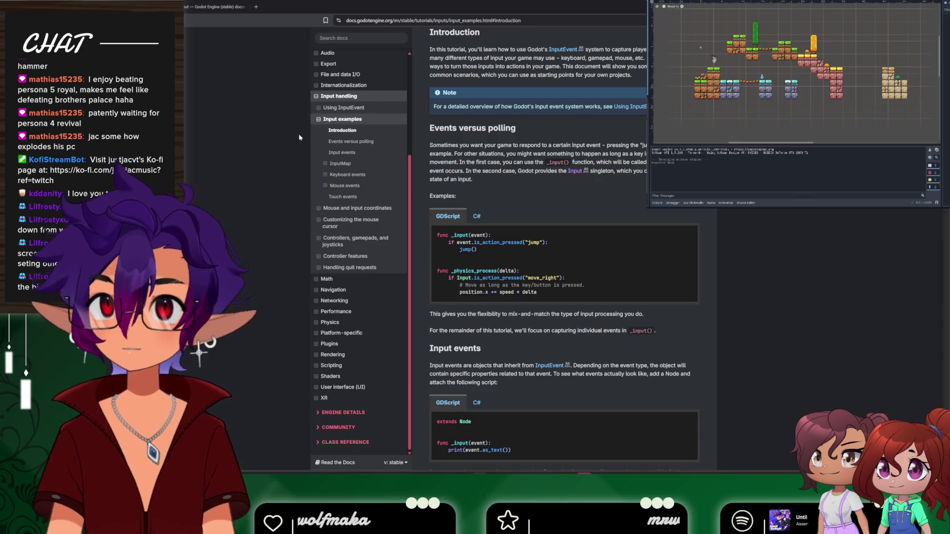
Read the Using InputEvent page down to its flowchart, then return to the Godot editor
click(334, 107)
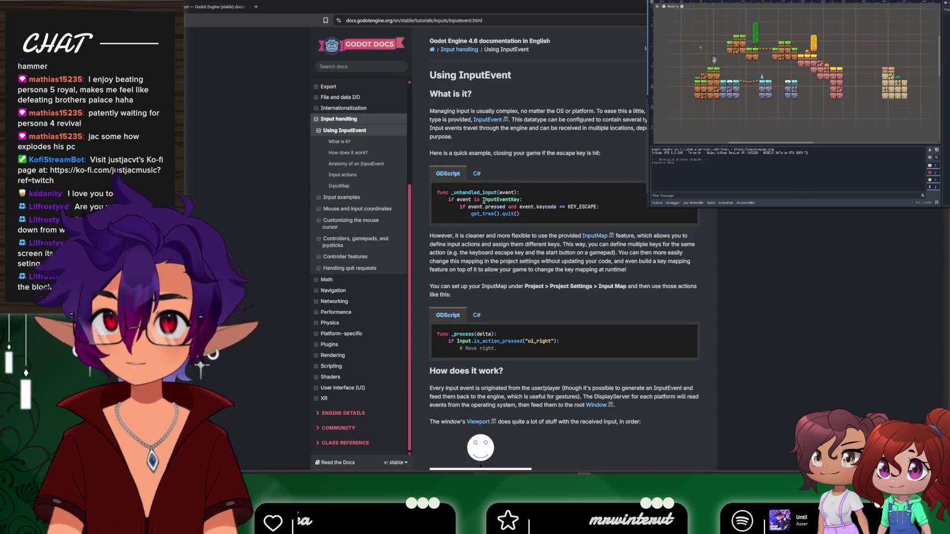
scroll(501, 218, down, 1)
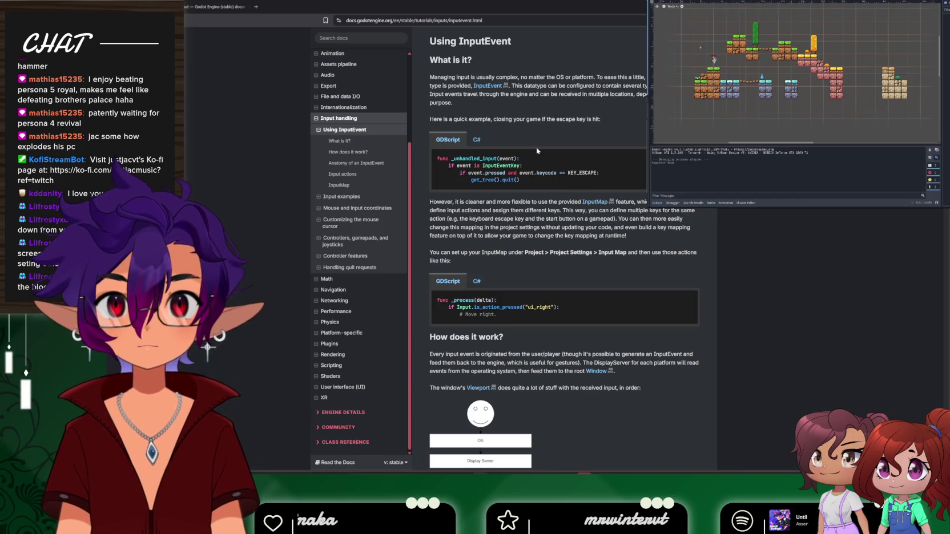
scroll(540, 177, down, 1)
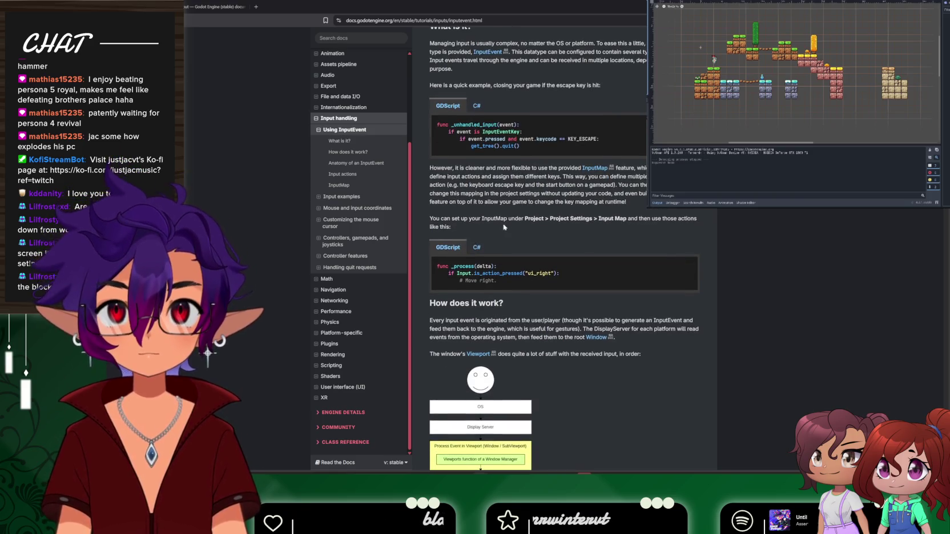
scroll(544, 207, down, 1)
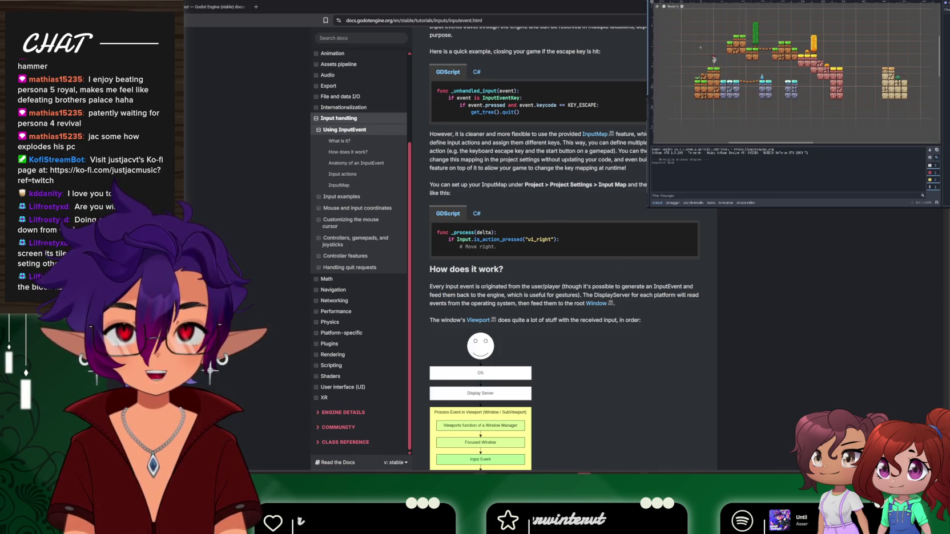
mouse_move(690, 473)
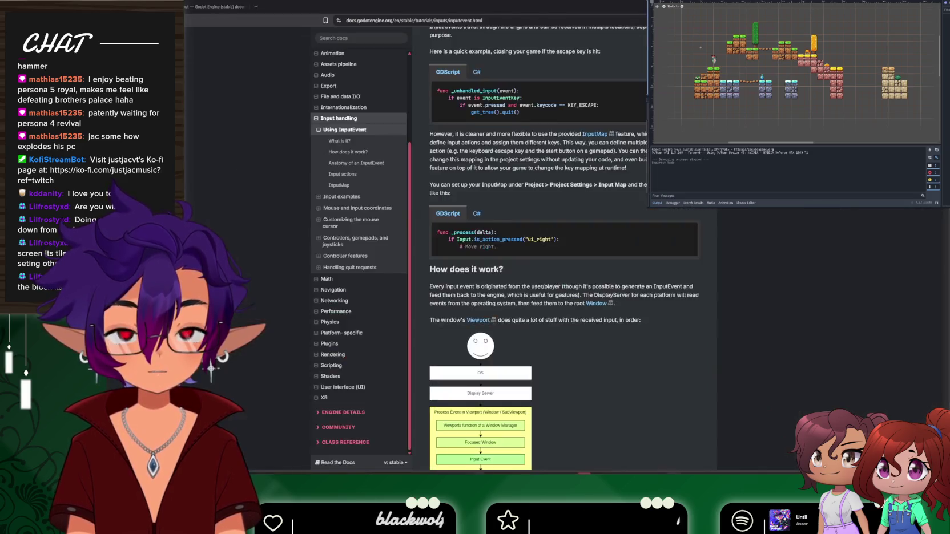
click(668, 474)
Open Project Settings and browse the Input Map plus the Pointing and Sensors input settings
click(194, 15)
click(205, 35)
click(361, 134)
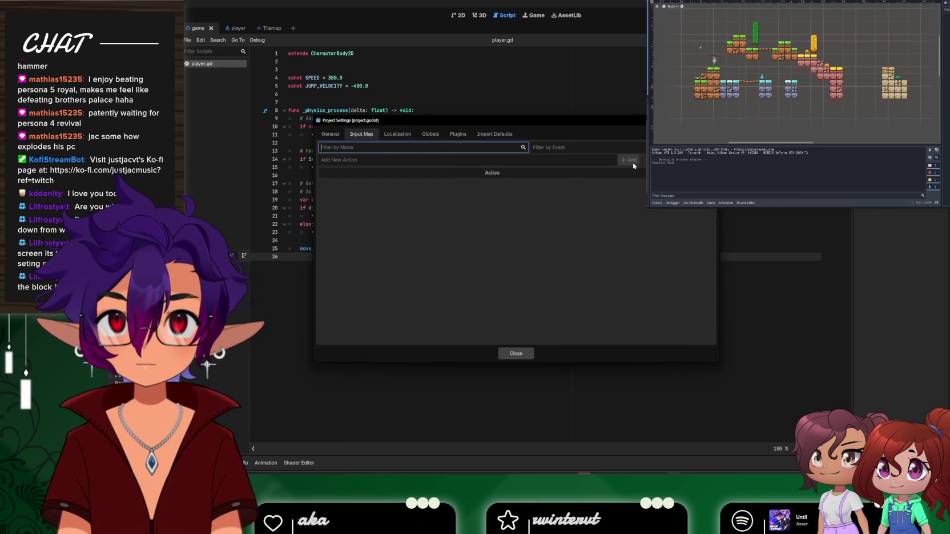
click(522, 177)
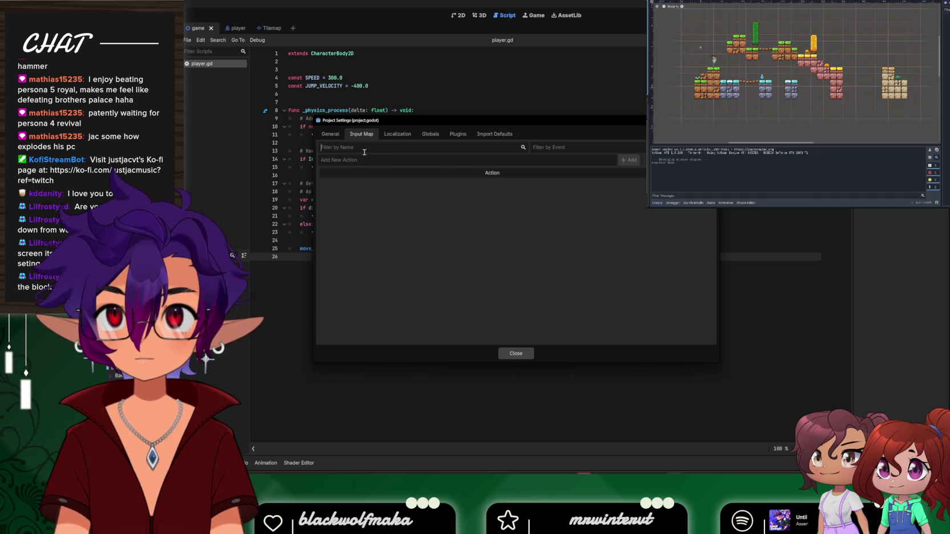
click(331, 134)
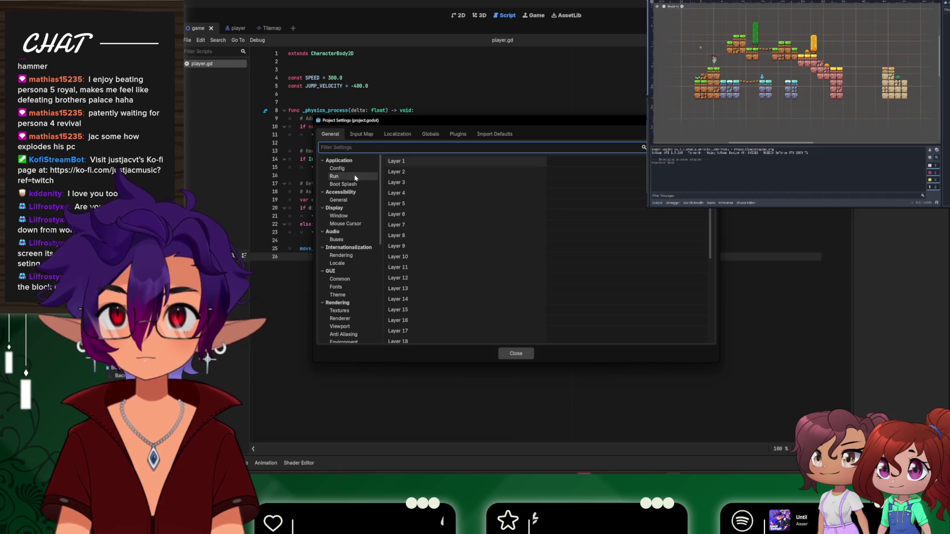
scroll(353, 182, down, 2)
scroll(353, 187, down, 5)
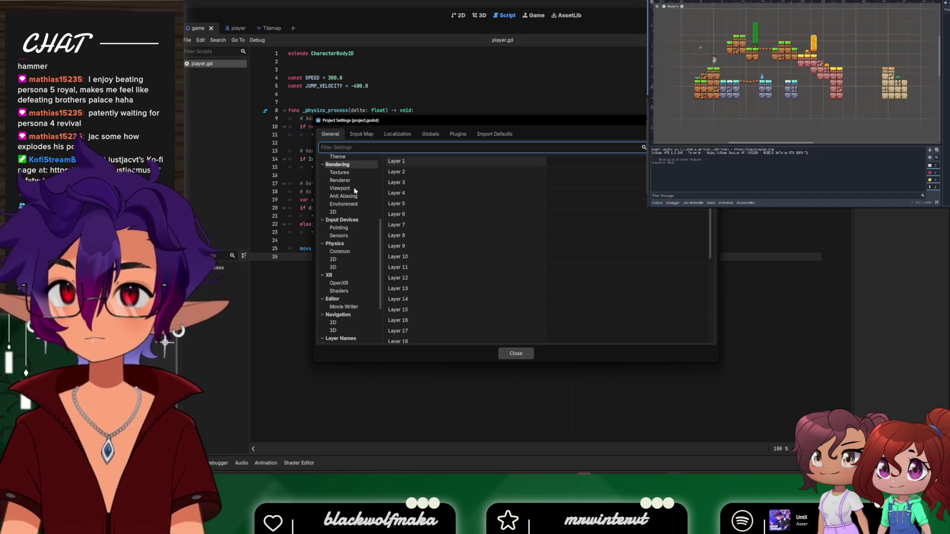
scroll(354, 190, down, 1)
scroll(354, 190, down, 1)
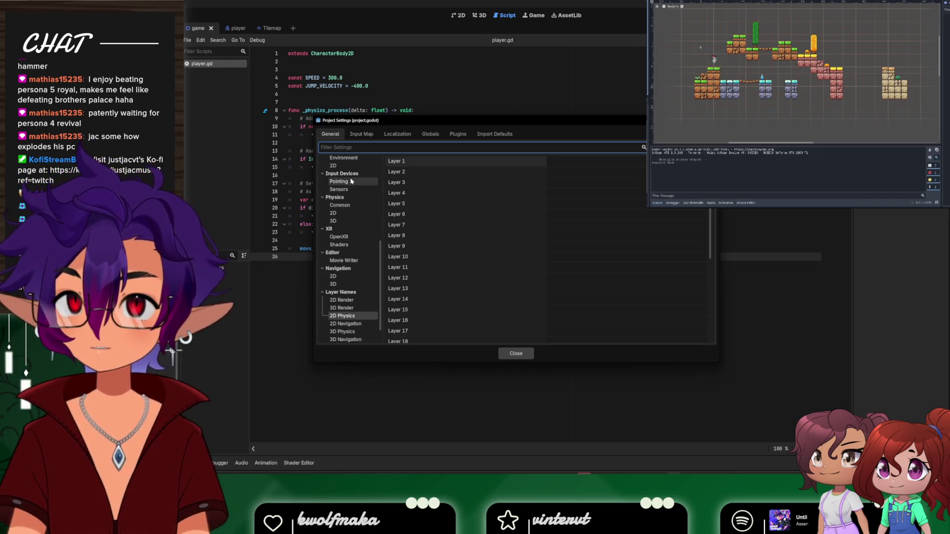
click(339, 182)
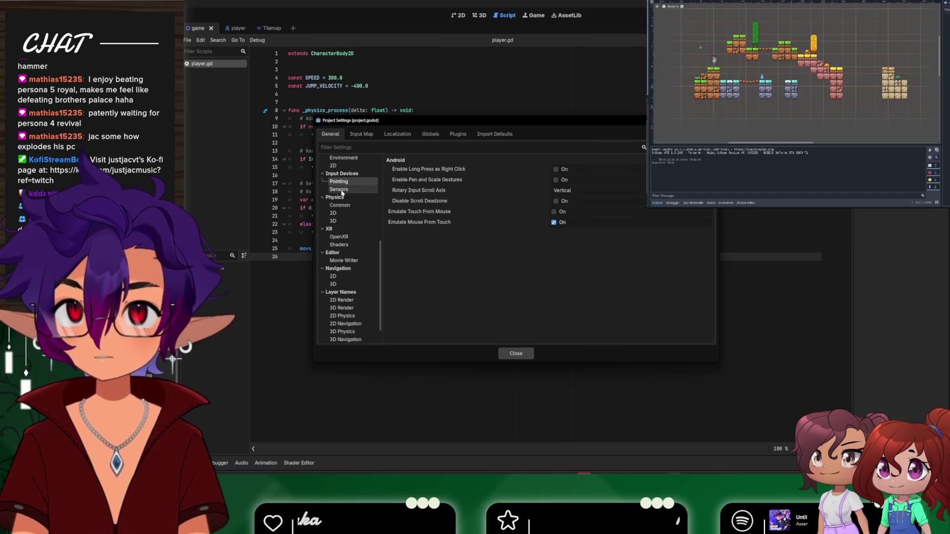
click(340, 191)
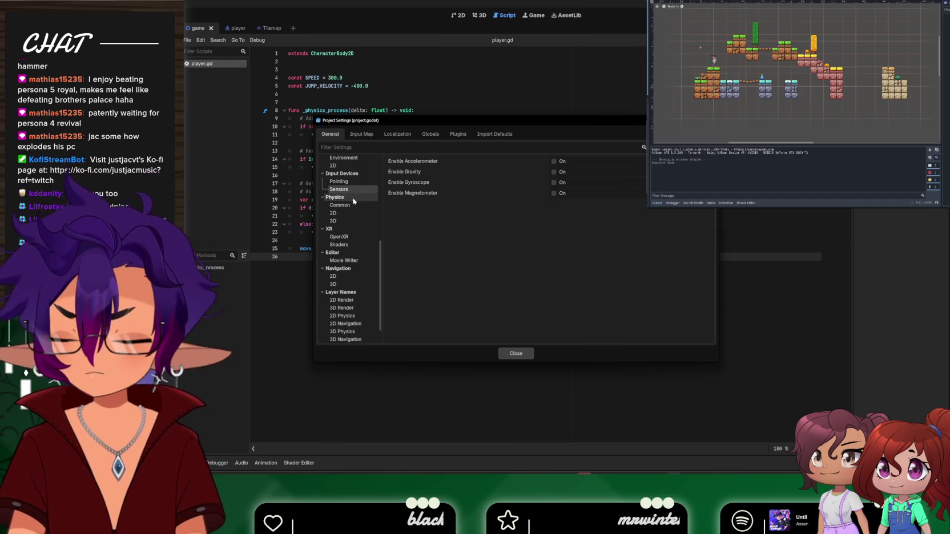
scroll(343, 197, down, 1)
click(361, 137)
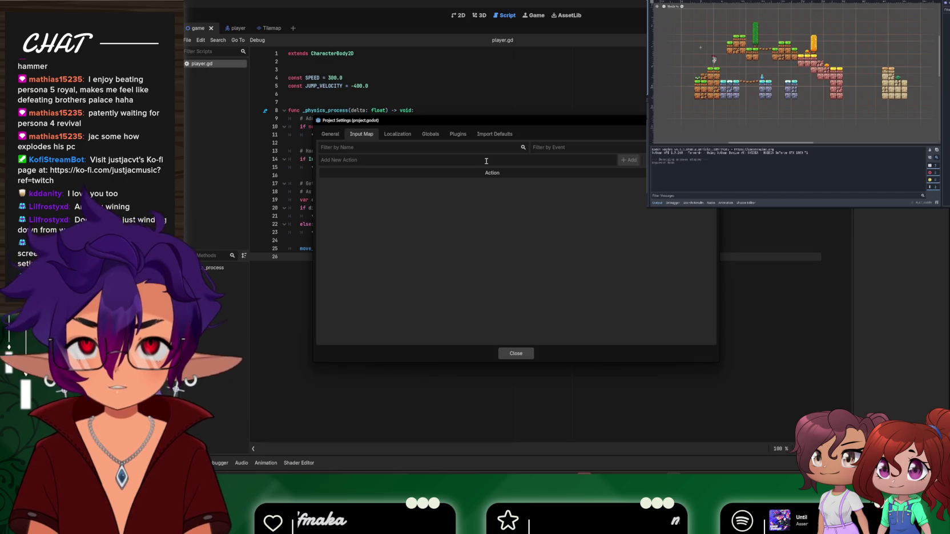
Add a Movement action to the Input Map, delete it again, and close Project Settings
key(BackSpace)
text(Movement)
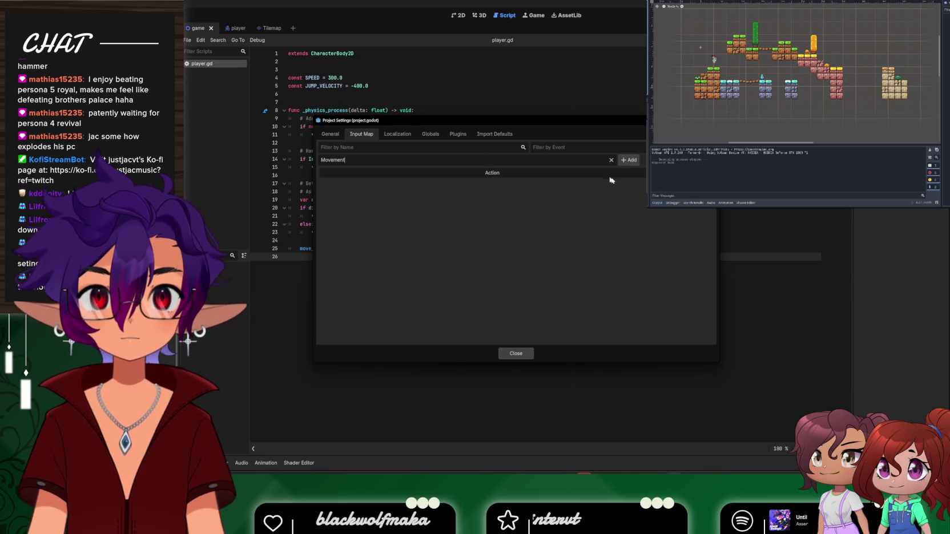
key(Return)
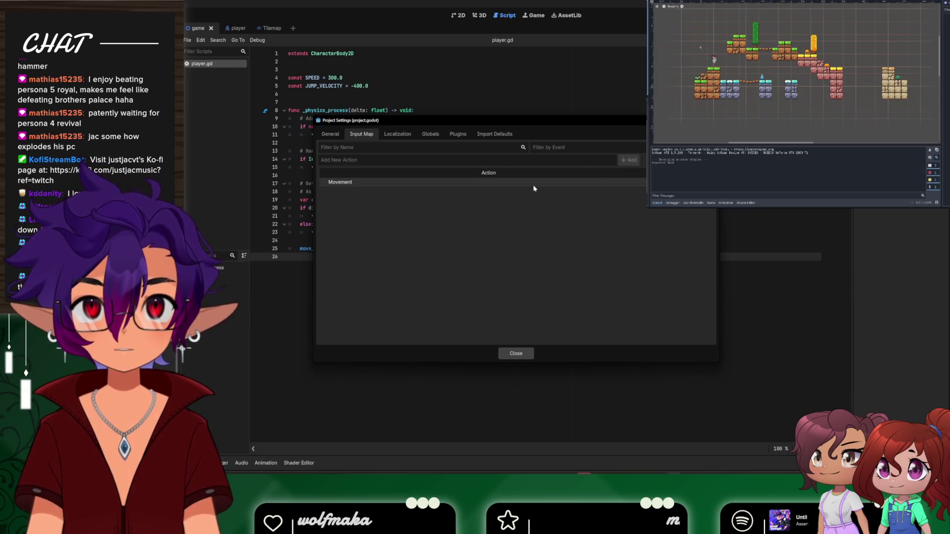
click(536, 185)
key(Delete)
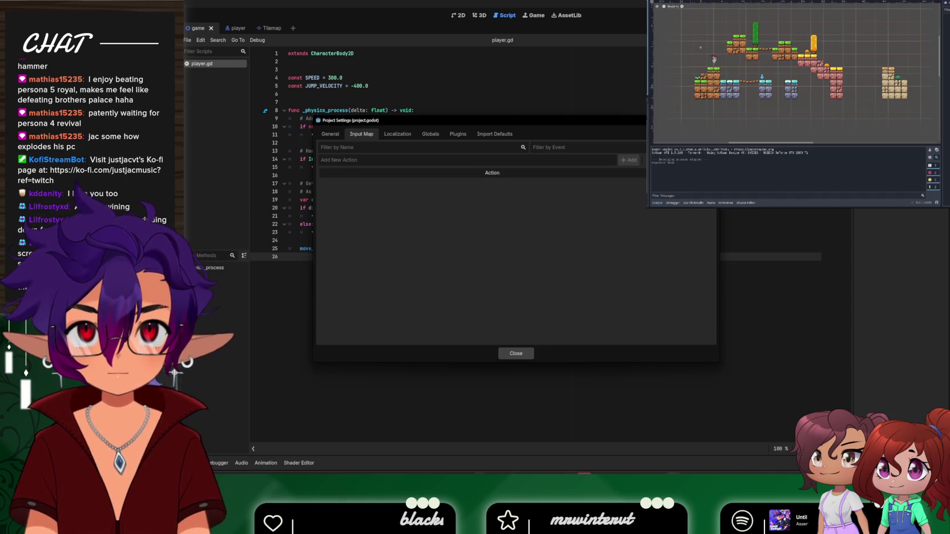
click(515, 354)
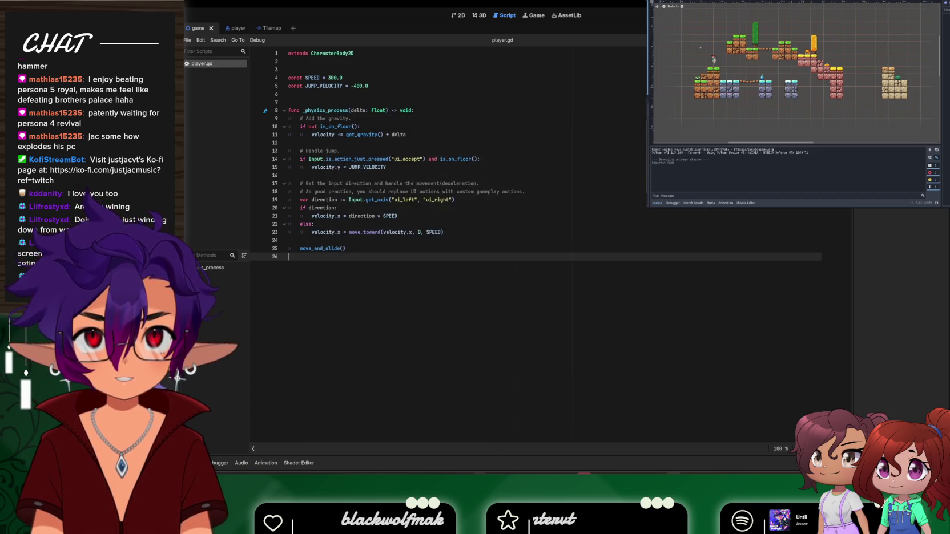
Bring the Using InputEvent docs page to the front and start reading down it
mouse_move(392, 456)
click(539, 447)
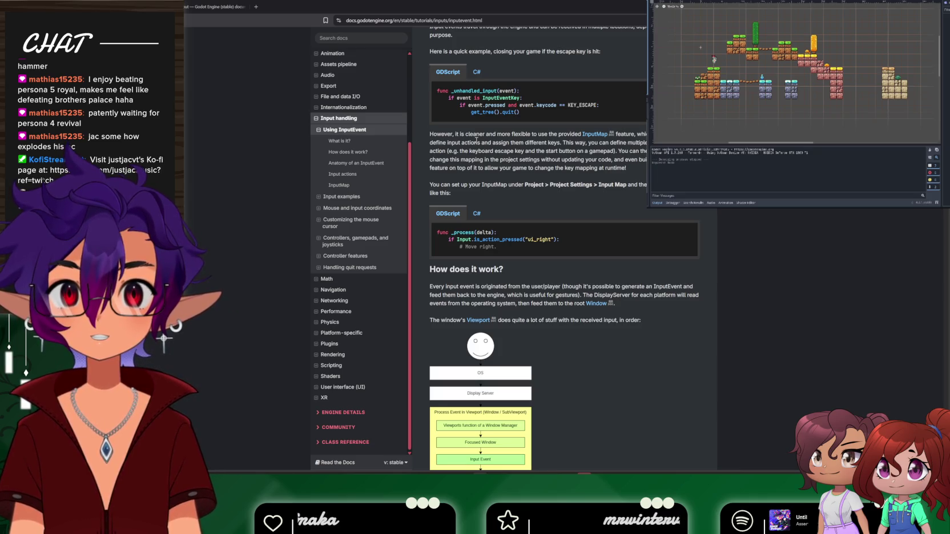
scroll(476, 140, up, 1)
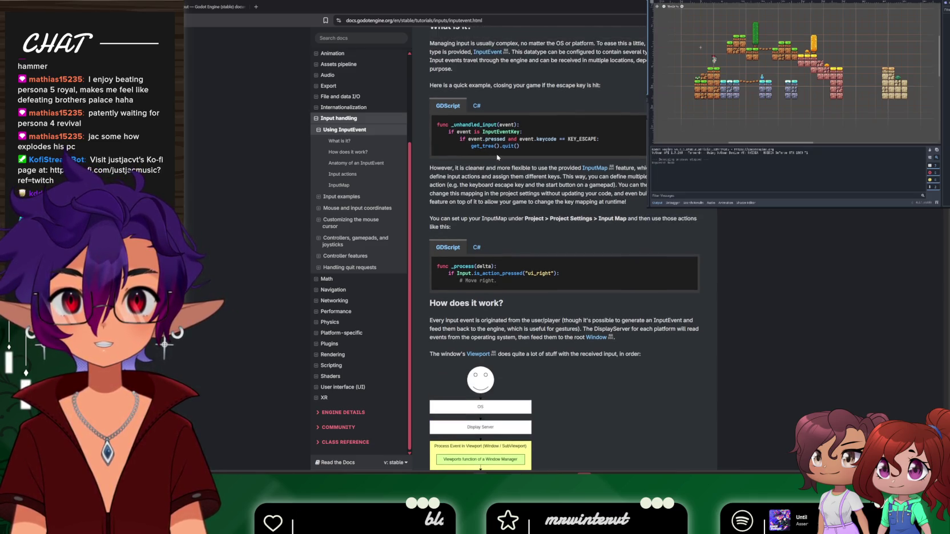
scroll(501, 161, down, 1)
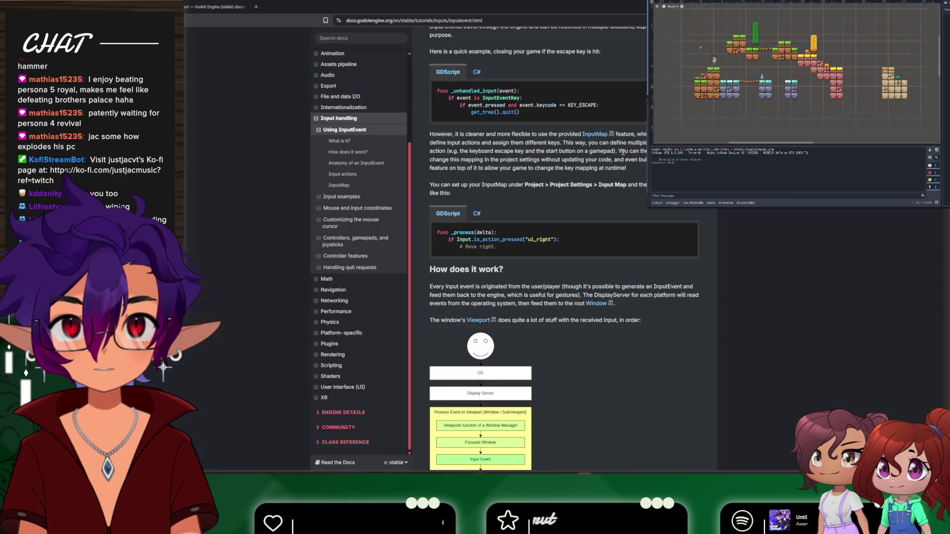
scroll(569, 282, down, 8)
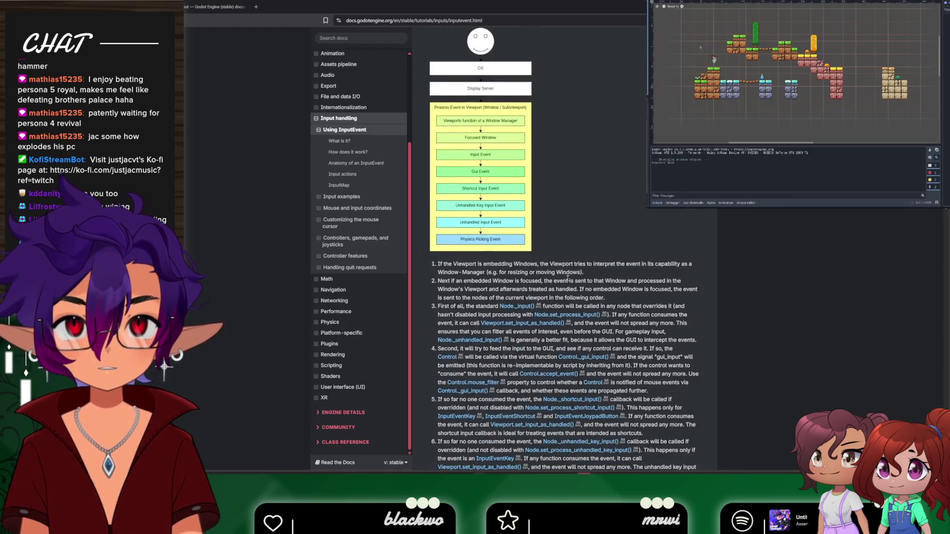
scroll(568, 282, down, 7)
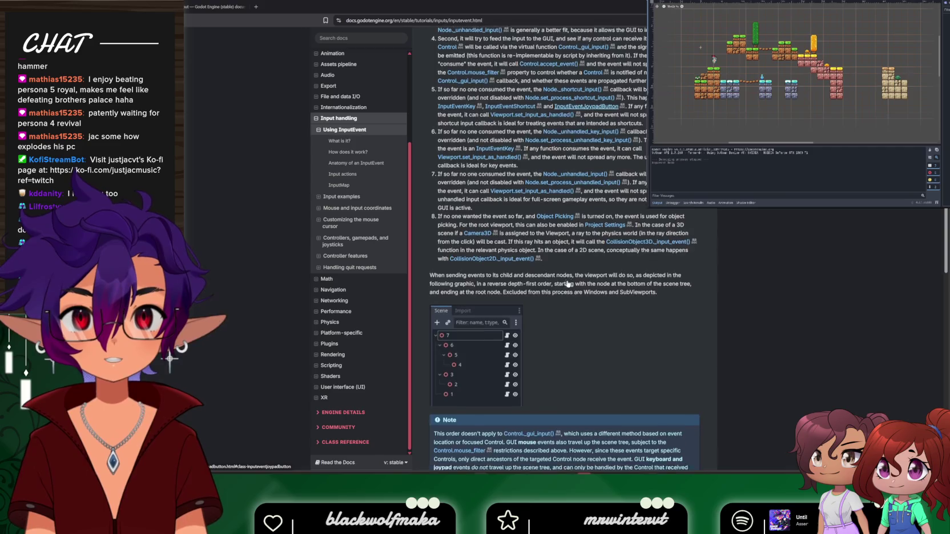
scroll(567, 283, down, 4)
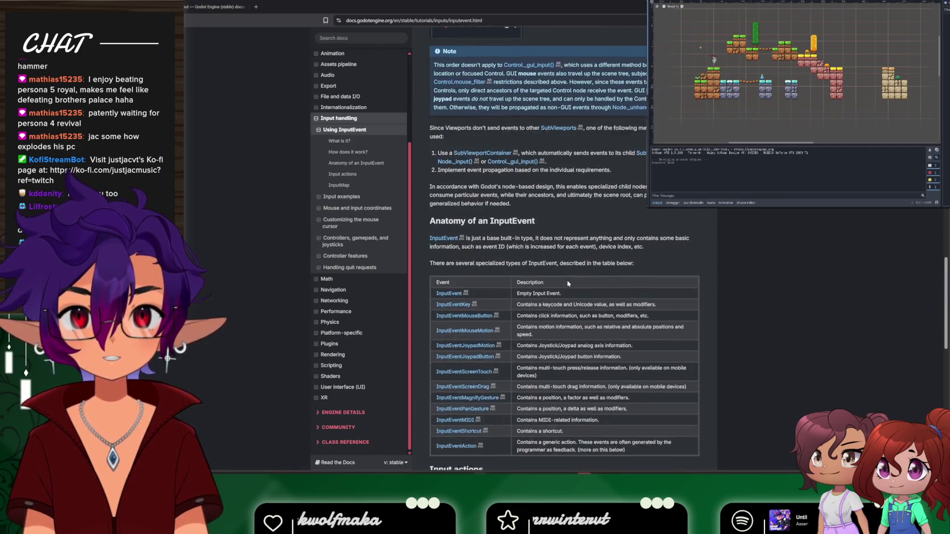
Scroll to the InputMap section and jump the tutorial video to the Player 2.0 chapter
scroll(568, 282, down, 5)
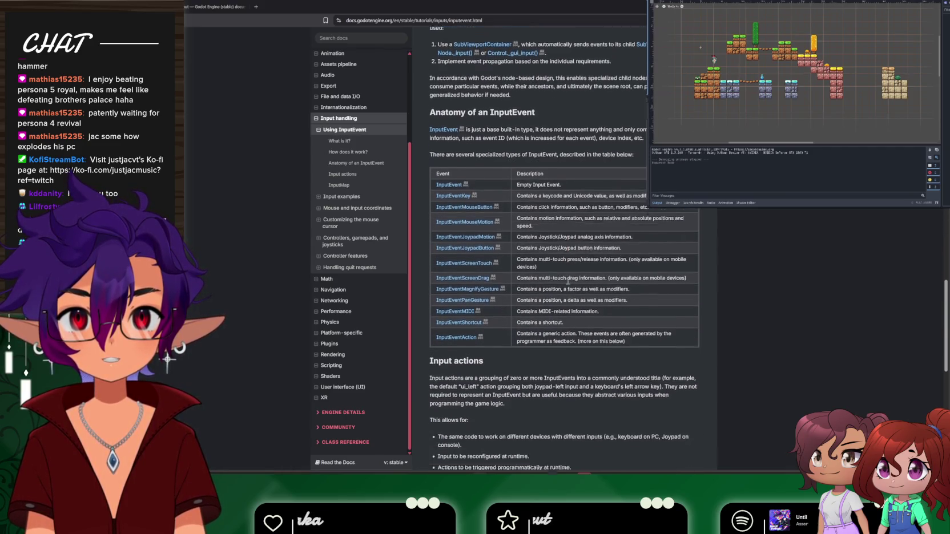
scroll(568, 284, down, 1)
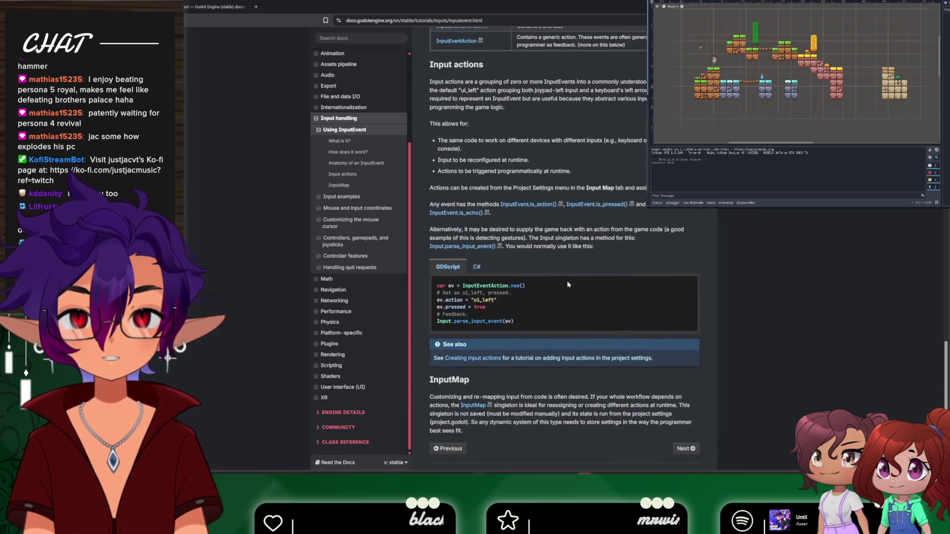
scroll(568, 284, down, 1)
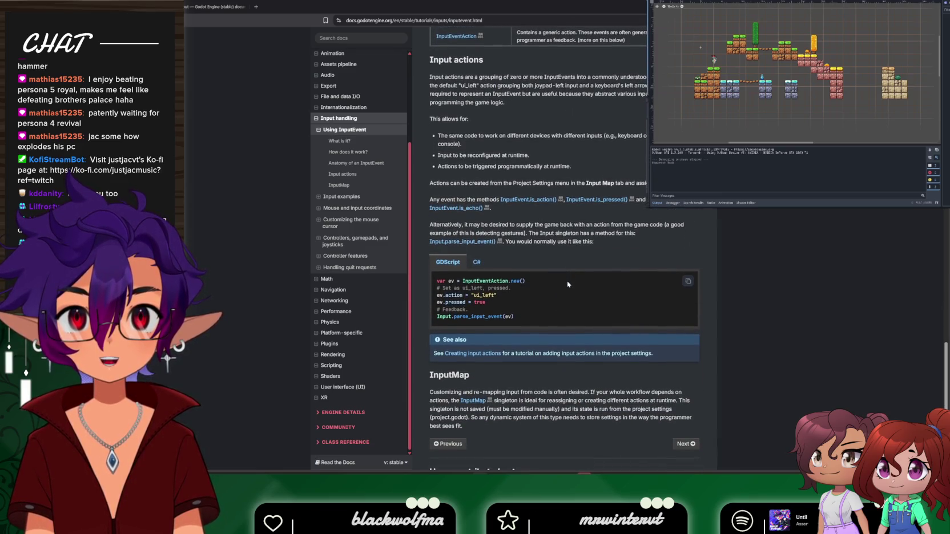
scroll(568, 283, down, 1)
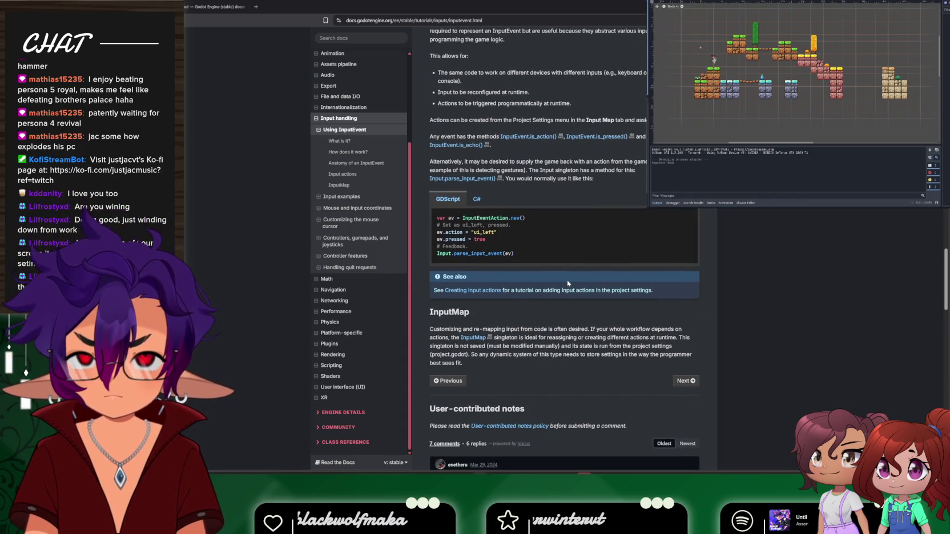
mouse_move(888, 189)
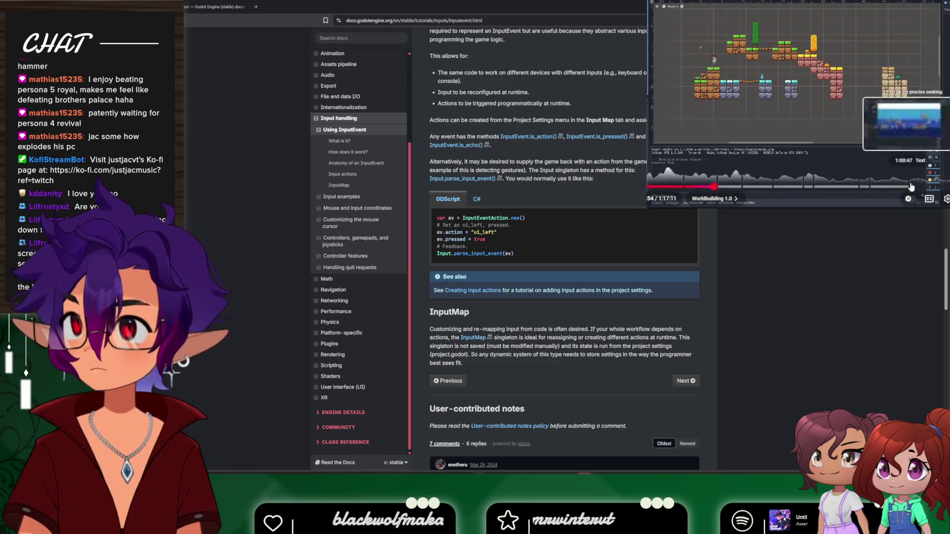
click(870, 186)
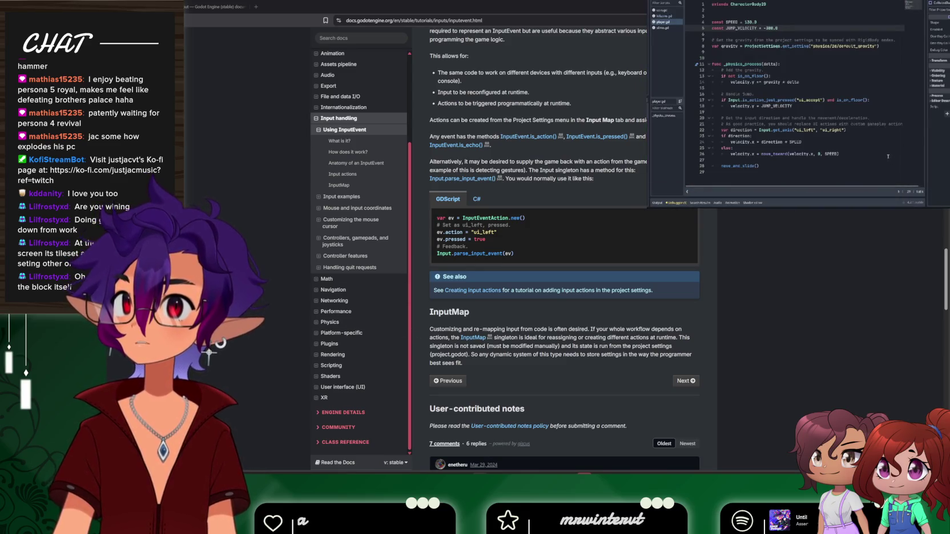
Switch back to the Godot script editor and pause the tutorial video
key(alt+Tab)
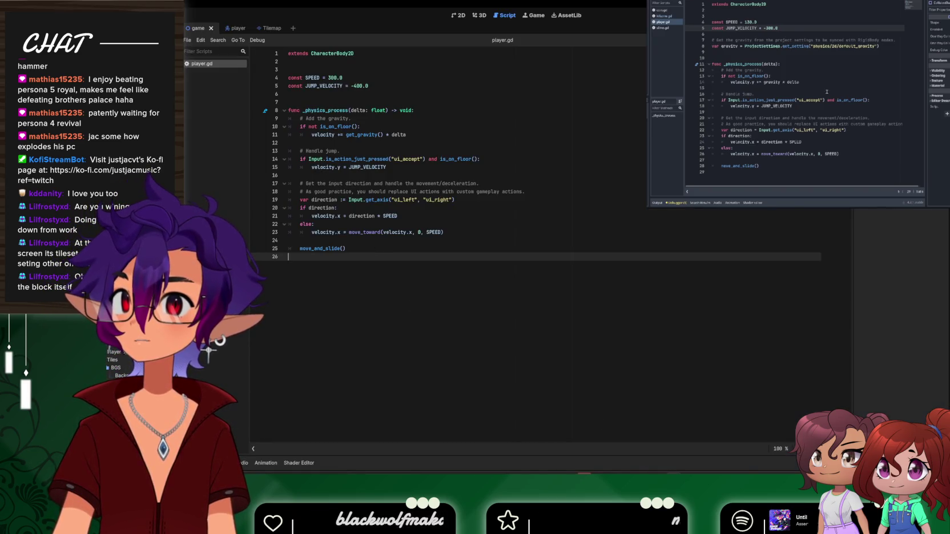
click(759, 40)
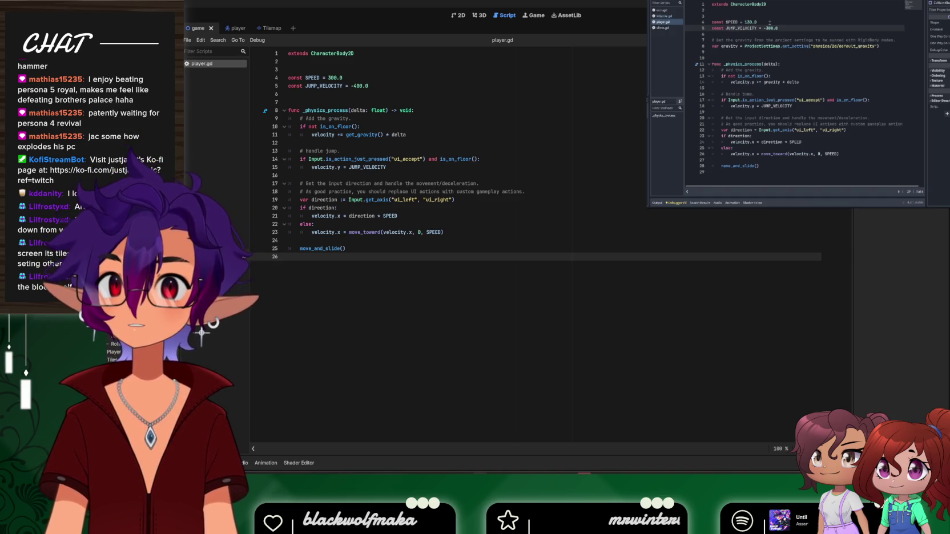
mouse_move(848, 121)
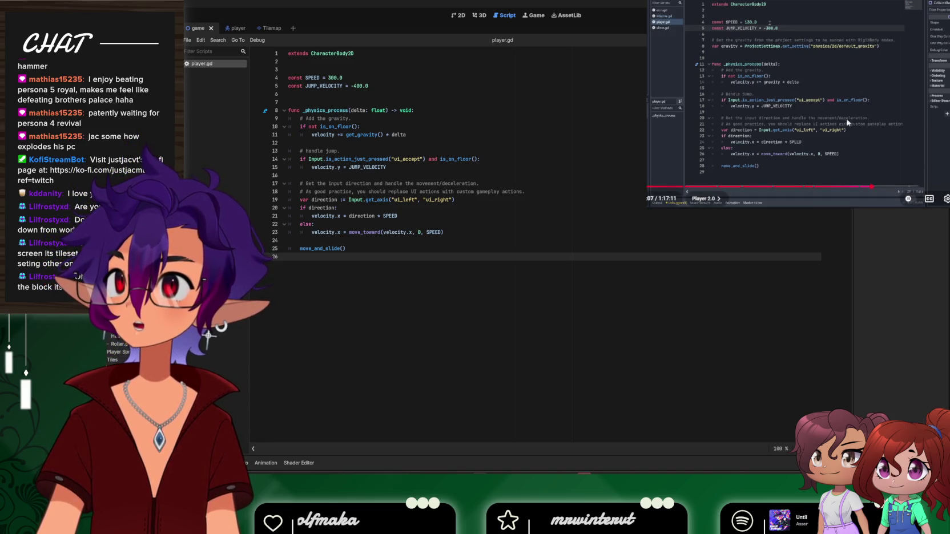
mouse_move(334, 131)
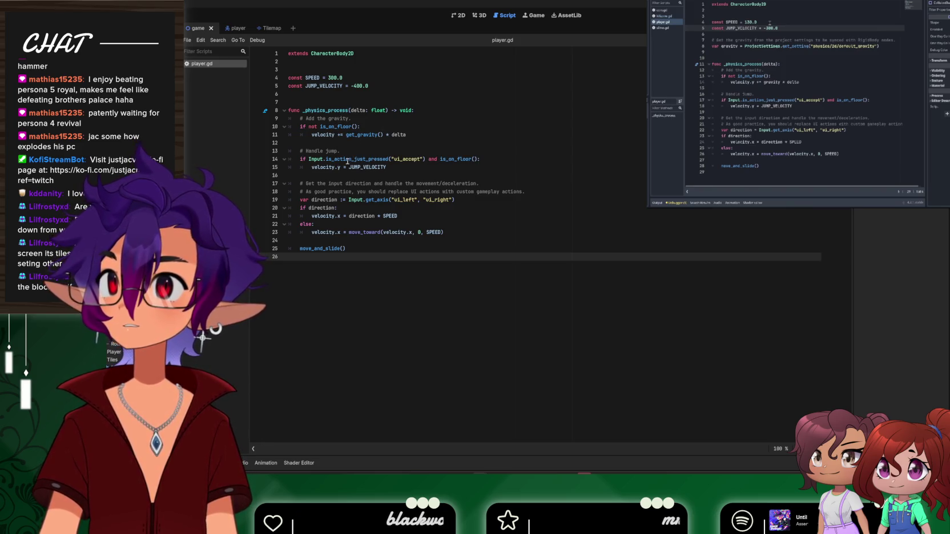
mouse_move(347, 161)
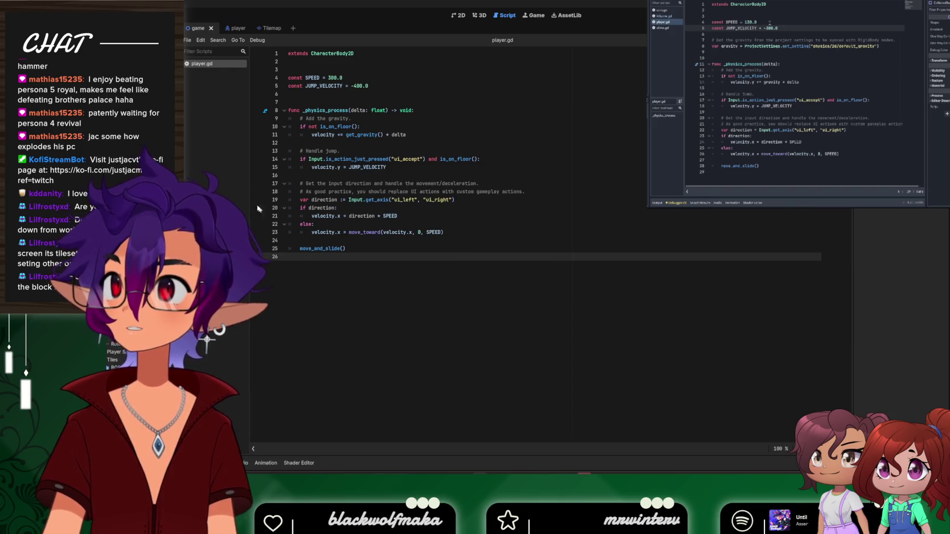
mouse_move(802, 50)
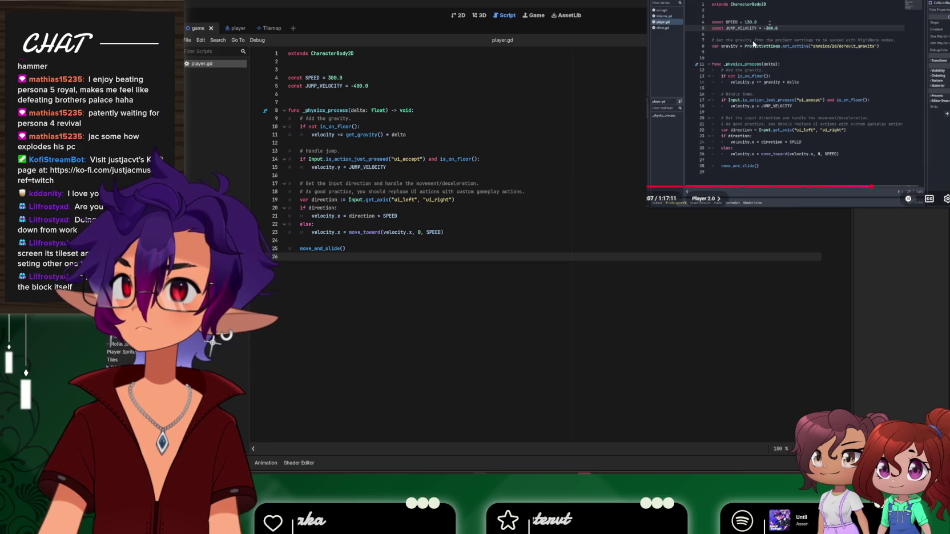
click(822, 84)
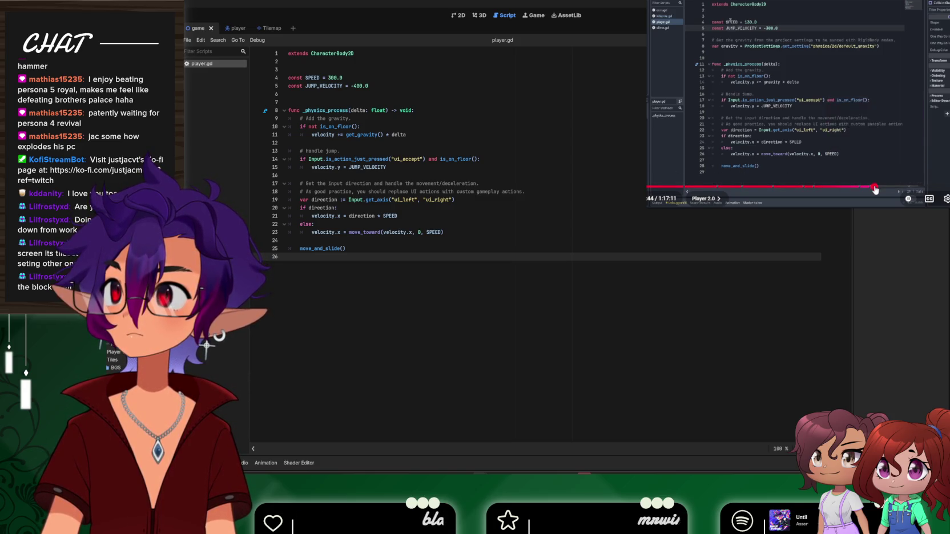
Scrub the tutorial video to its player code with SPEED 130.0 and bring up the music player
click(875, 188)
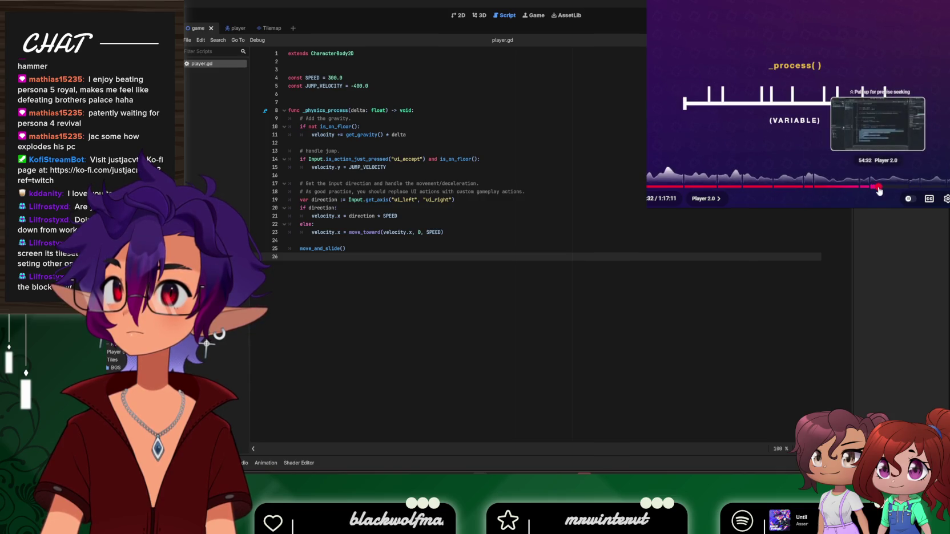
click(878, 189)
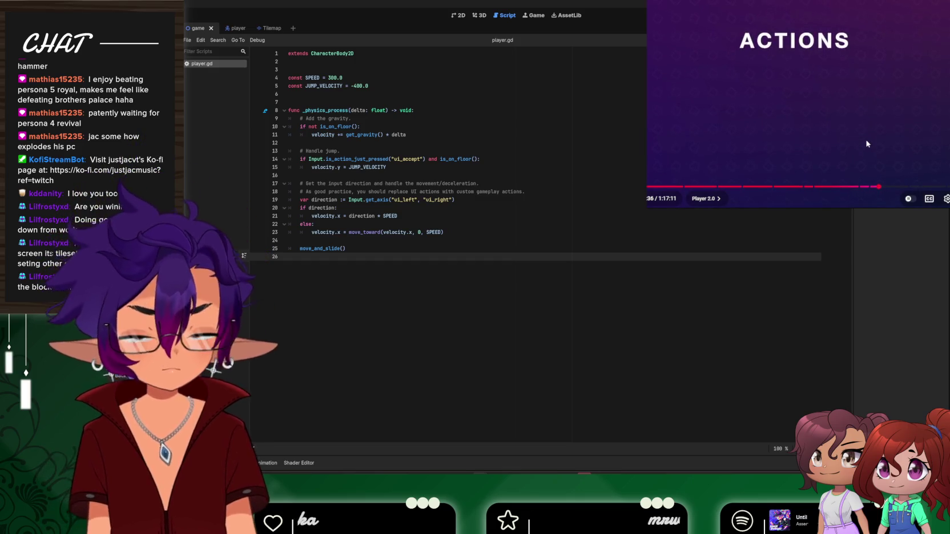
click(845, 187)
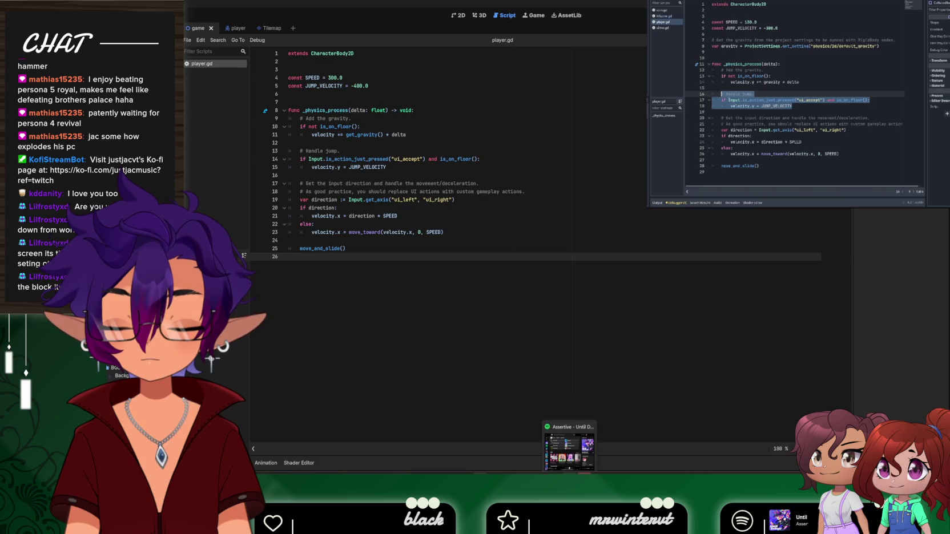
click(571, 517)
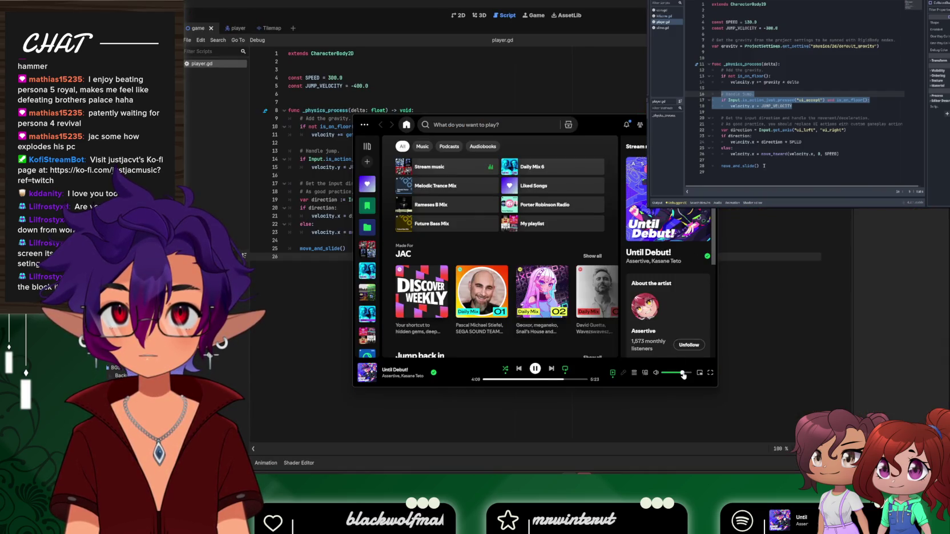
Nudge Spotify's volume slider down a little, then minimize Spotify to bring back player.gd
click(675, 373)
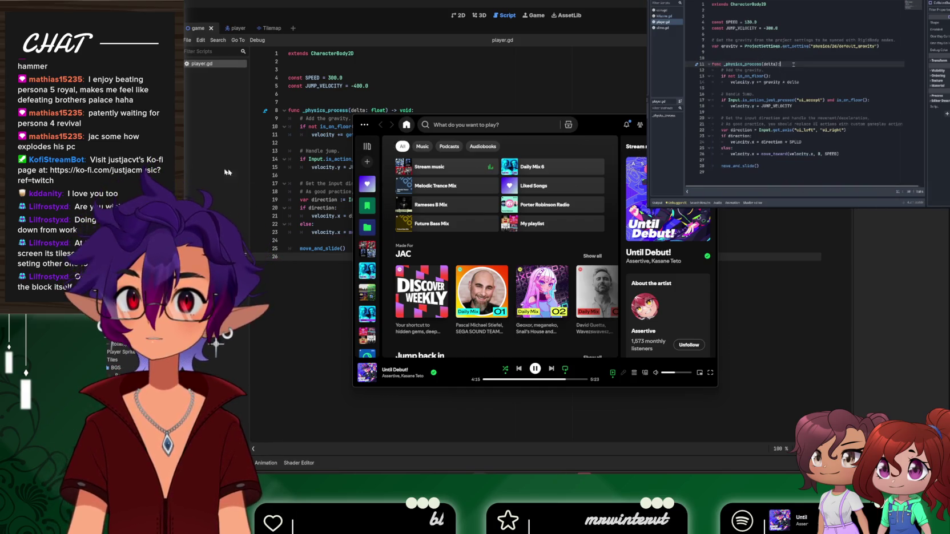
click(218, 170)
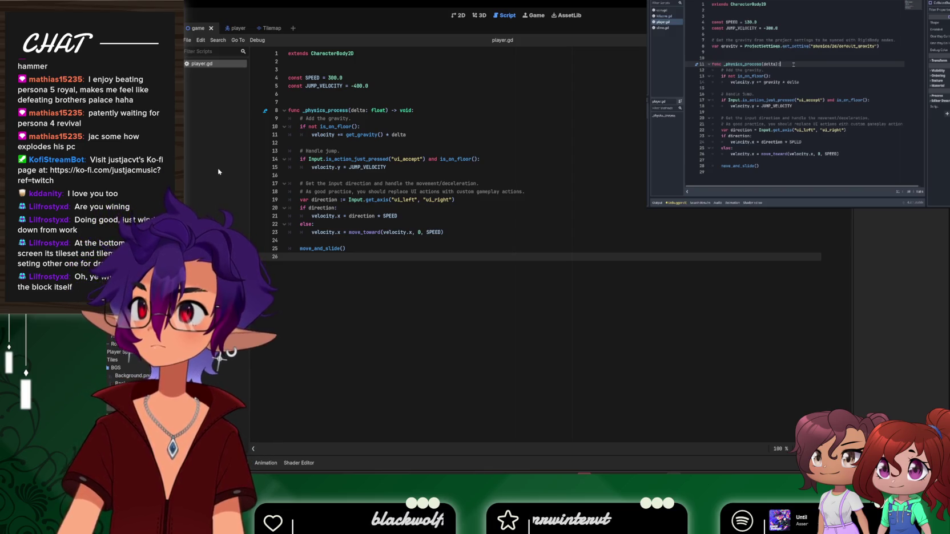
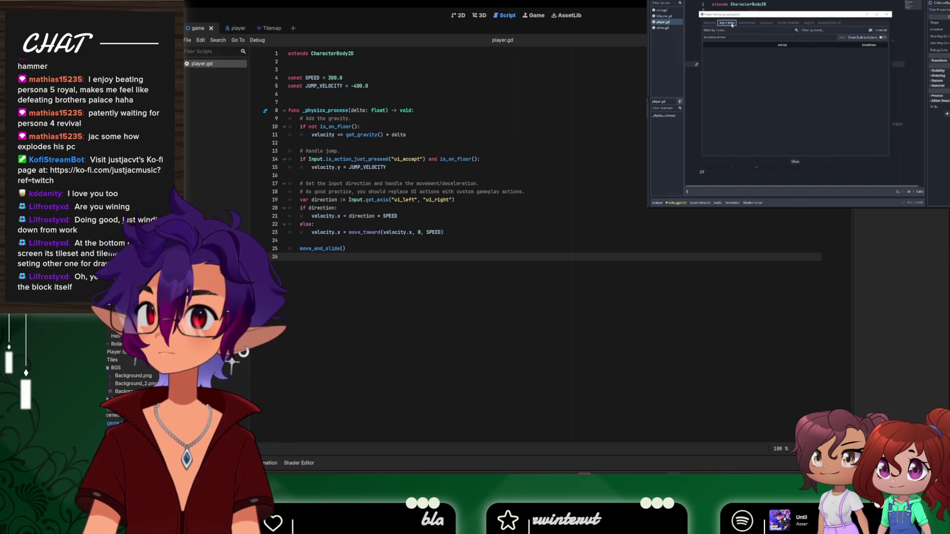
Open the Project Settings Input Map and add a new action named jump
click(194, 33)
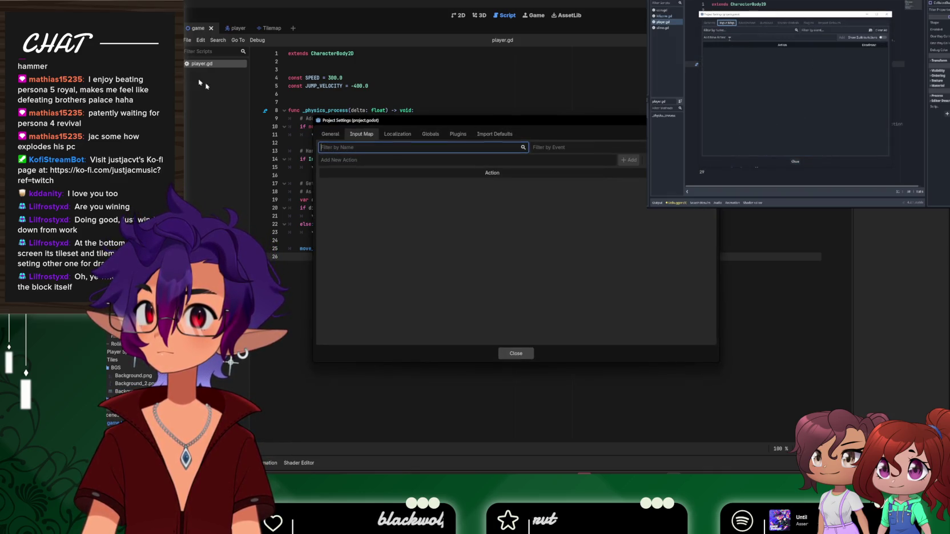
click(351, 160)
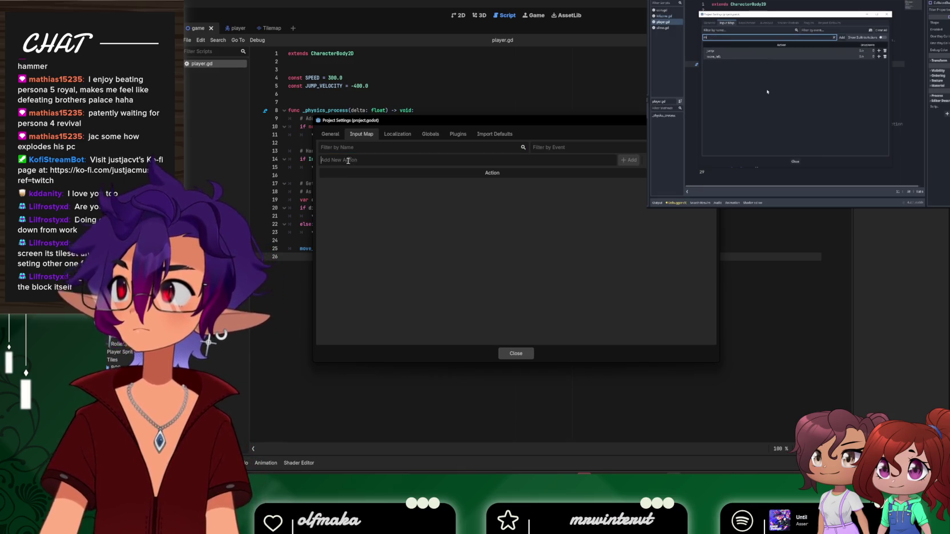
click(908, 115)
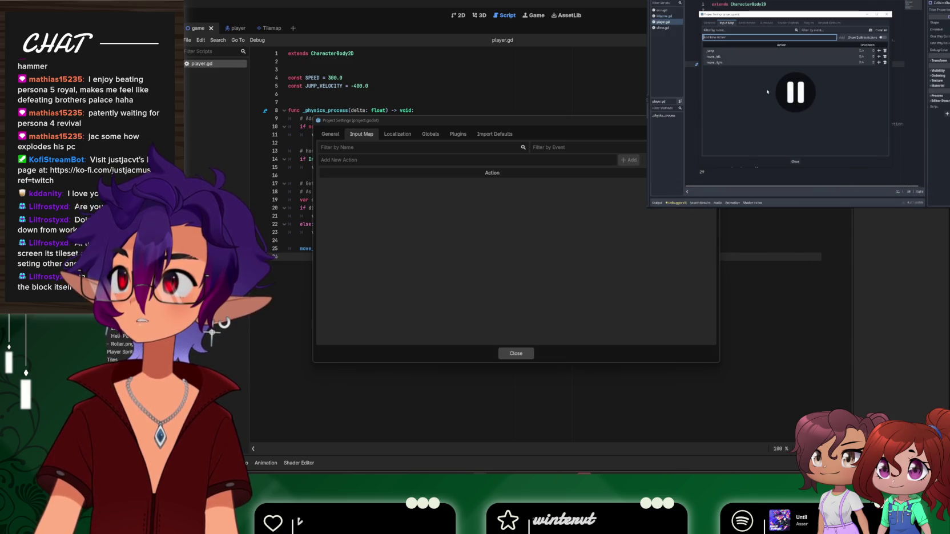
click(350, 160)
text(jump)
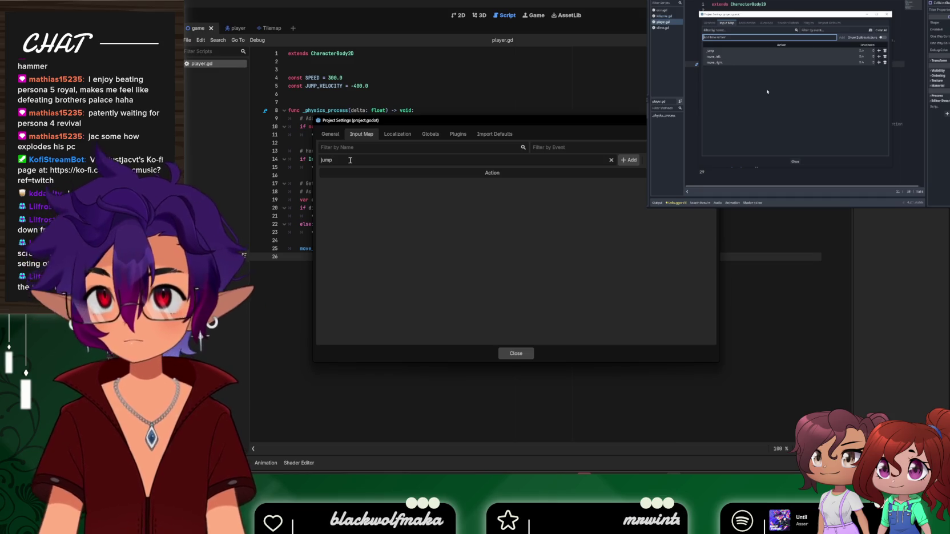
key(Return)
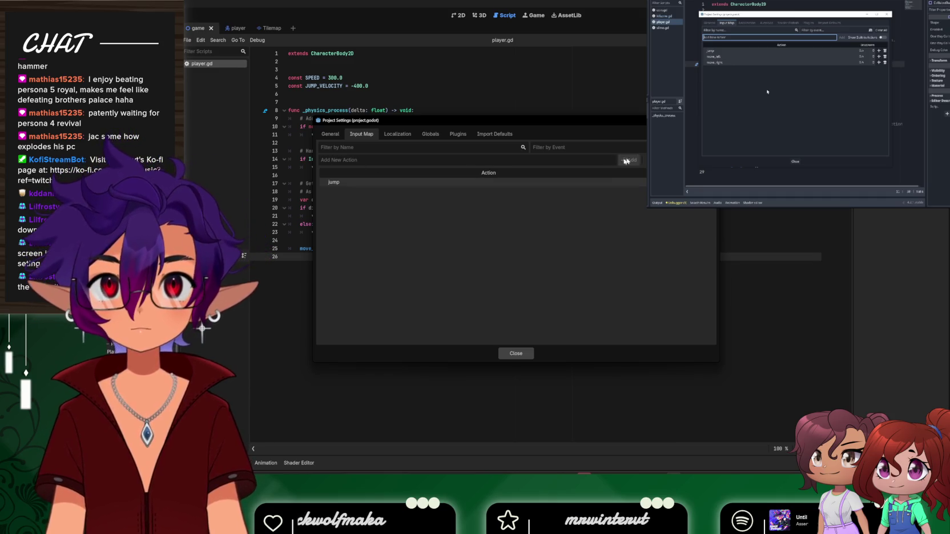
Add the move_left and move_right actions to the input map
text(move_left)
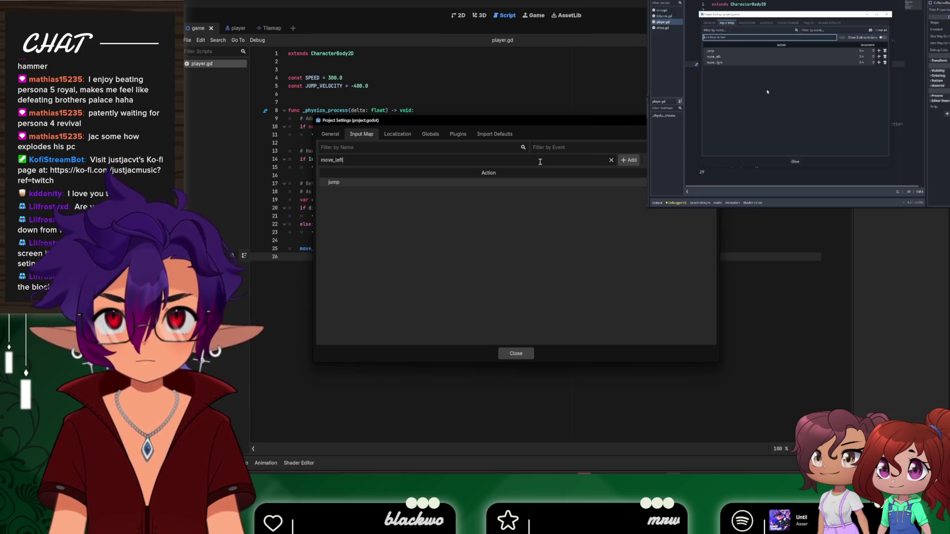
key(Return)
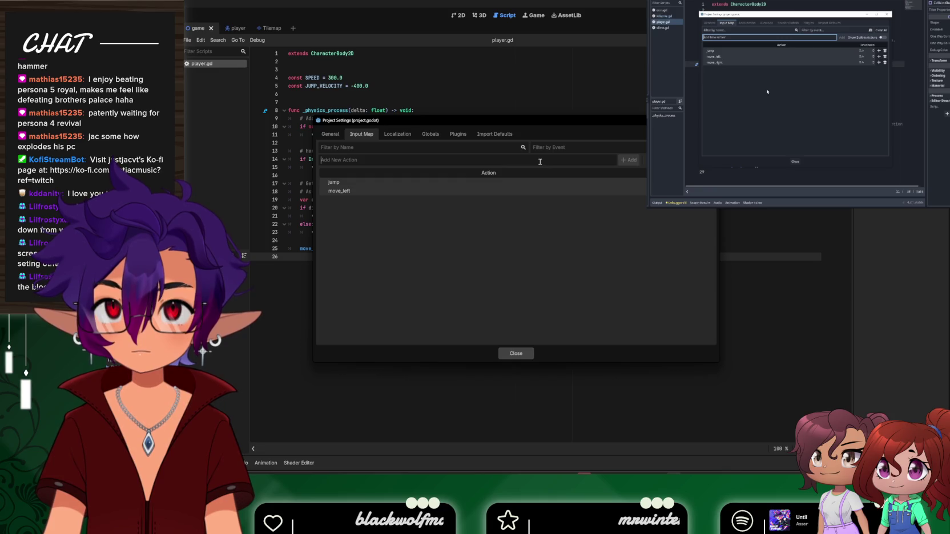
text(Move)
key(BackSpace)
key(BackSpace)
key(BackSpace)
text(move_)
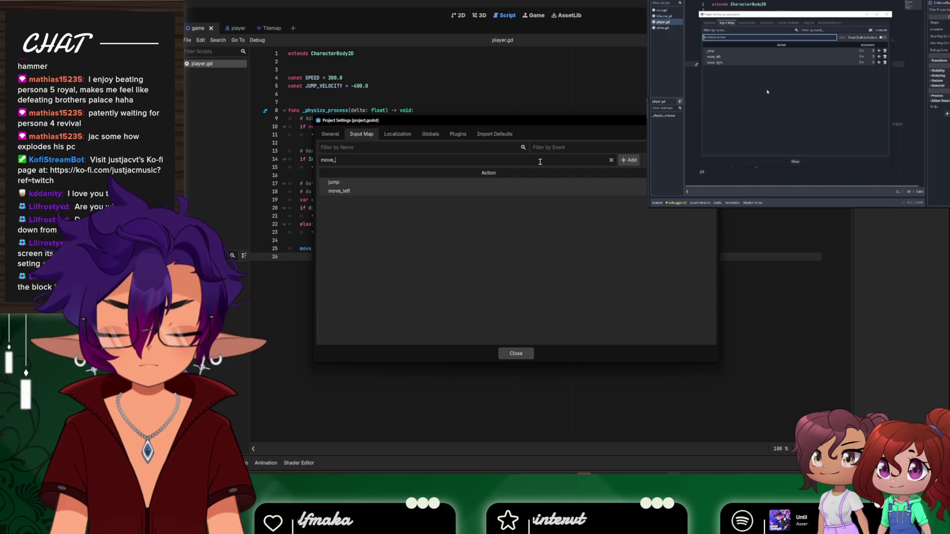
text(ht)
key(Return)
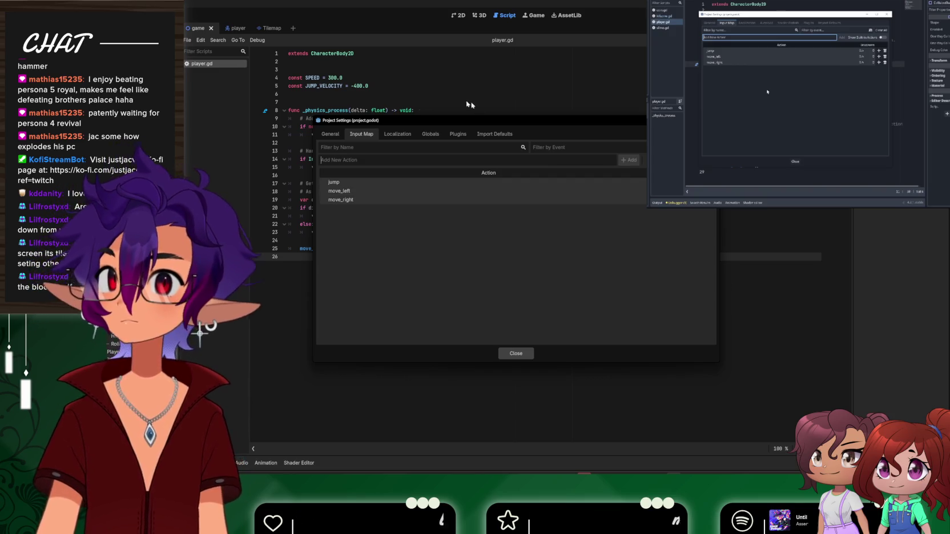
click(799, 142)
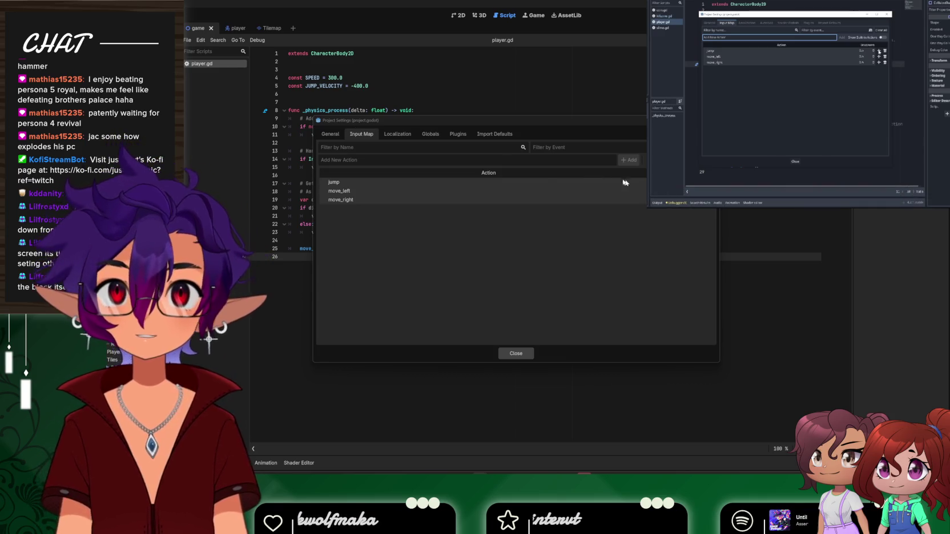
Assign the Space, A and D keys to jump, move_left and move_right, then close the settings
click(695, 181)
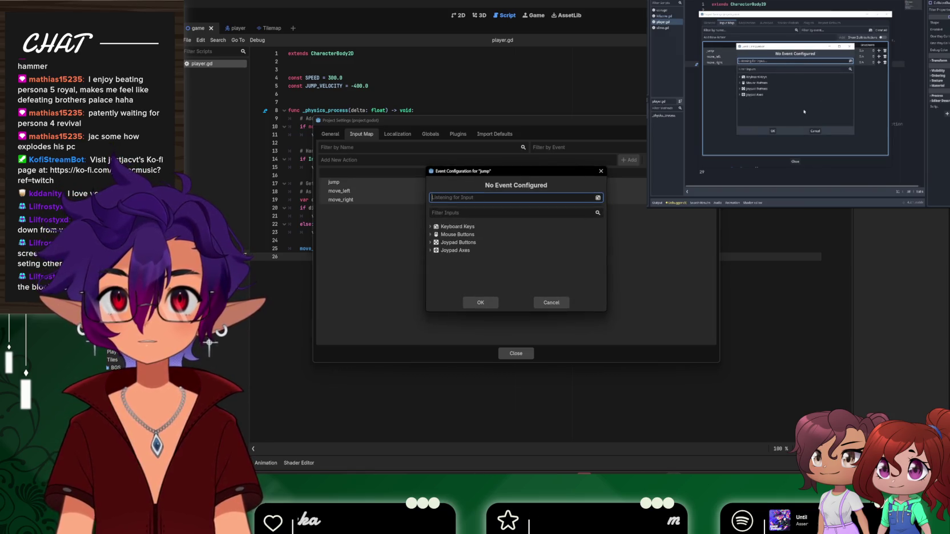
key(space)
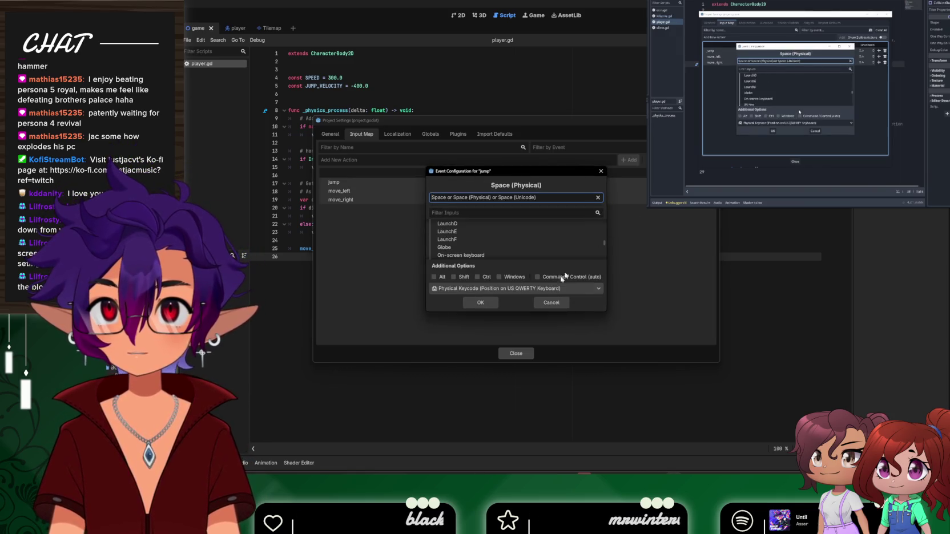
click(480, 303)
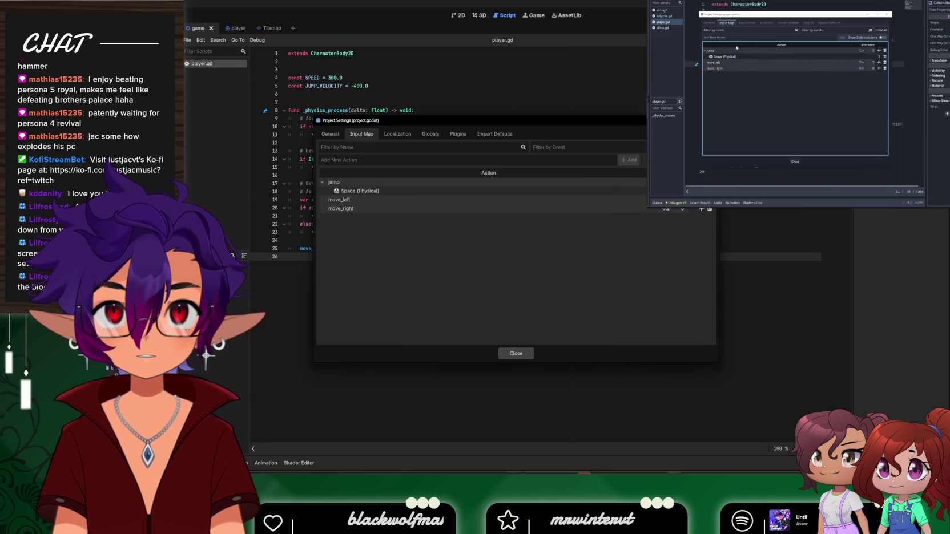
click(695, 200)
key(a)
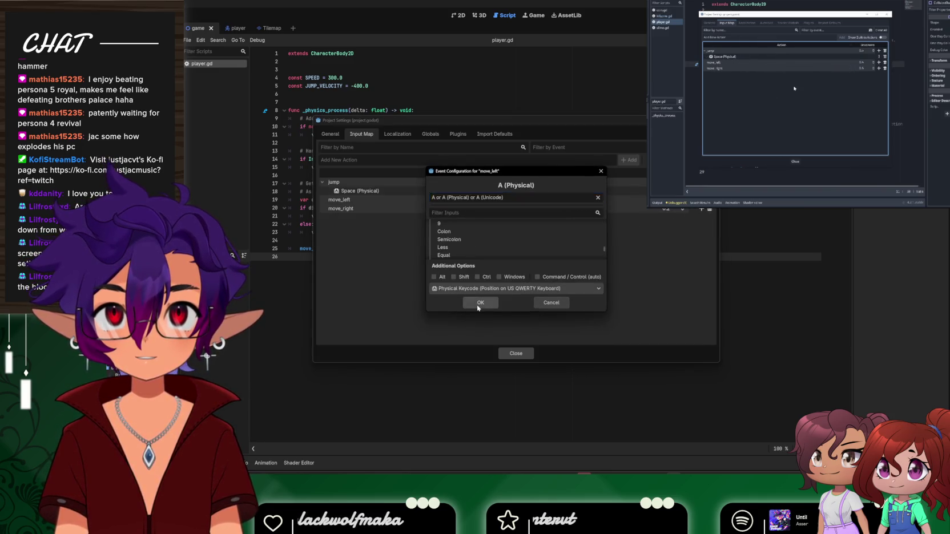
click(479, 301)
click(701, 217)
key(d)
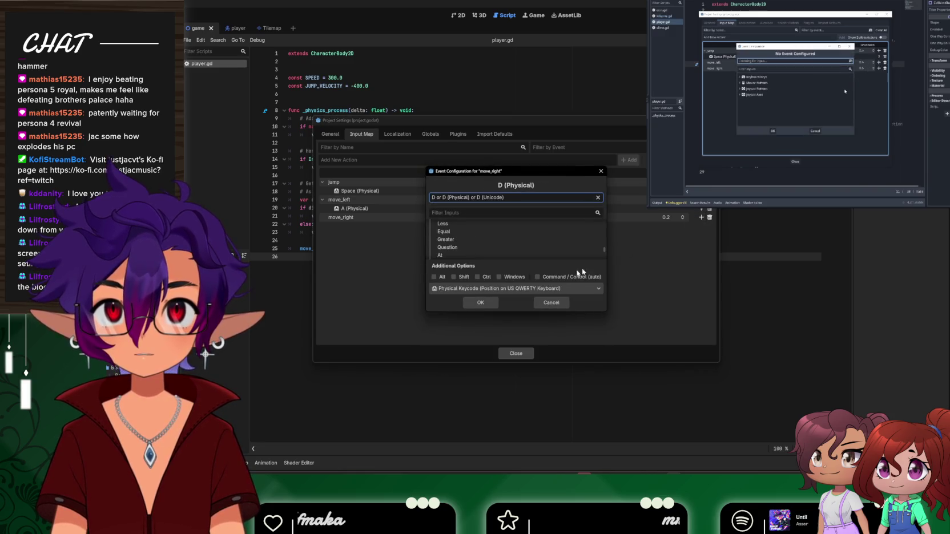
click(481, 303)
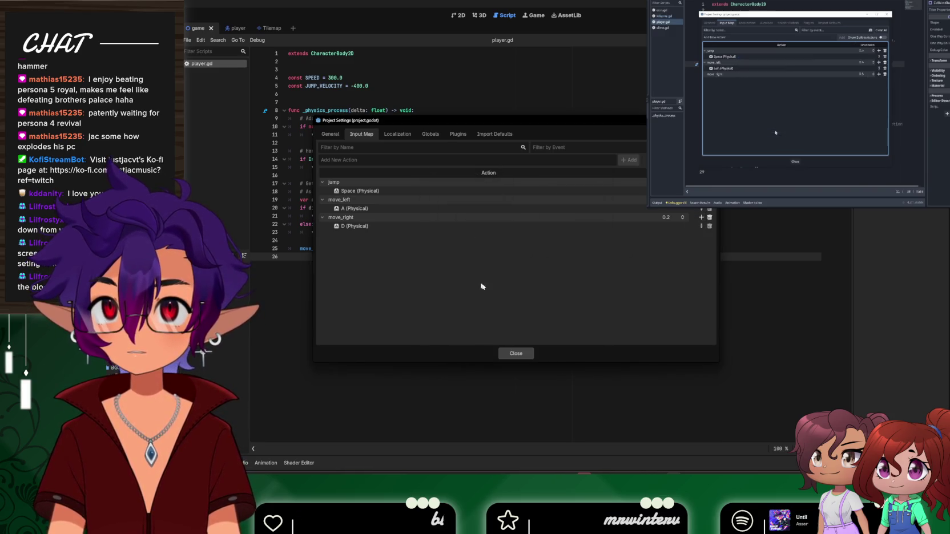
click(515, 354)
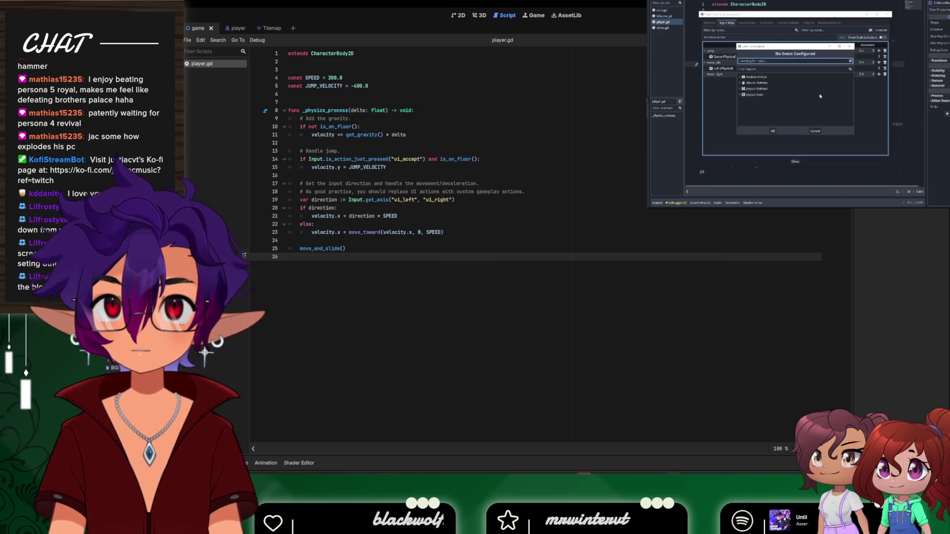
key(F5)
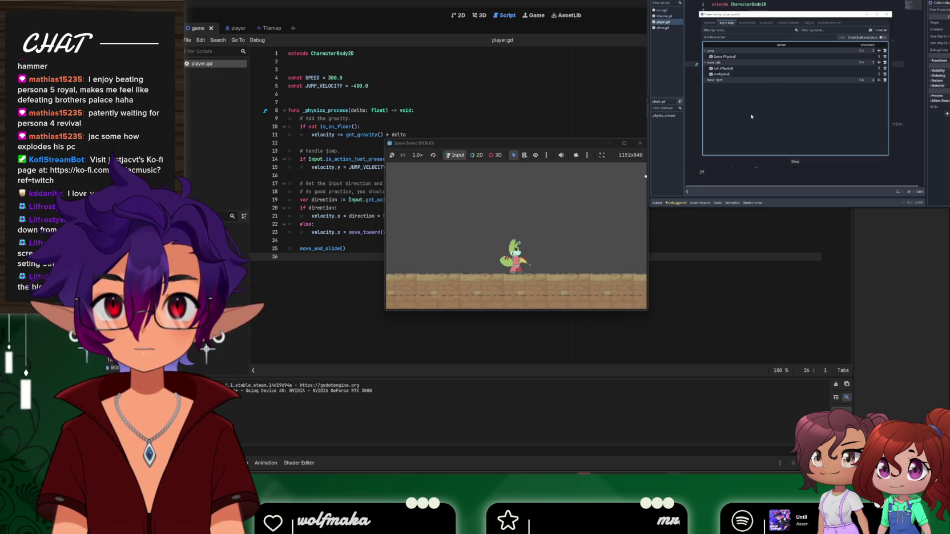
click(640, 143)
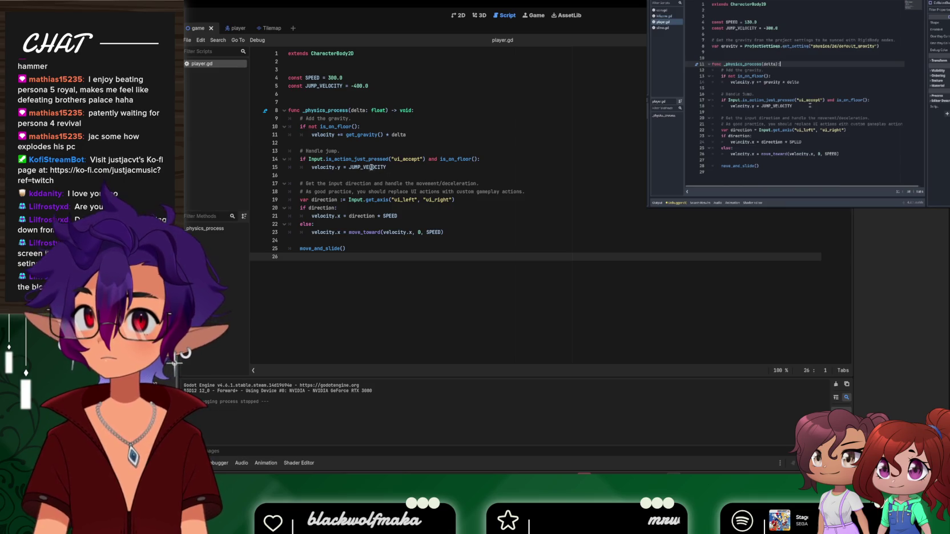
Replace ui_accept with jump on line 14 and ui_left/ui_right with move_left/move_right on line 19
drag(394, 159, 418, 159)
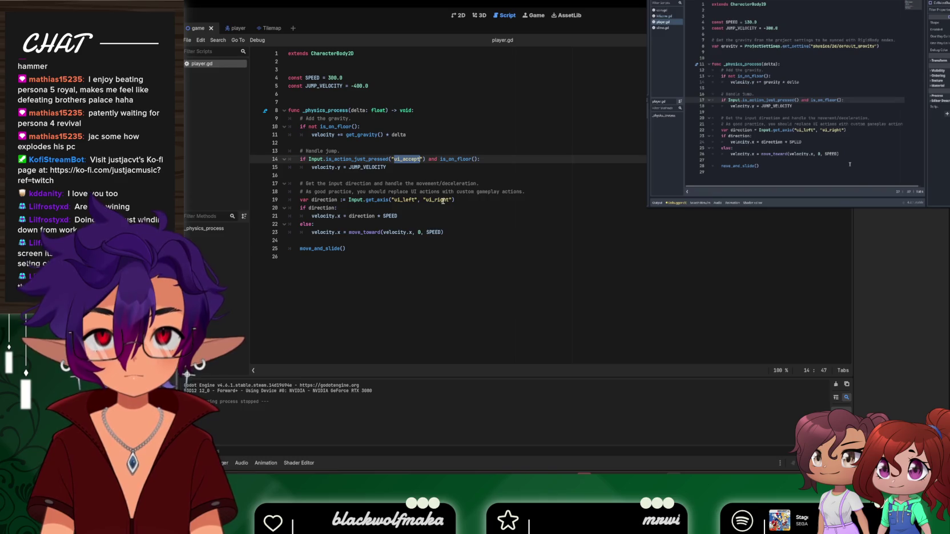
text(jump)
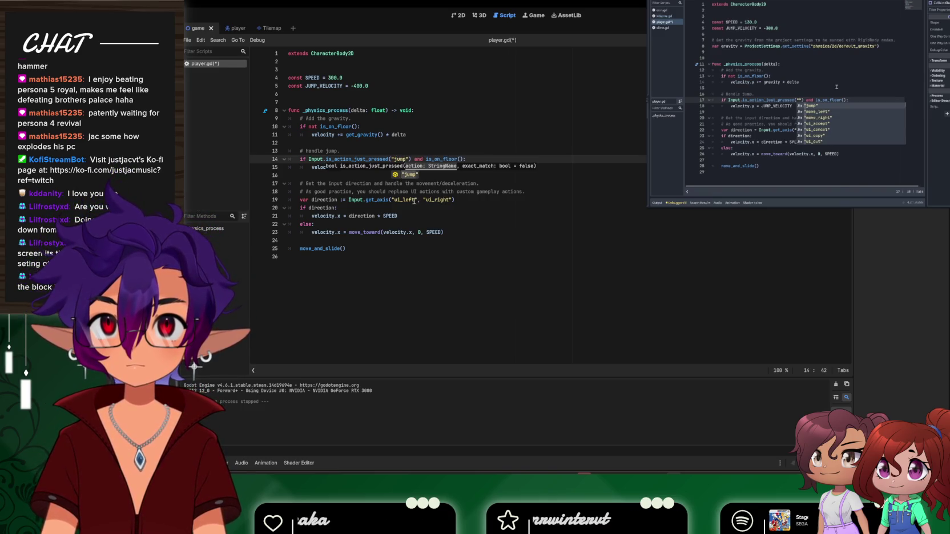
double_click(414, 201)
text(m)
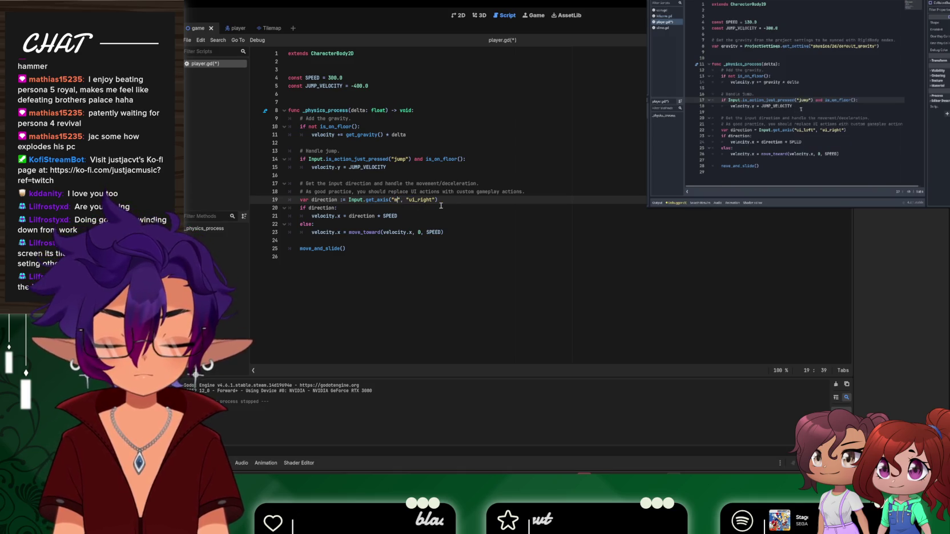
text(o)
click(434, 215)
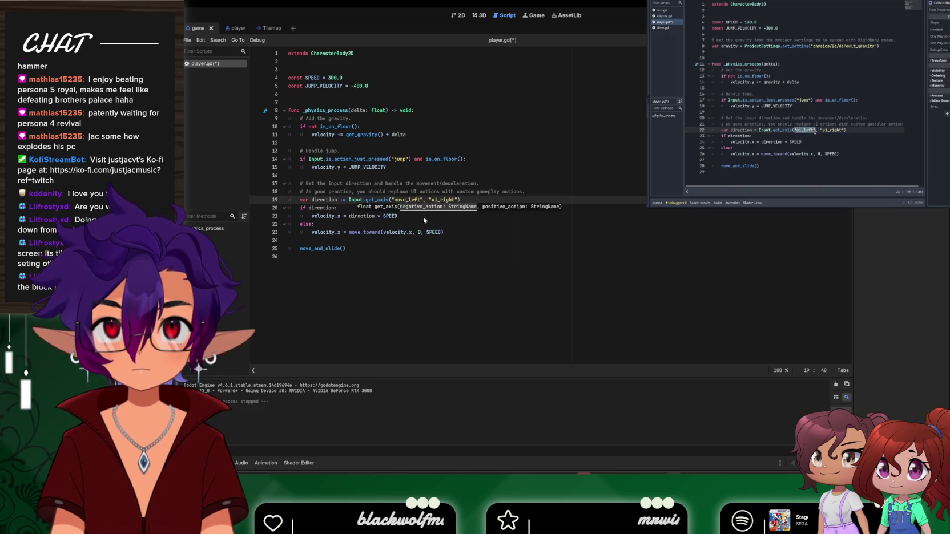
double_click(443, 200)
triple_click(443, 201)
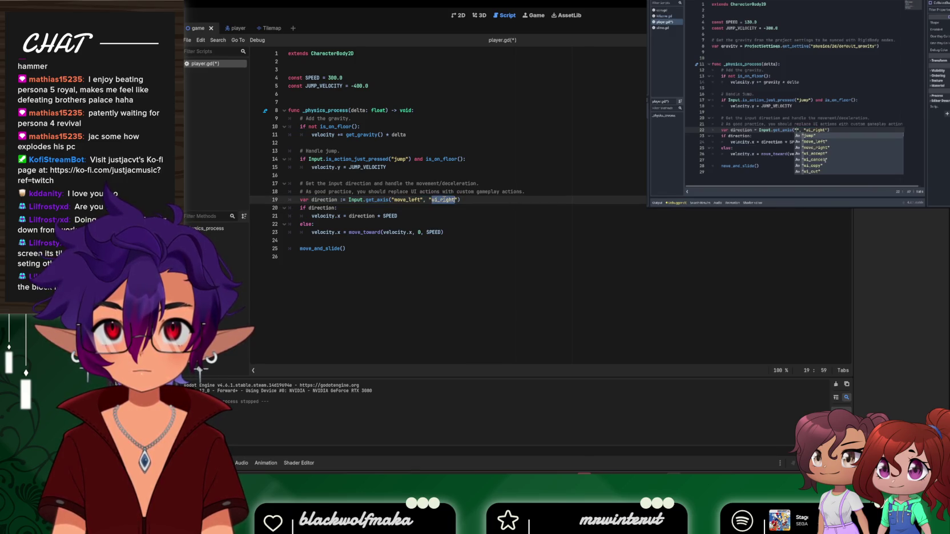
click(484, 201)
double_click(443, 201)
text(mo)
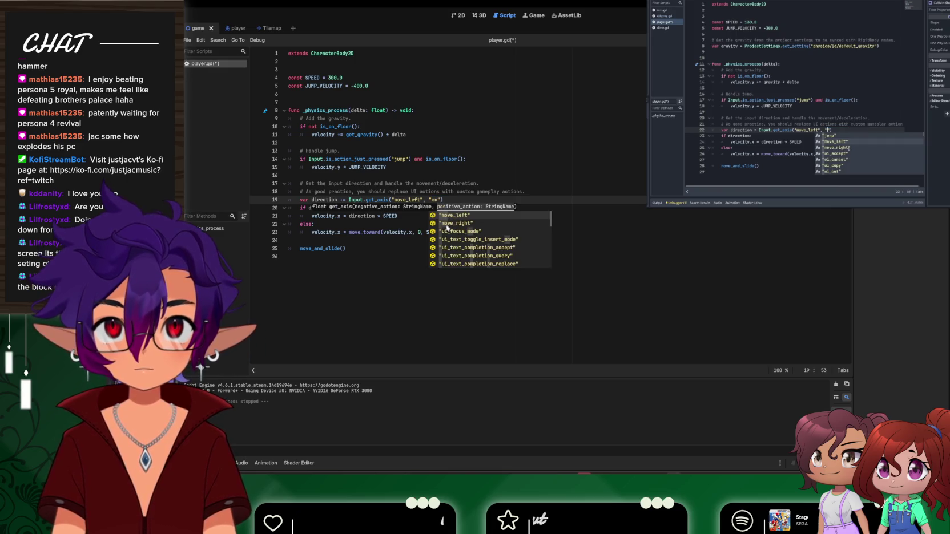
click(447, 224)
Run the game with F5, stop it, remove a stray space and save player.gd
key(F5)
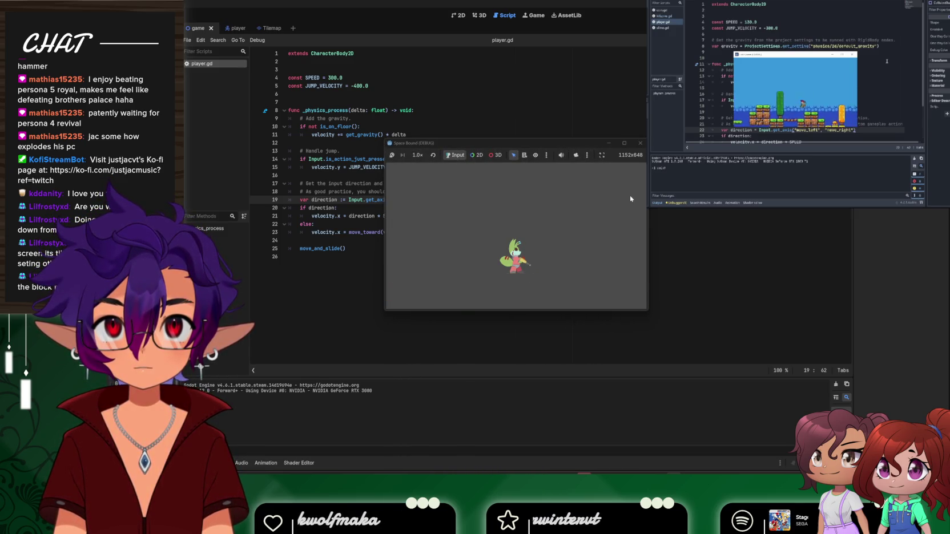
click(640, 143)
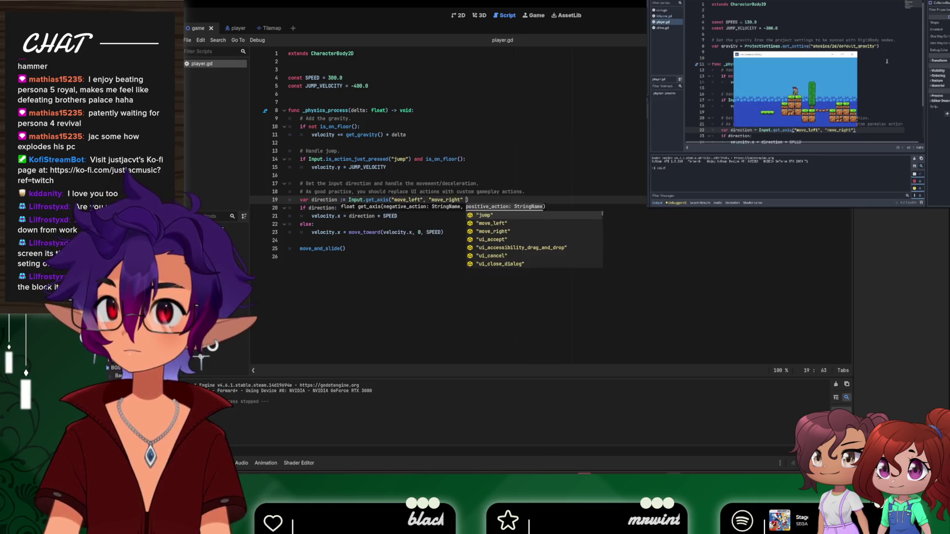
key(BackSpace)
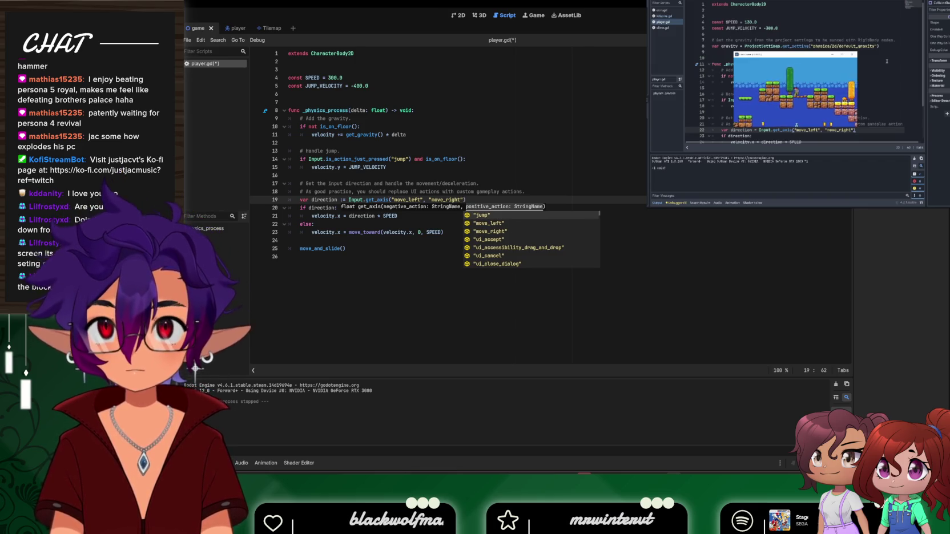
key(ctrl+s)
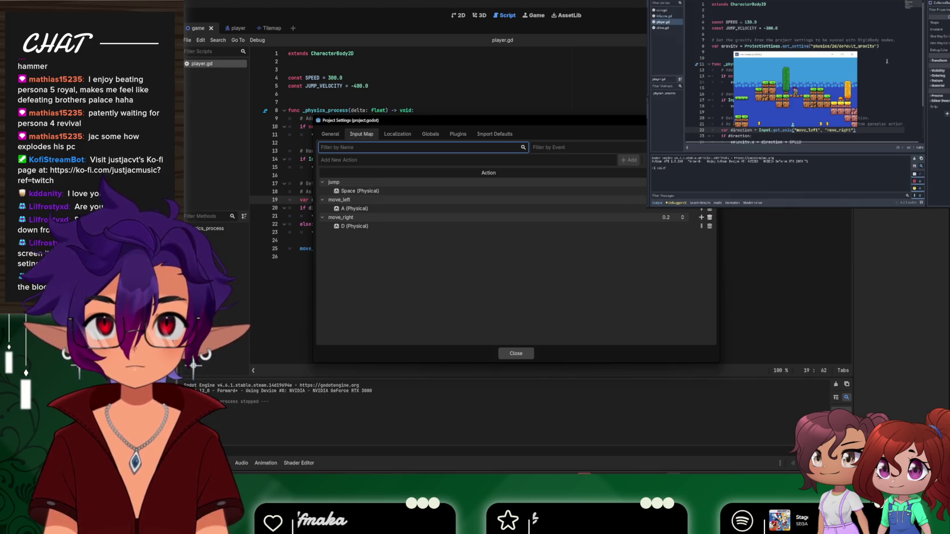
Add a W binding to jump, then remove it and close Project Settings
click(702, 181)
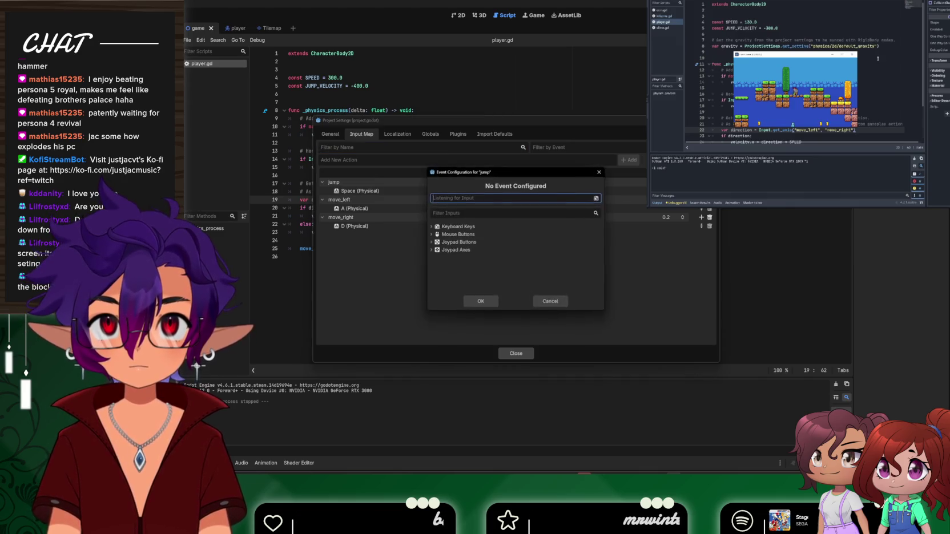
key(w)
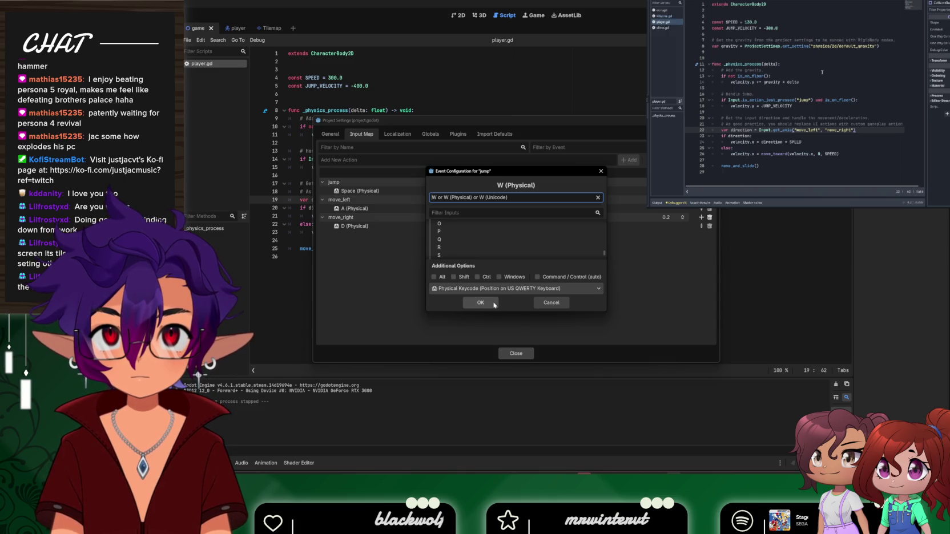
click(488, 303)
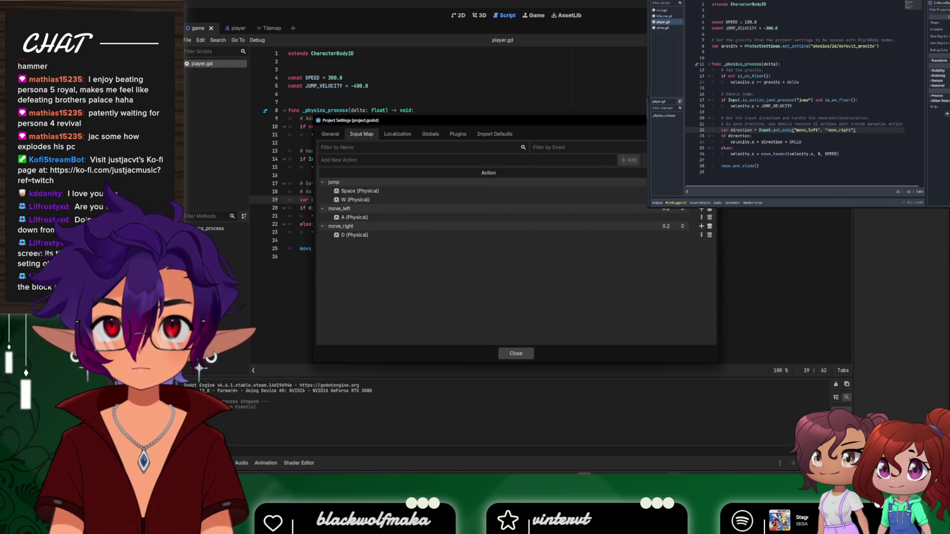
click(710, 199)
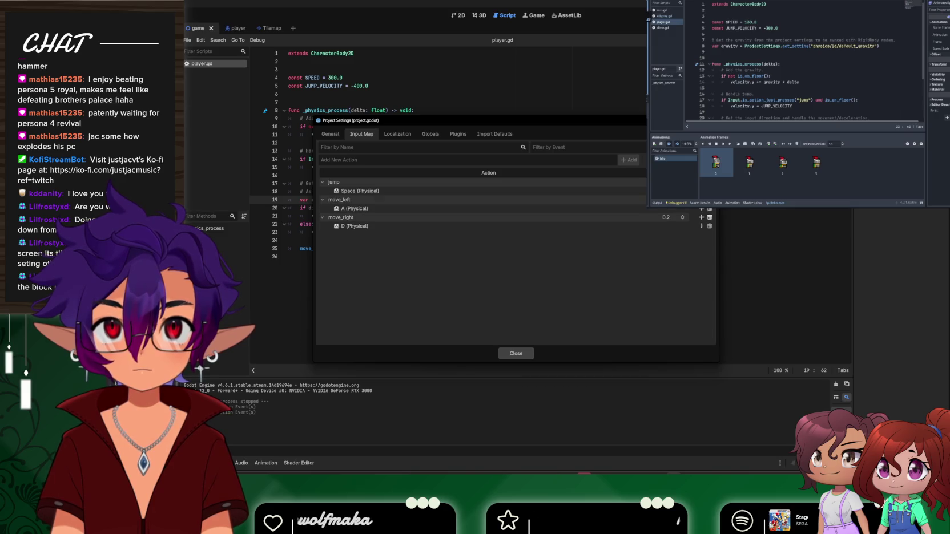
key(Escape)
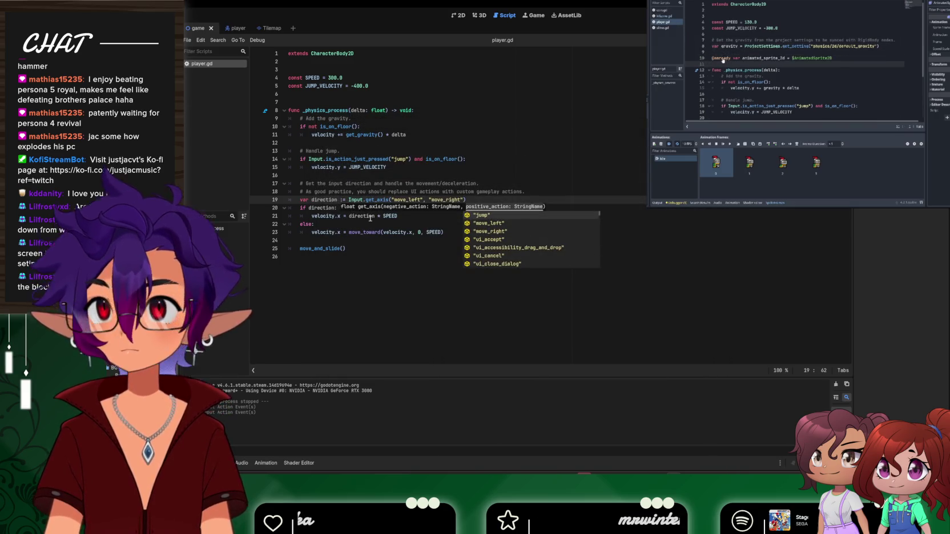
Pause, resume and rewind the reference tutorial video about ten seconds
mouse_move(820, 86)
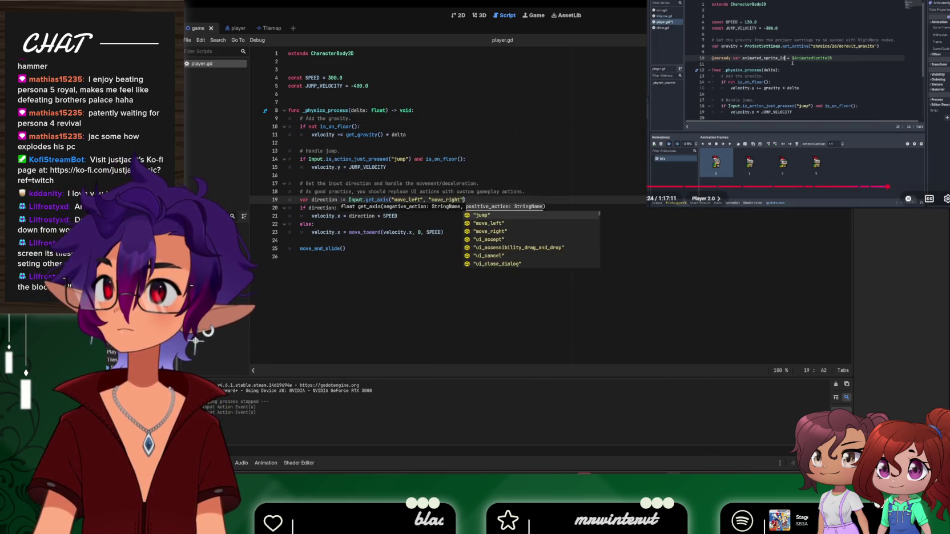
click(822, 99)
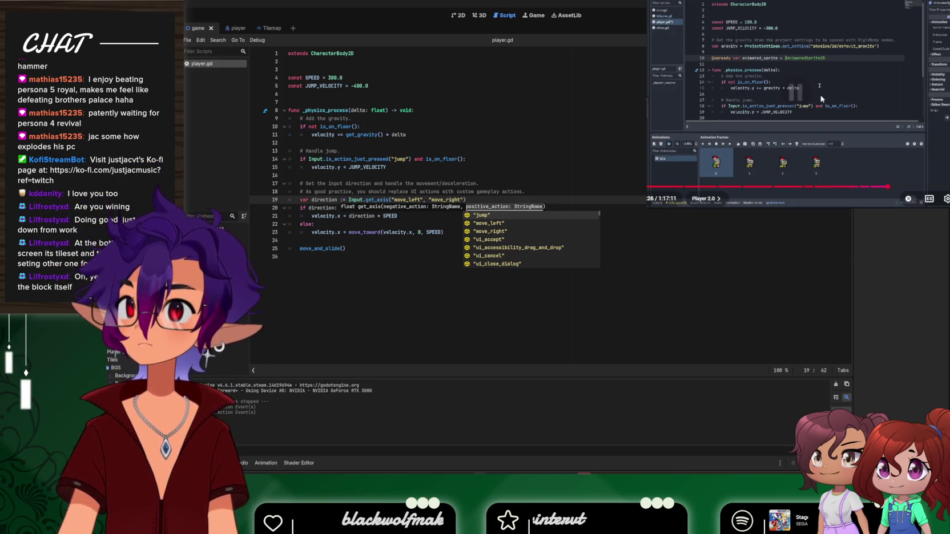
click(822, 99)
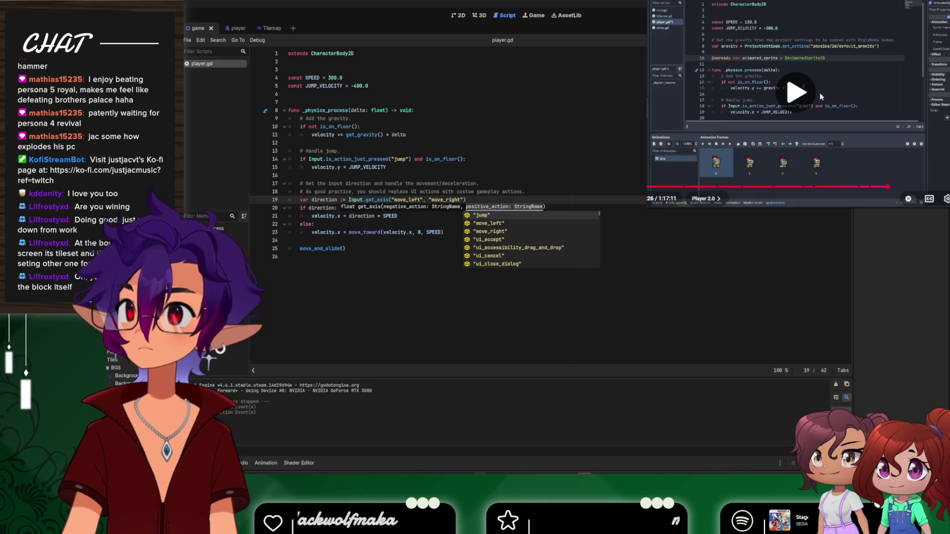
key(j)
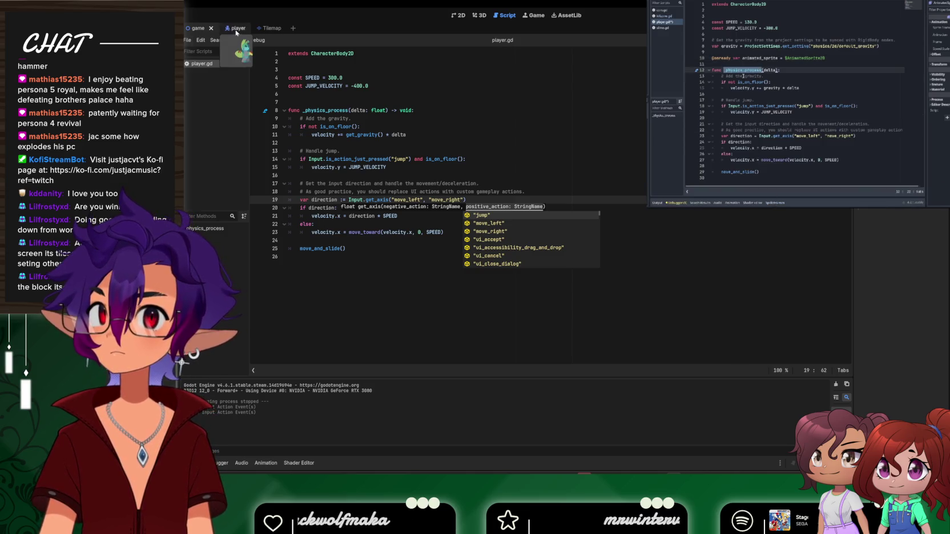
Drop an AnimatedSprite2D reference onto line 7, undo it, and open a blank line
click(276, 123)
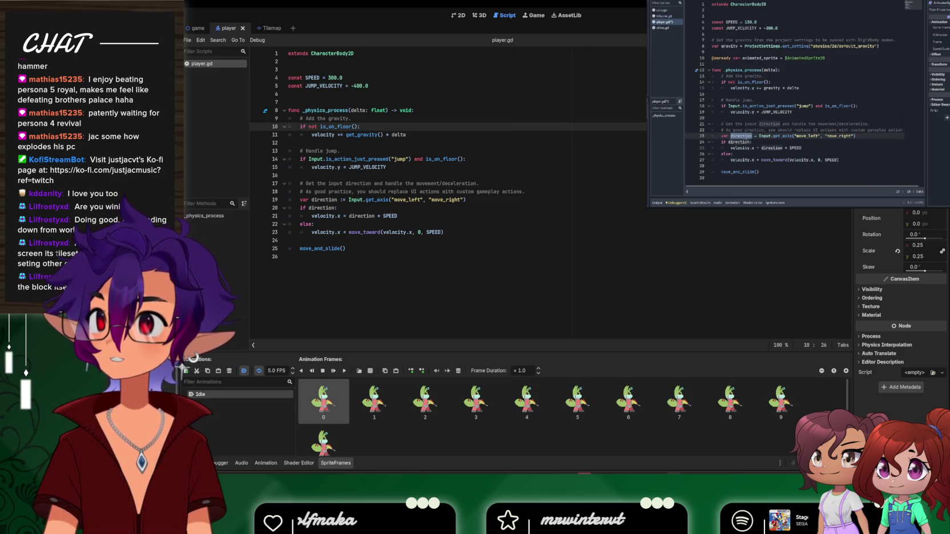
drag(365, 86, 365, 103)
click(368, 108)
click(369, 104)
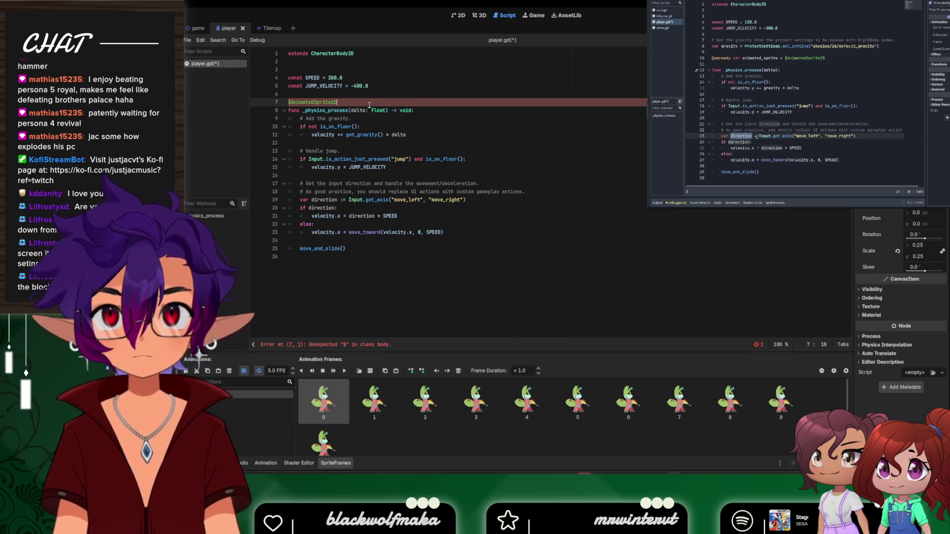
key(ctrl+z)
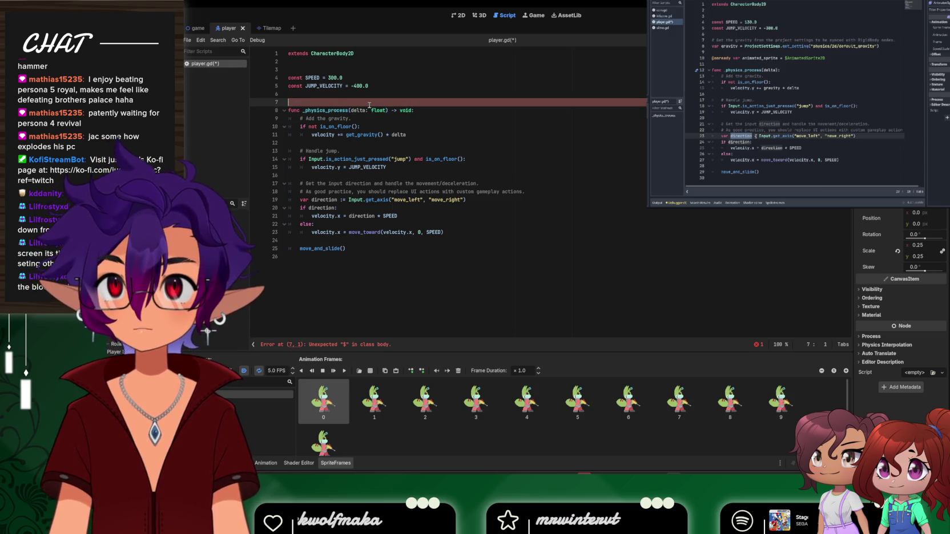
key(Return)
click(369, 105)
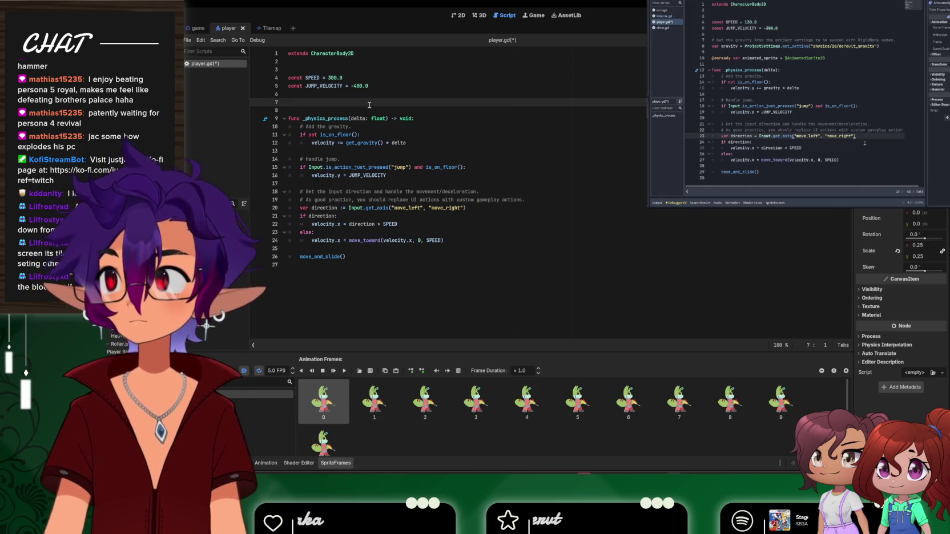
text(@on)
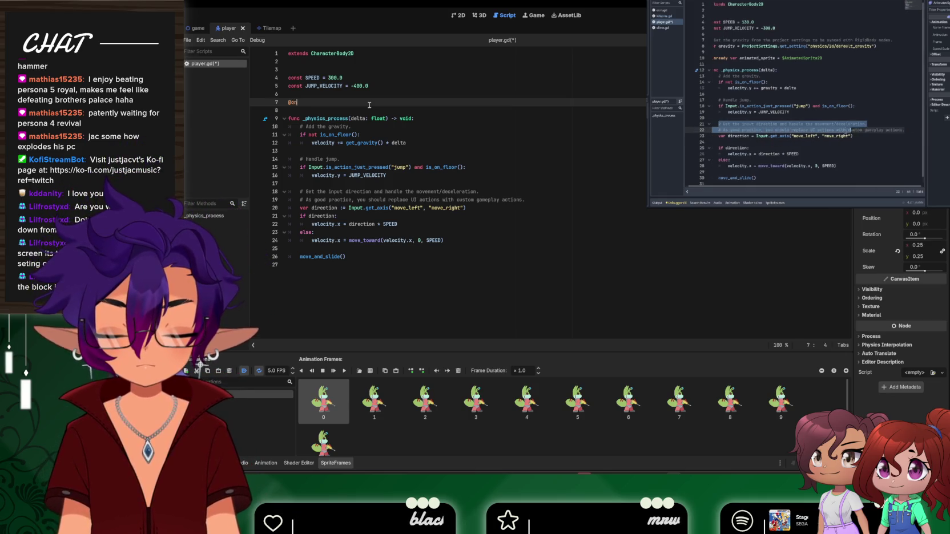
text(ready car animated_sprite =)
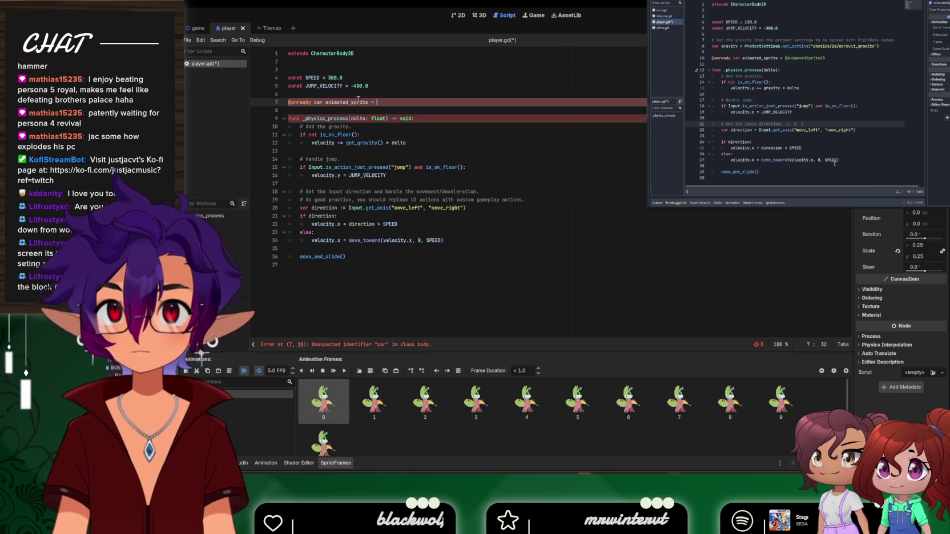
text($AnimatedSprite2D)
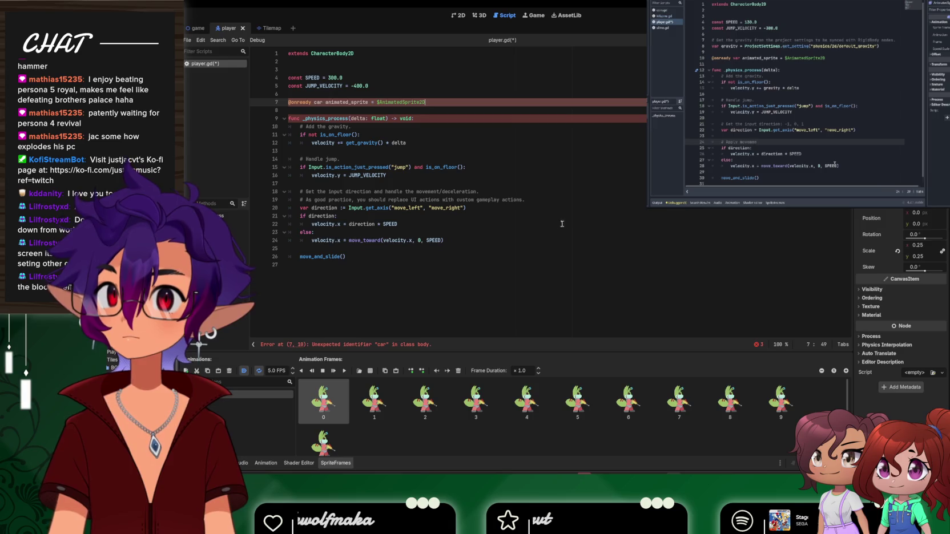
click(411, 224)
click(779, 64)
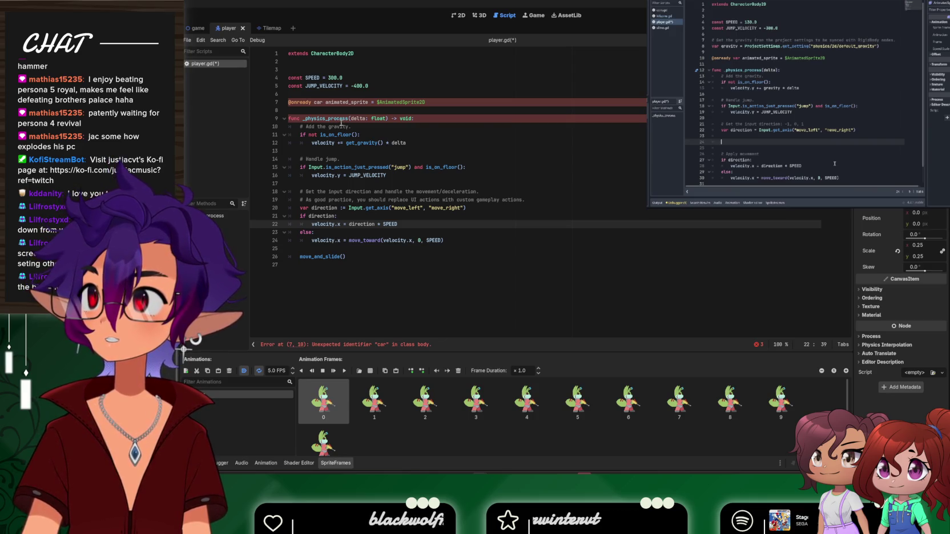
mouse_move(341, 124)
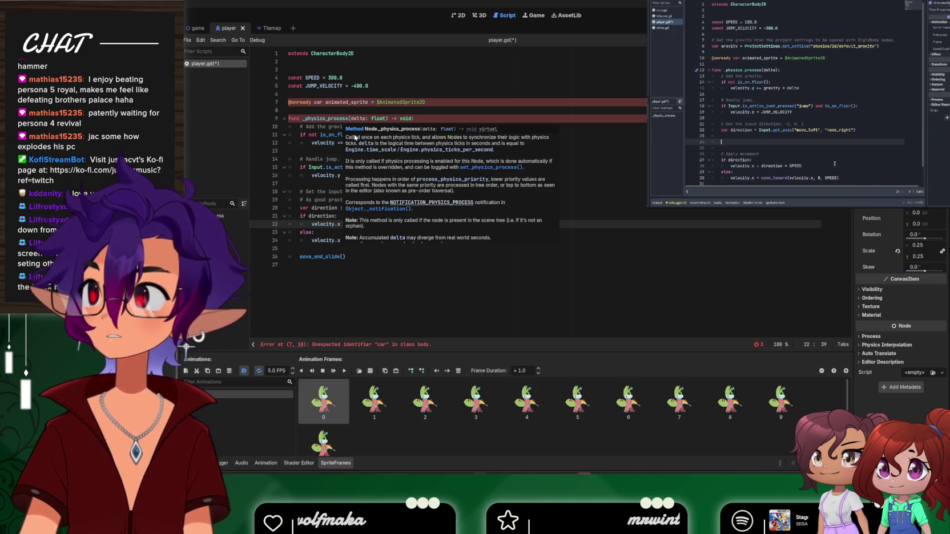
click(893, 136)
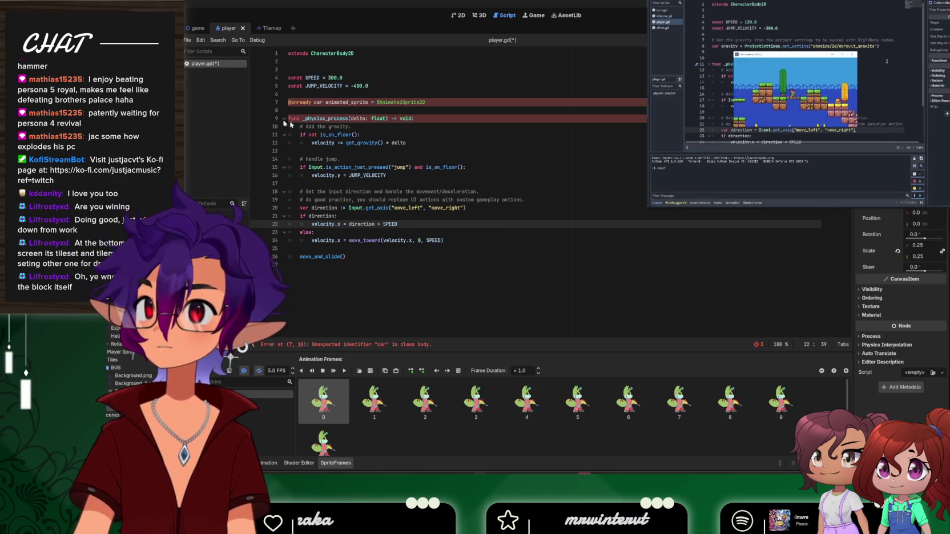
click(473, 119)
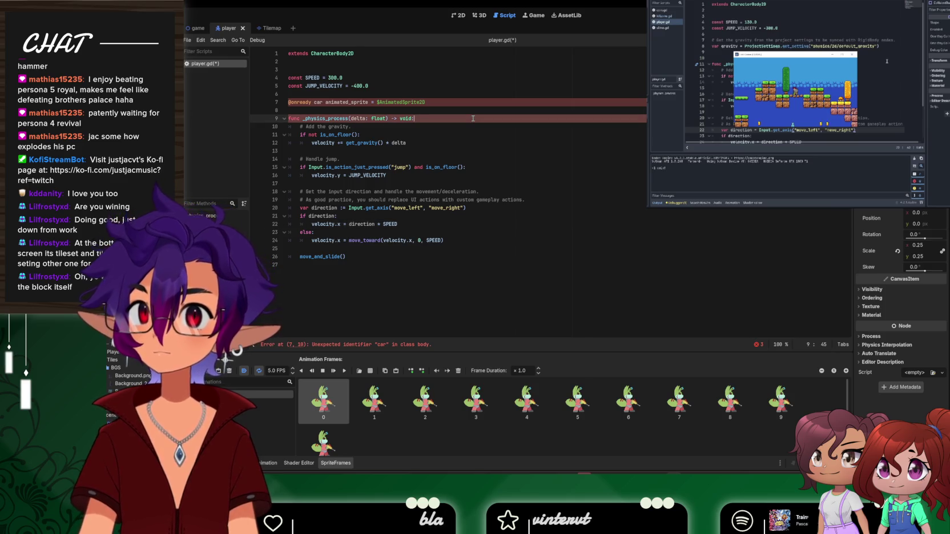
key(Up)
key(Up)
key(ctrl+shift+k)
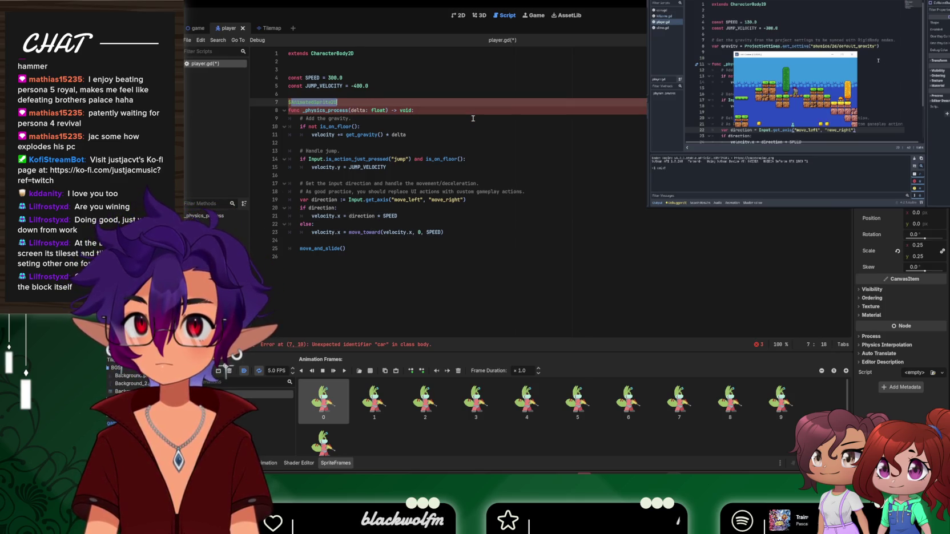
Undo player.gd back to its saved version and glance through the Tilemap and player scenes
key(Down)
key(Down)
key(Down)
key(ctrl+s)
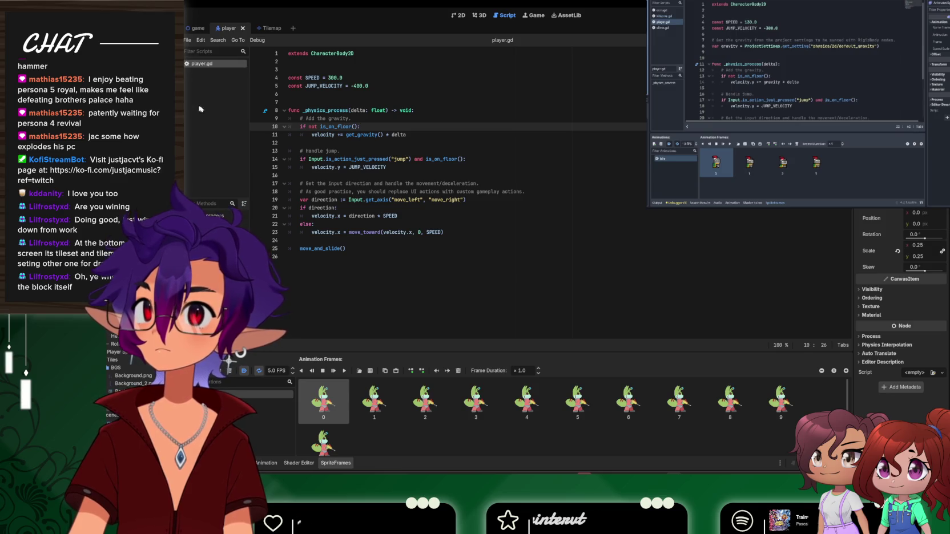
mouse_move(793, 102)
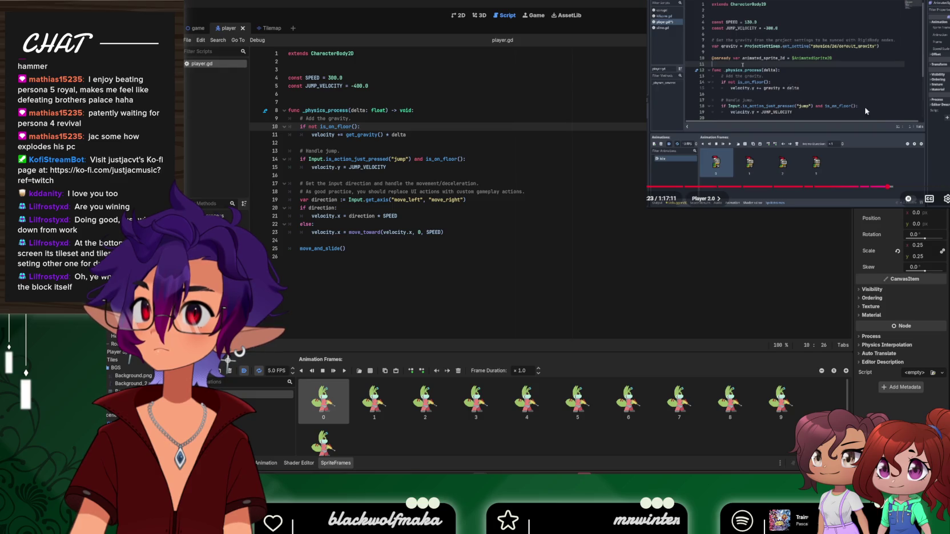
click(294, 104)
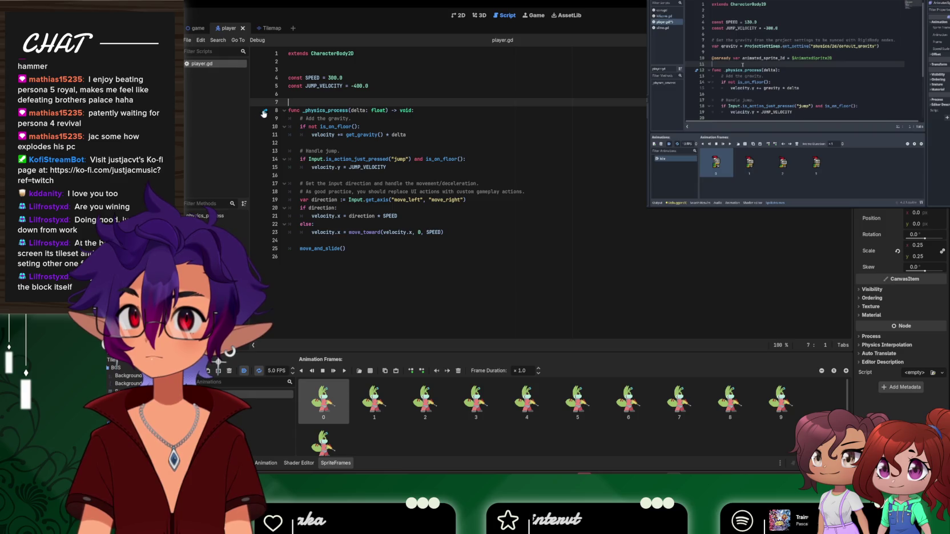
click(262, 28)
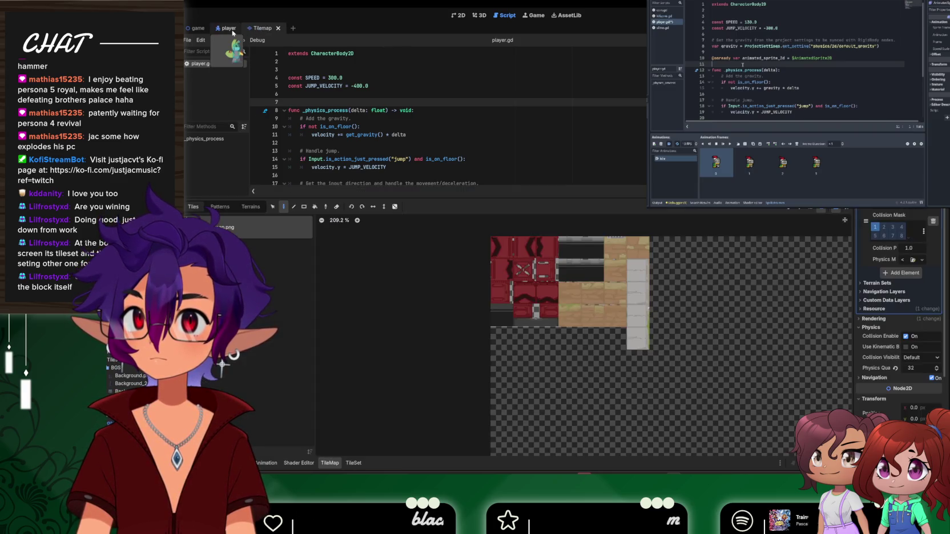
click(226, 29)
click(533, 15)
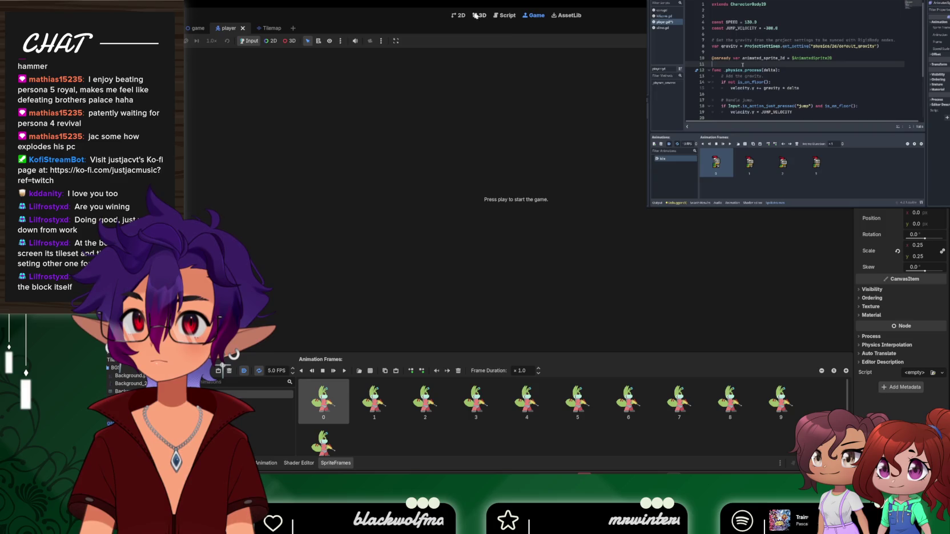
click(458, 15)
click(505, 15)
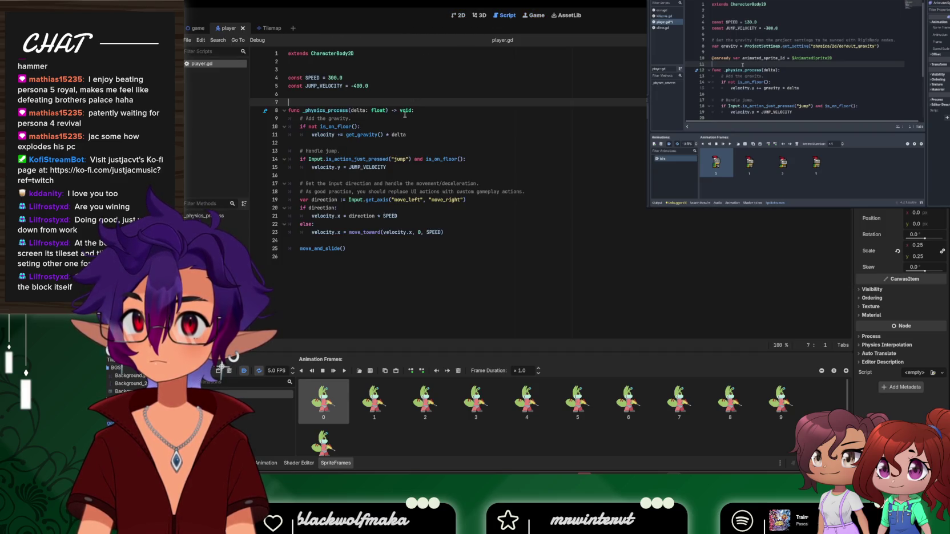
click(265, 114)
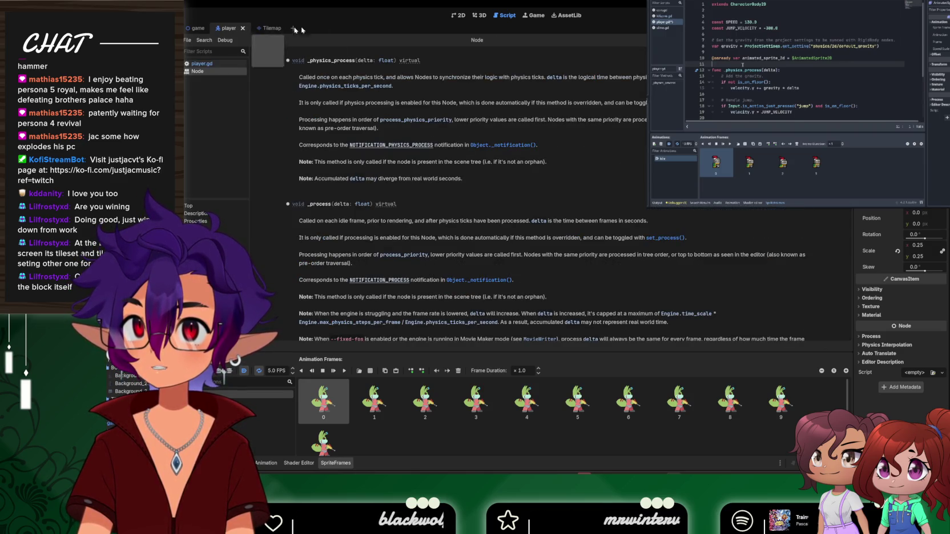
click(208, 65)
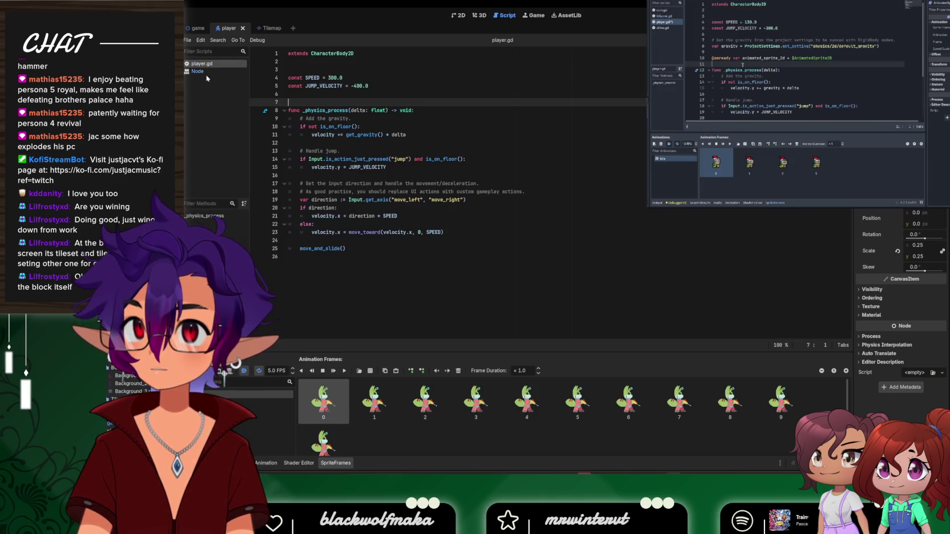
click(200, 71)
right_click(206, 73)
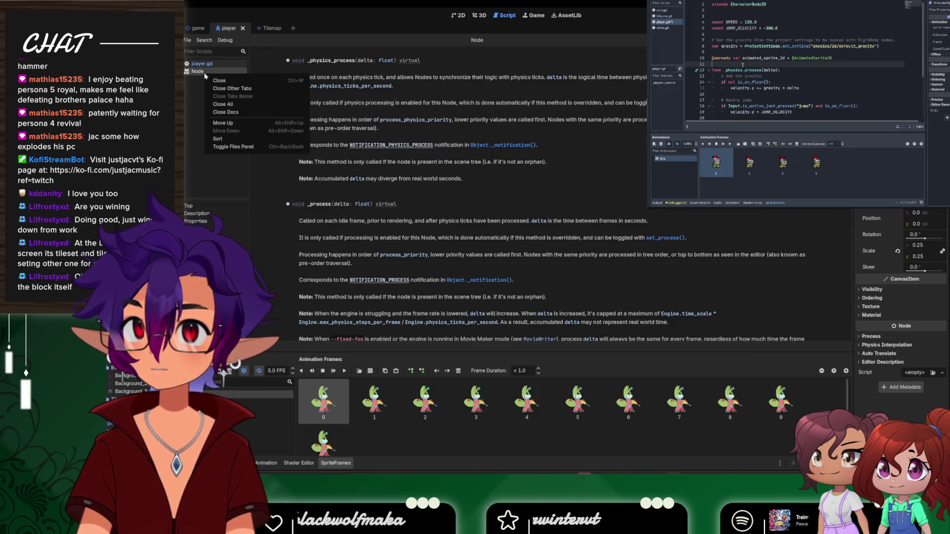
click(233, 113)
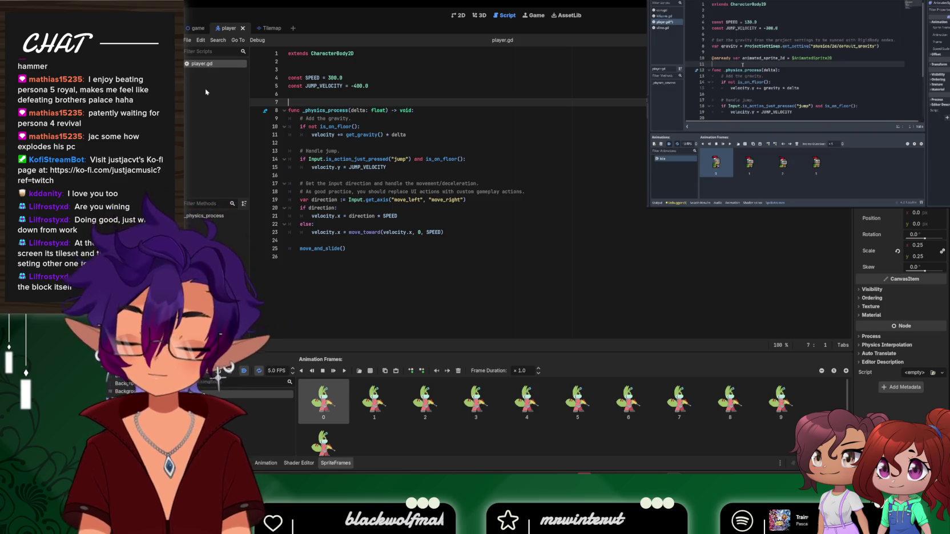
key(Return)
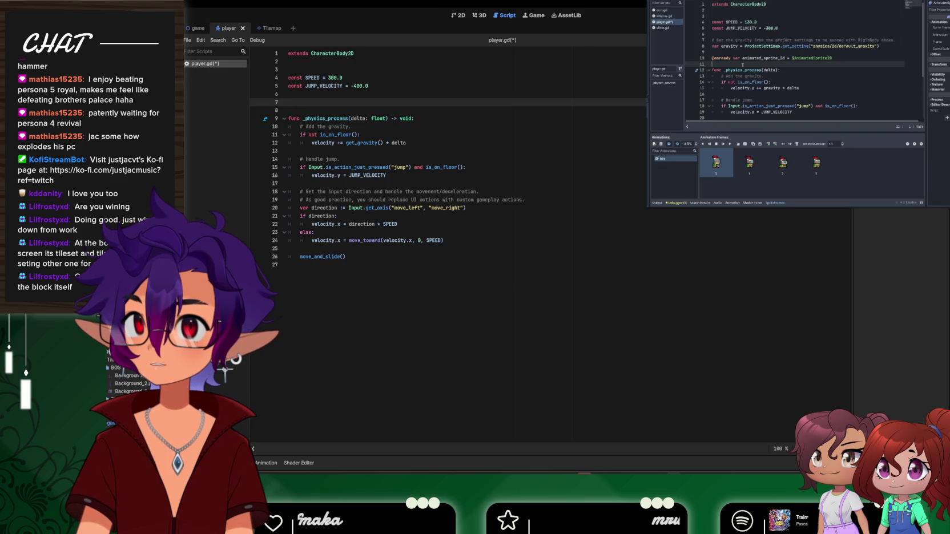
drag(227, 75, 313, 107)
Delete the extra blank line 9 and rename animated_sprite_2d to animated_sprite on line 7
click(351, 118)
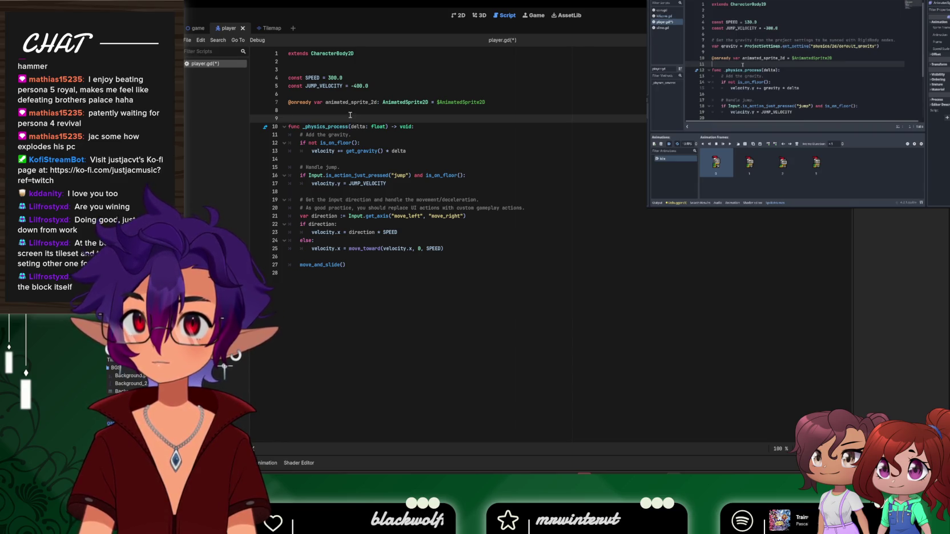
key(BackSpace)
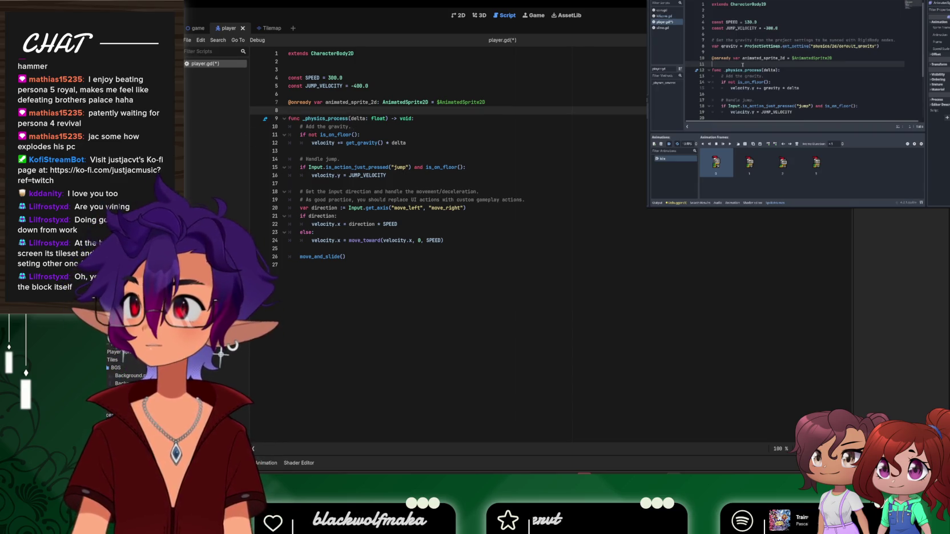
click(774, 87)
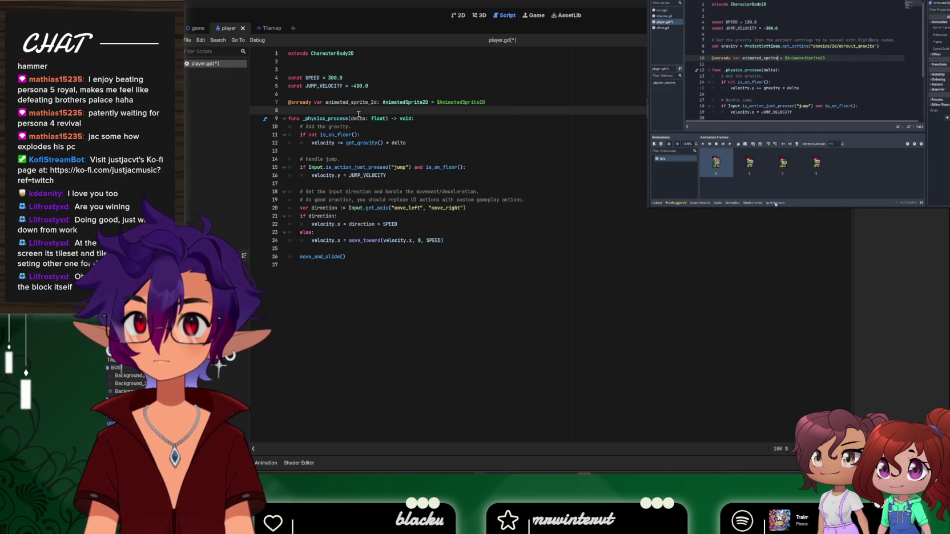
click(377, 102)
key(BackSpace)
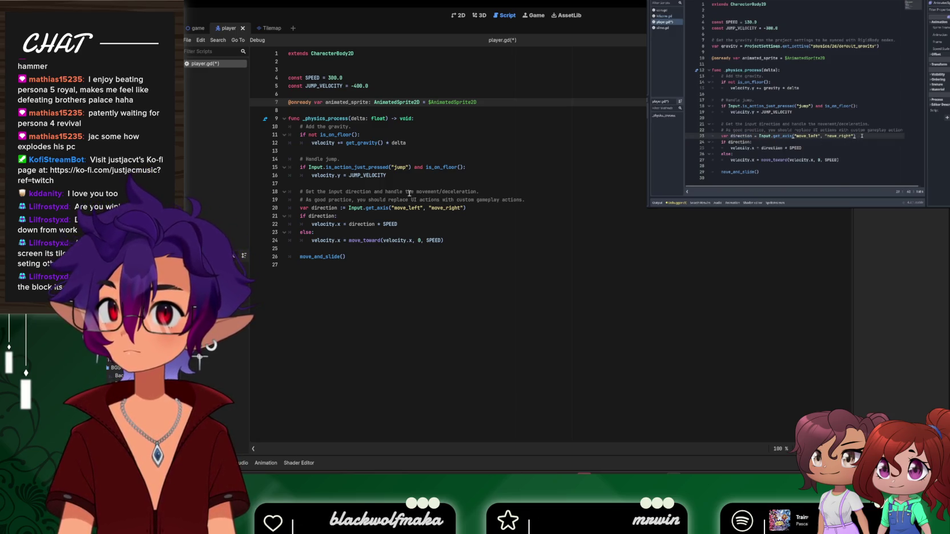
mouse_move(912, 129)
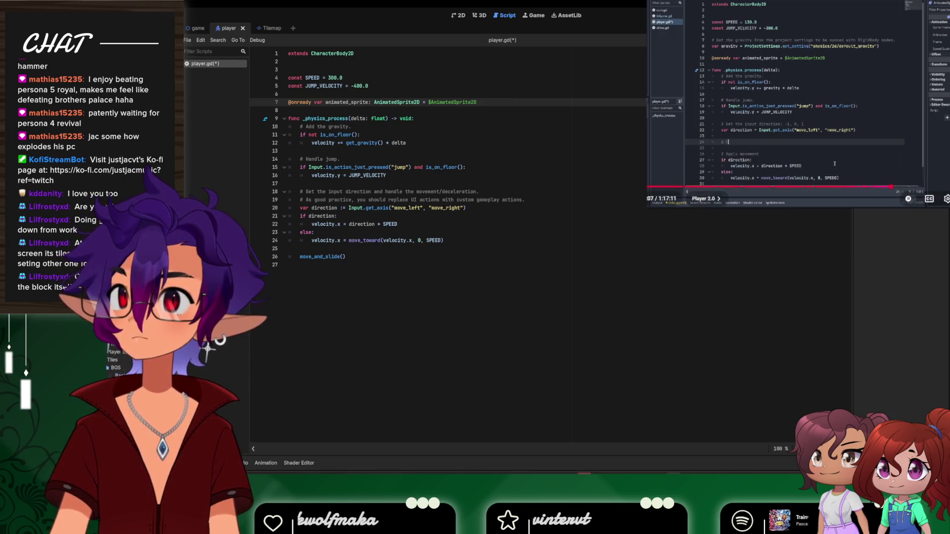
click(846, 95)
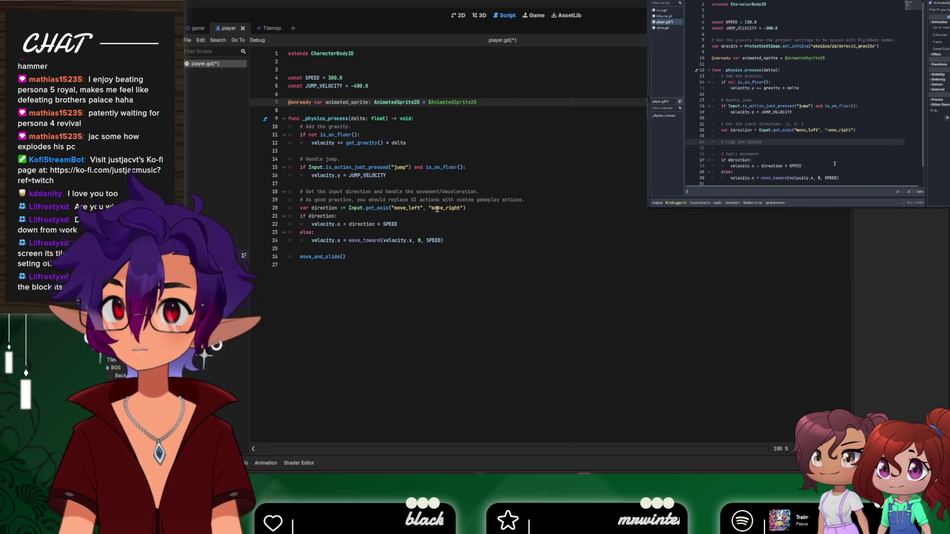
click(470, 210)
Open blank lines after the direction line and start an 'if direction:' check
key(Return)
key(Return)
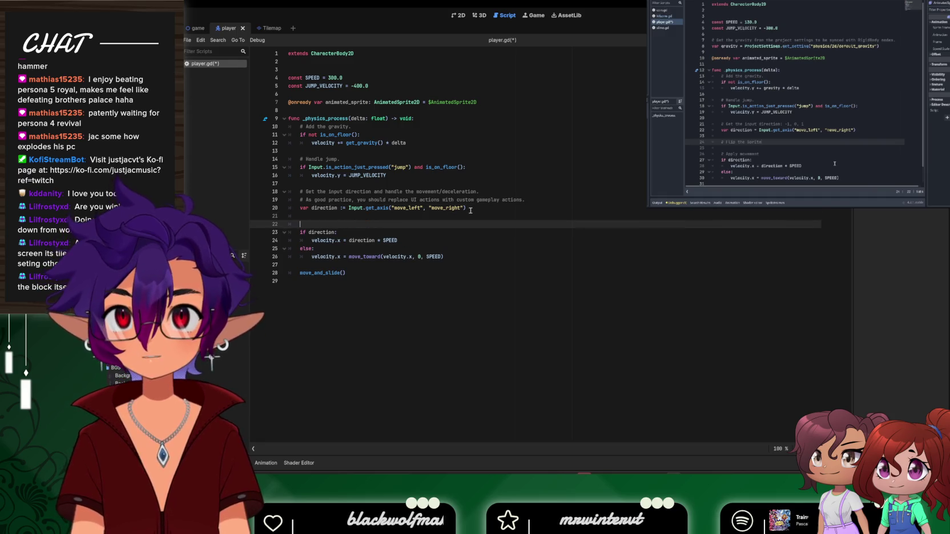
key(Up)
key(Return)
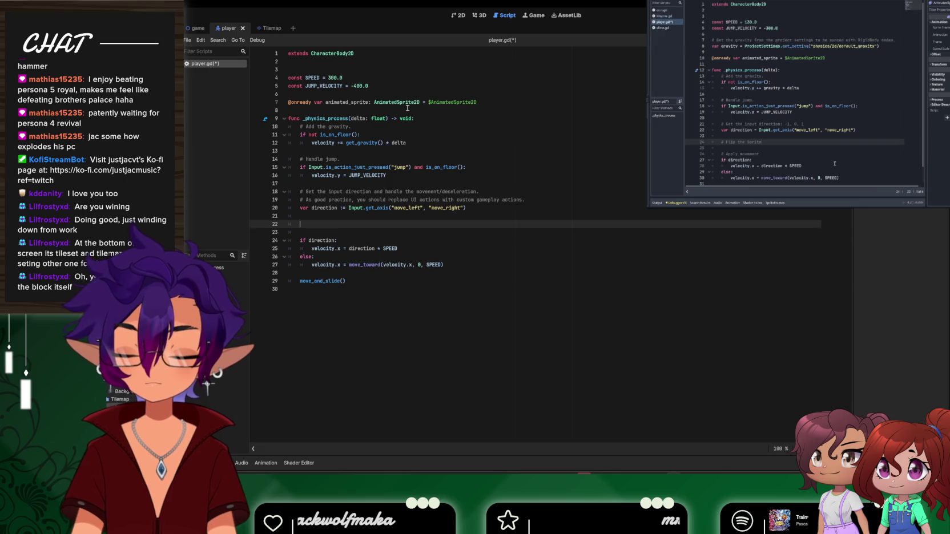
text(flip)
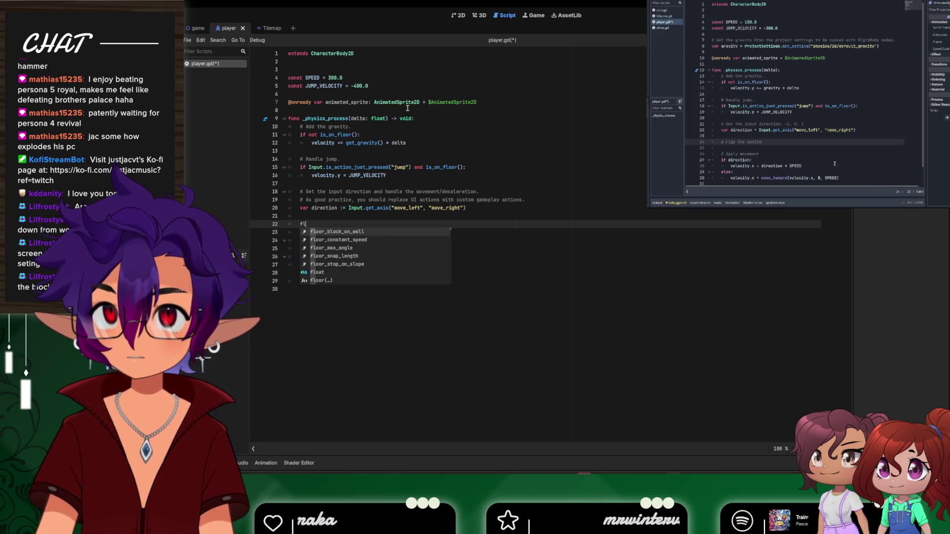
key(BackSpace)
key(BackSpace)
key(BackSpace)
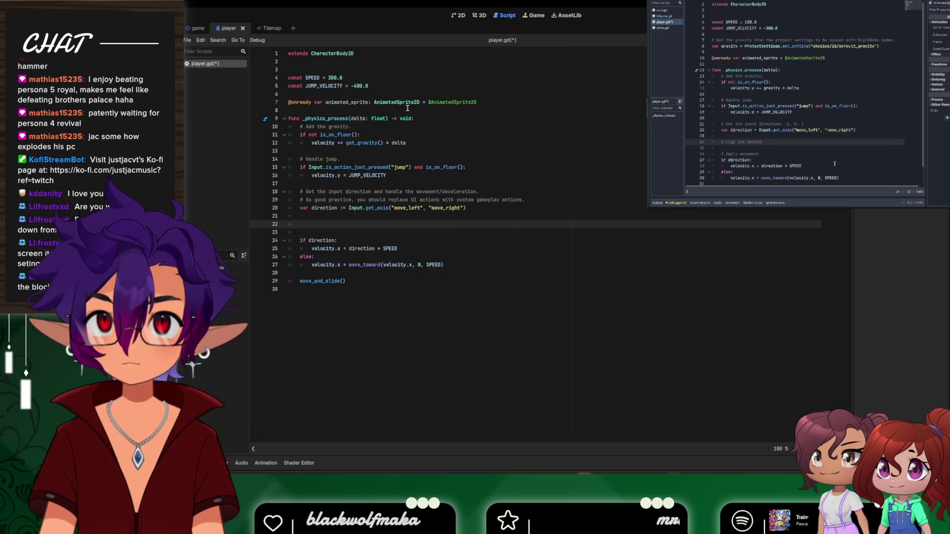
text(if)
key(BackSpace)
key(BackSpace)
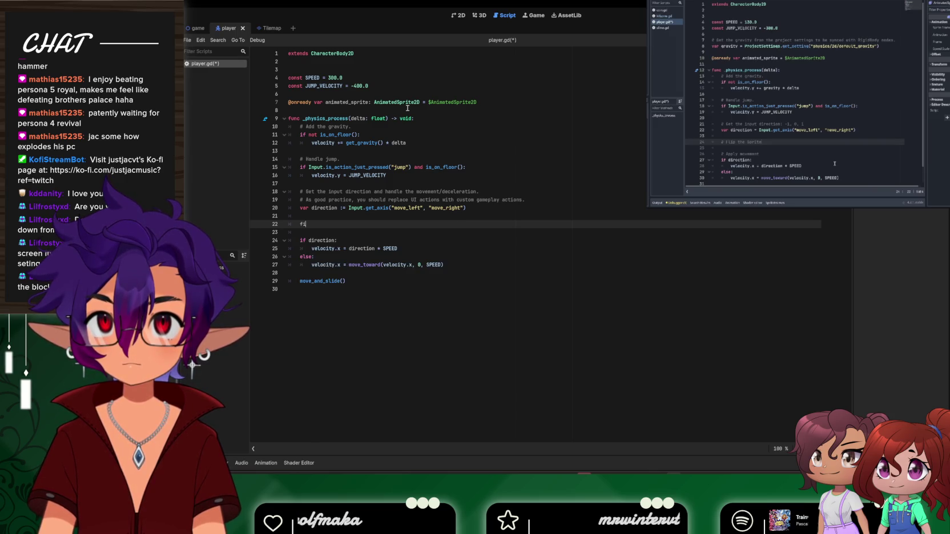
text(if dire)
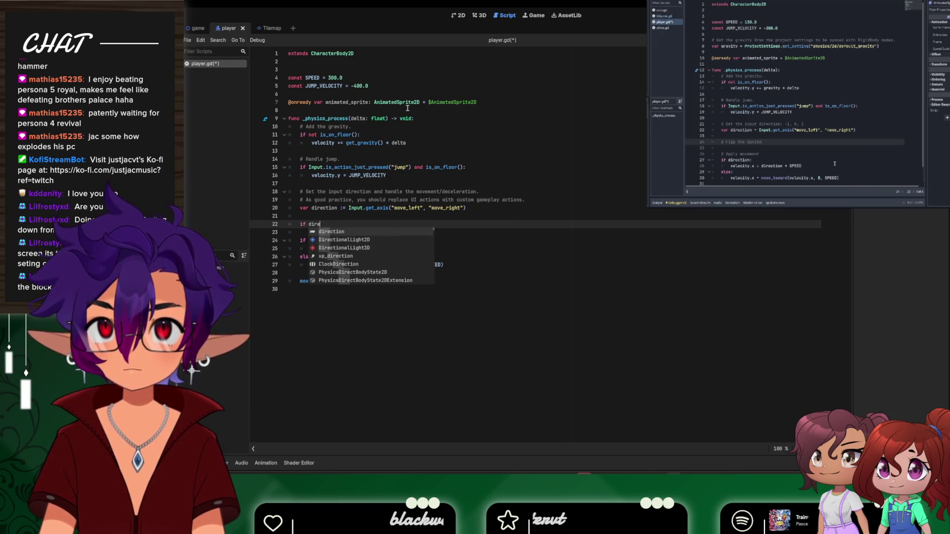
key(Return)
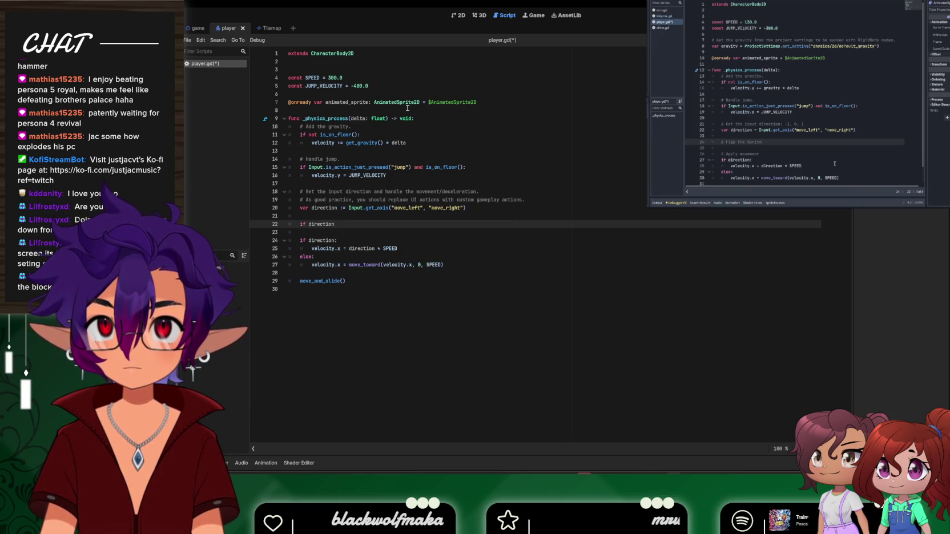
text(:)
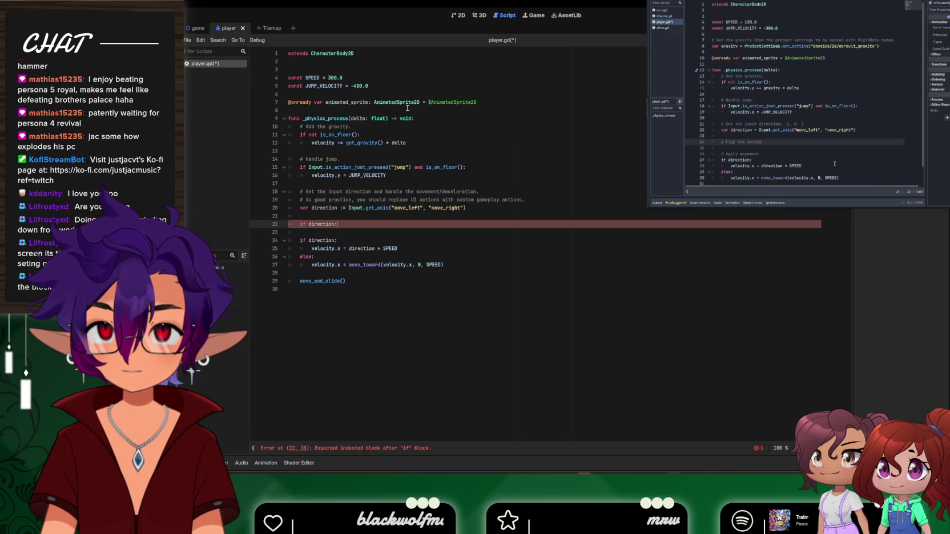
key(Tab)
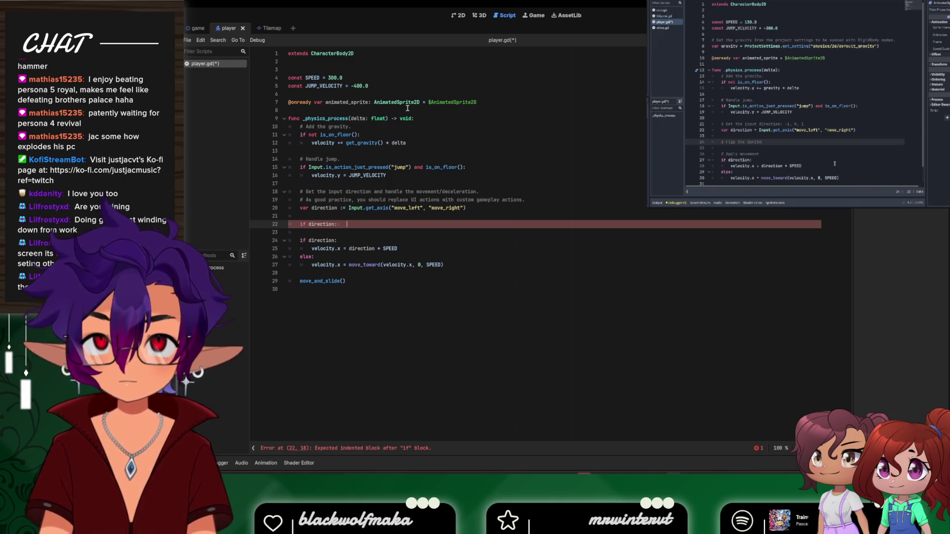
Try an 'if direction = -1' condition, delete it, and switch to the browser docs
key(Return)
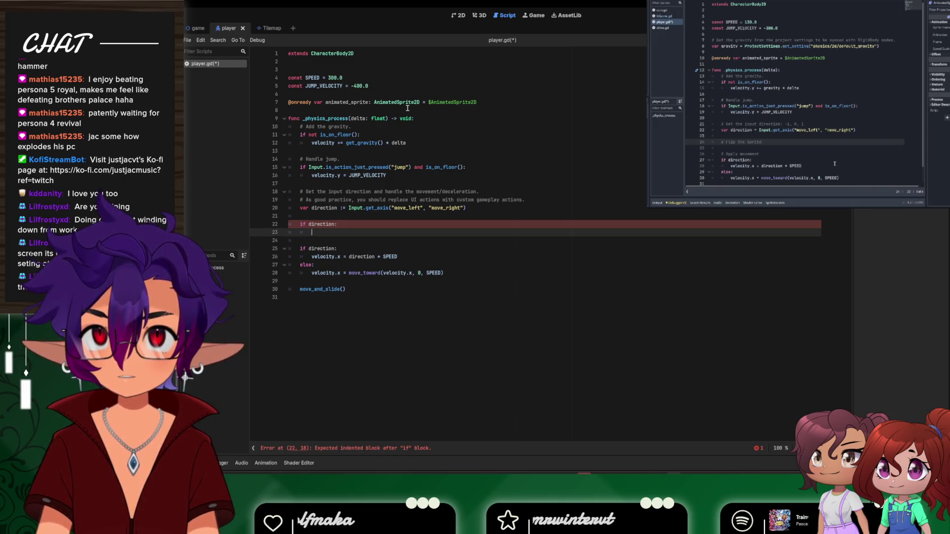
text(facd)
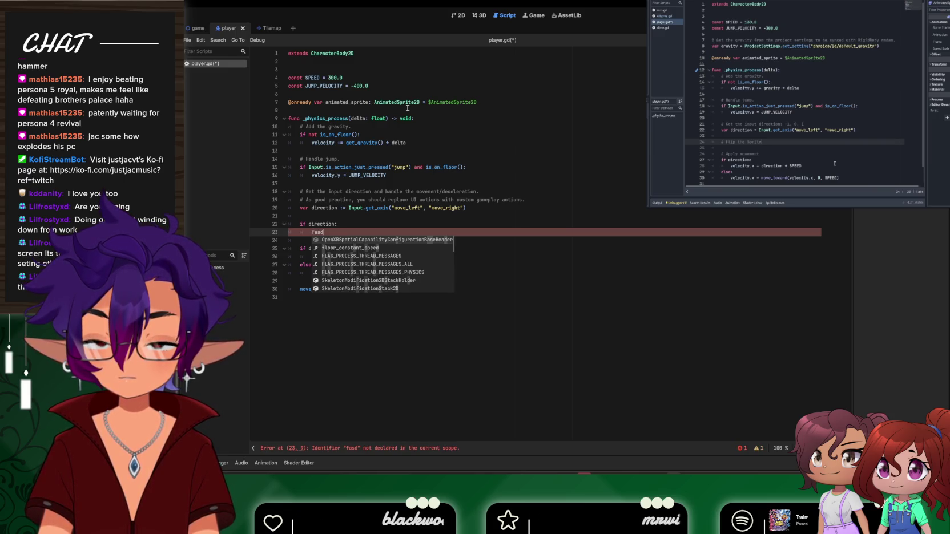
key(BackSpace)
key(BackSpace)
key(BackSpace)
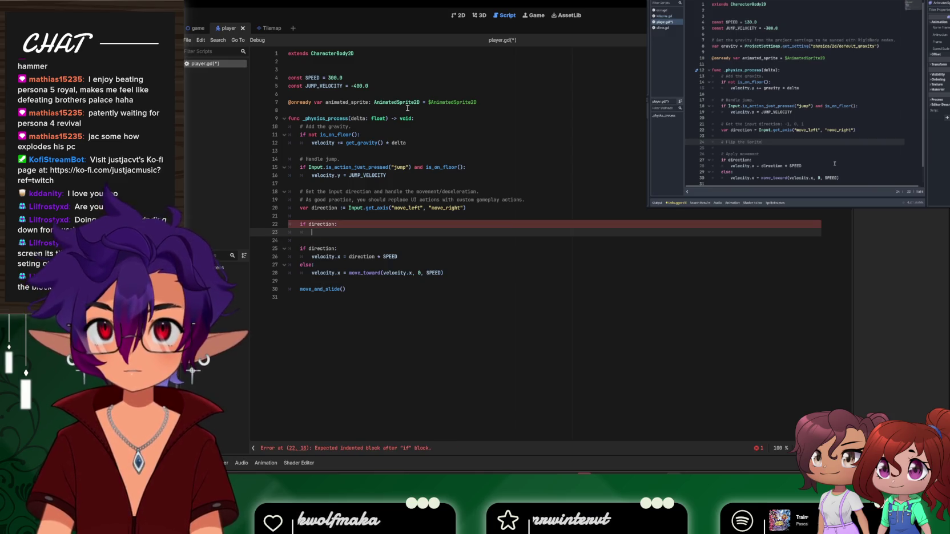
key(BackSpace)
key(BackSpace)
key(BackSpace)
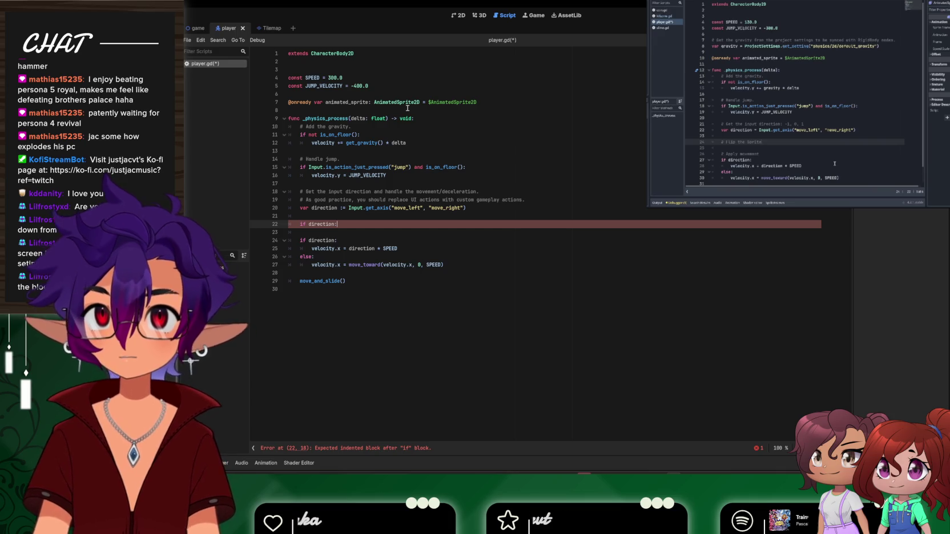
key(BackSpace)
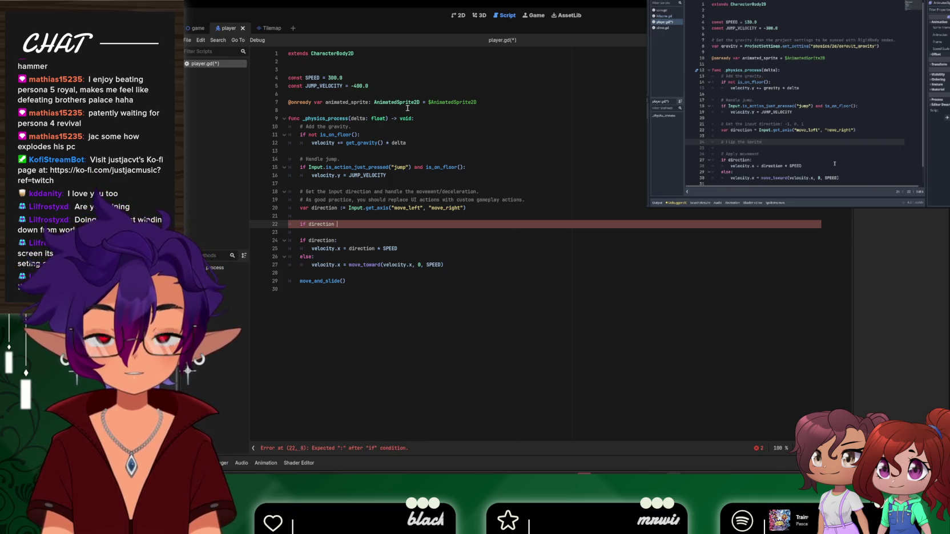
text(<==)
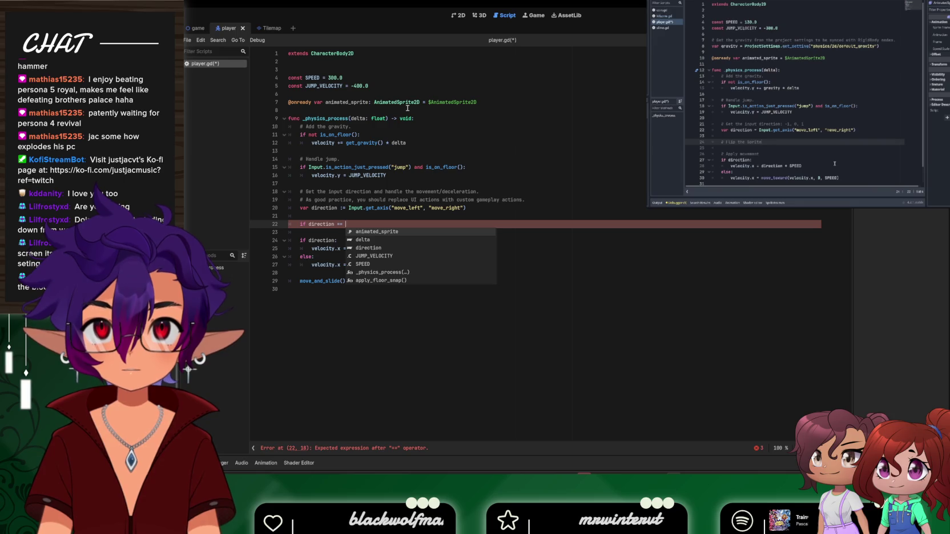
text( -1)
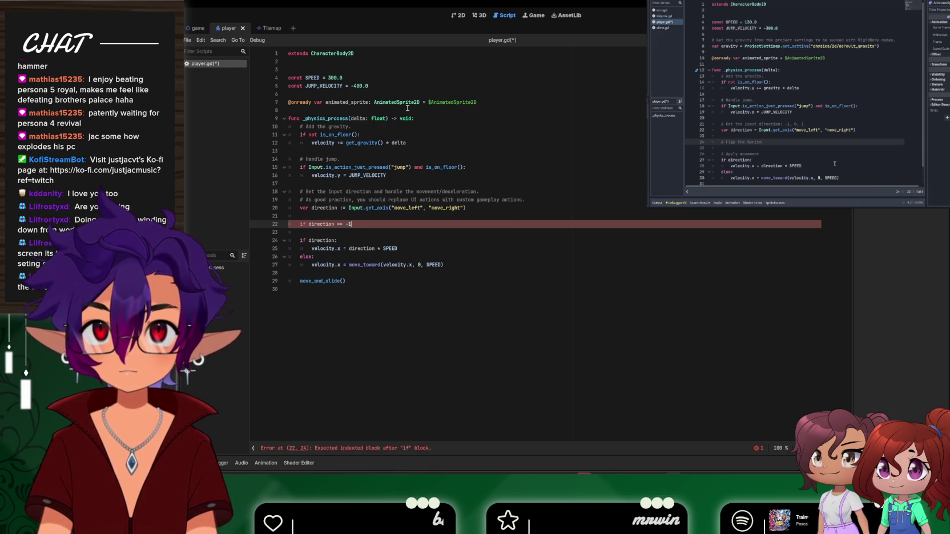
key(BackSpace)
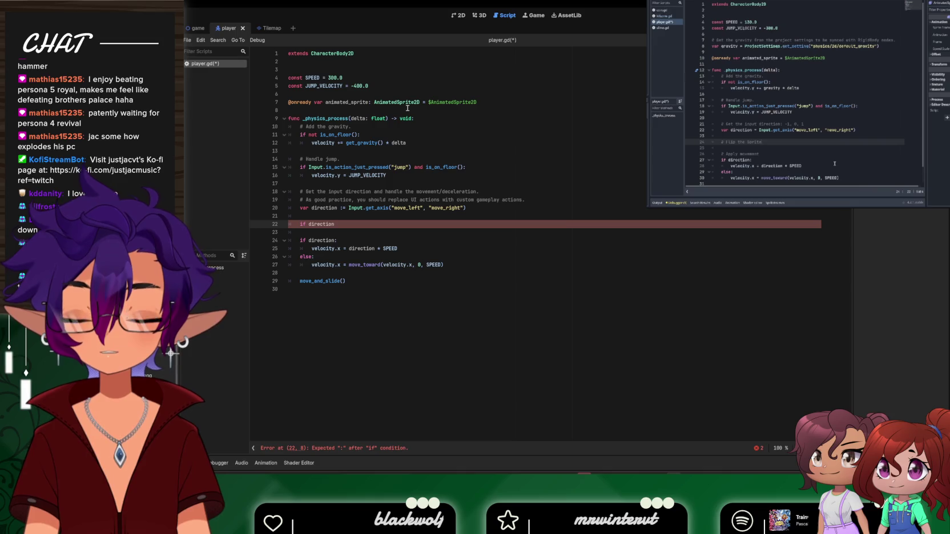
key(BackSpace)
key(BackSpace)
key(BackSpace)
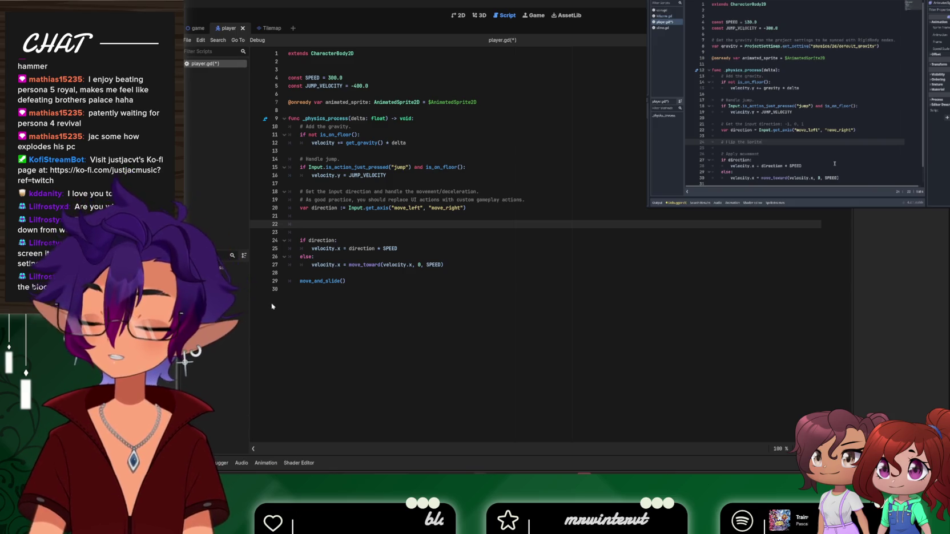
click(480, 439)
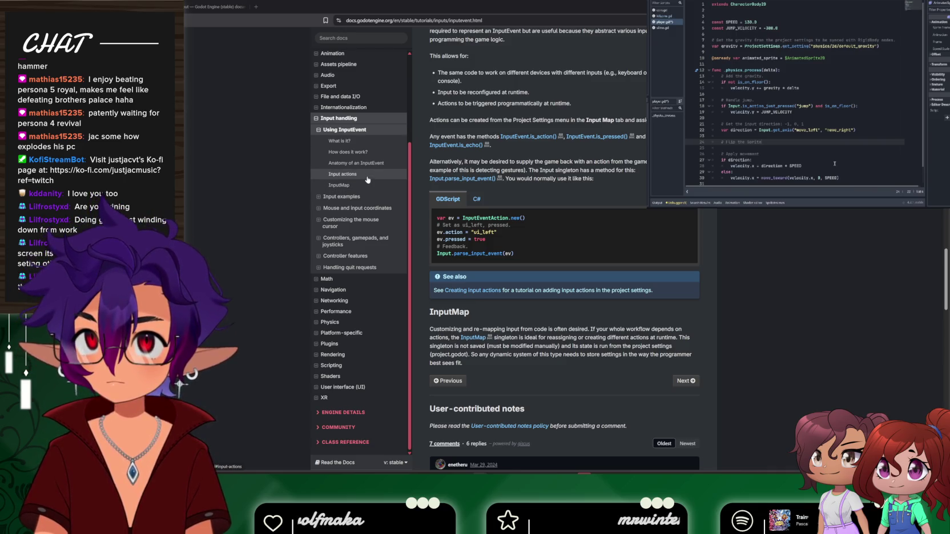
Open the Animation docs page, search for if statements, and open the One statement per line result
click(365, 53)
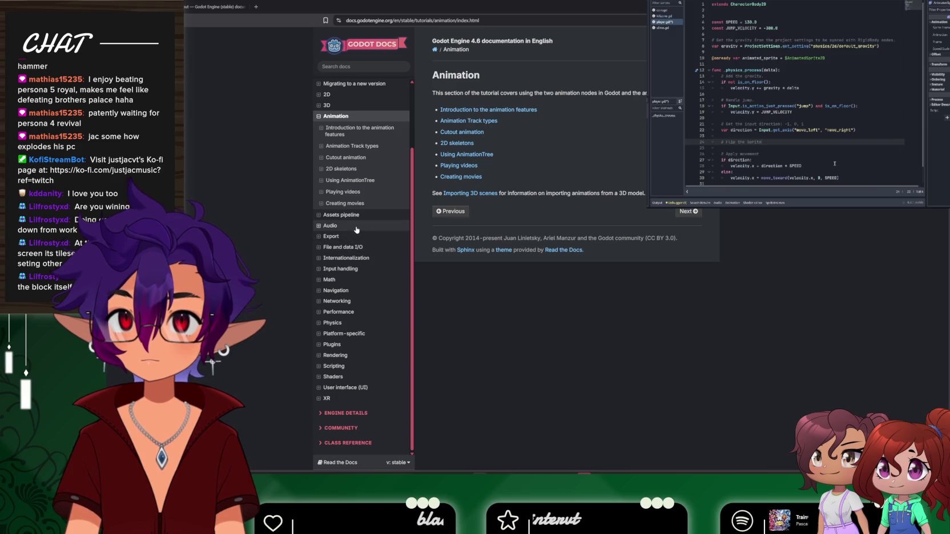
click(363, 66)
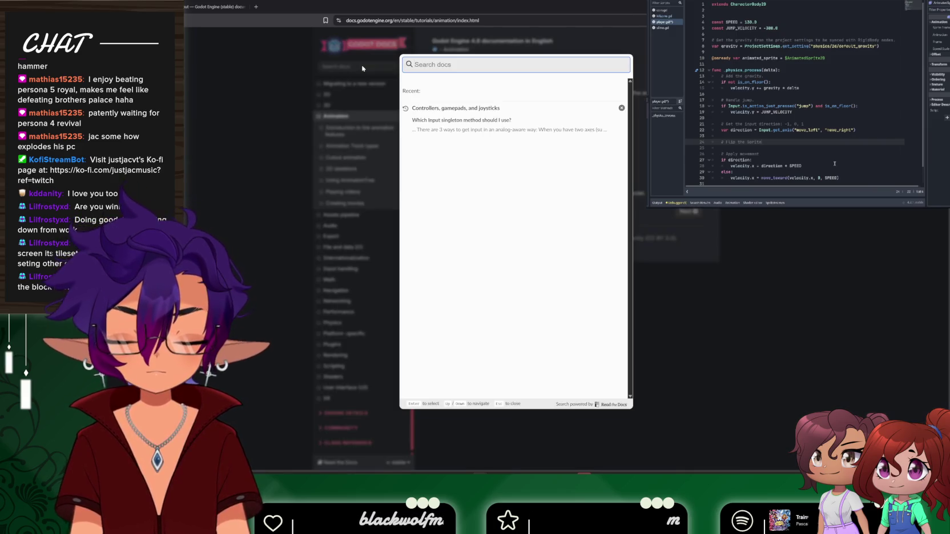
click(363, 69)
click(363, 69)
text(i)
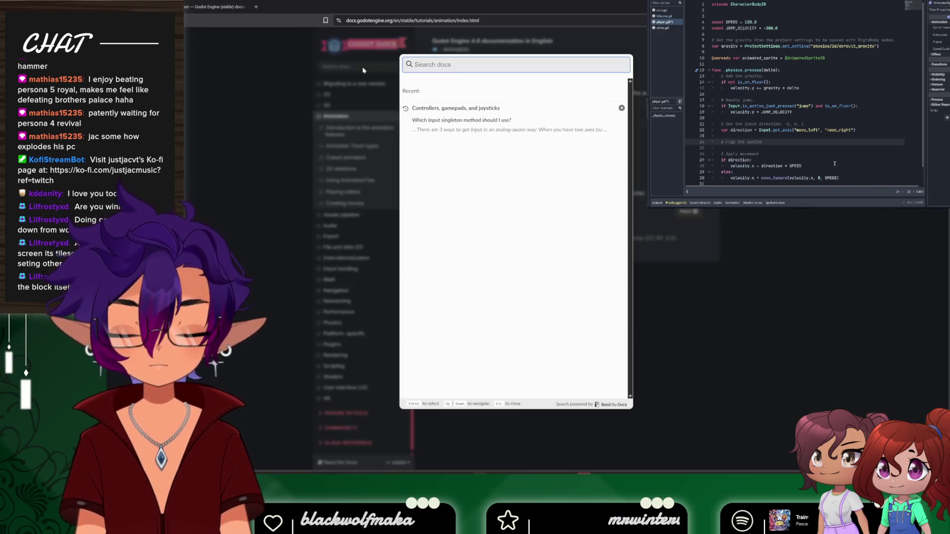
text(f)
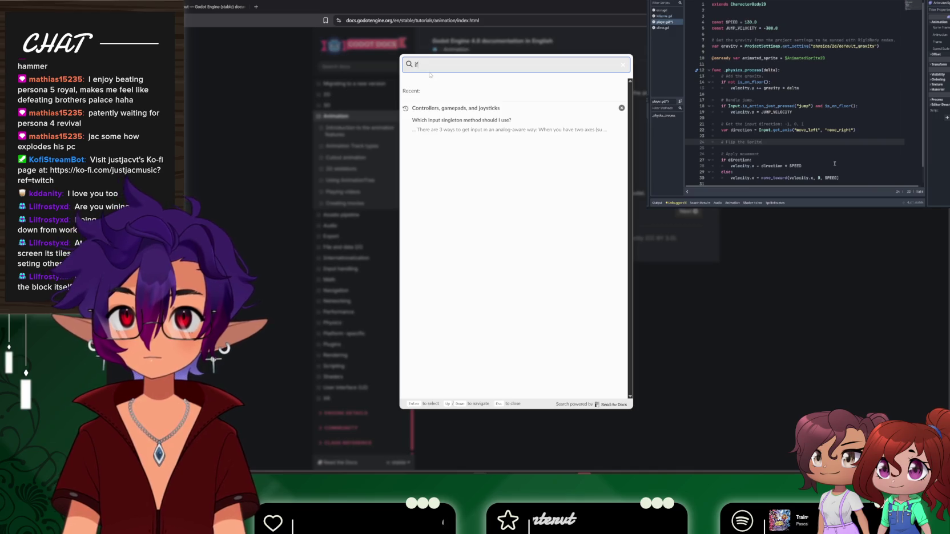
text( statements)
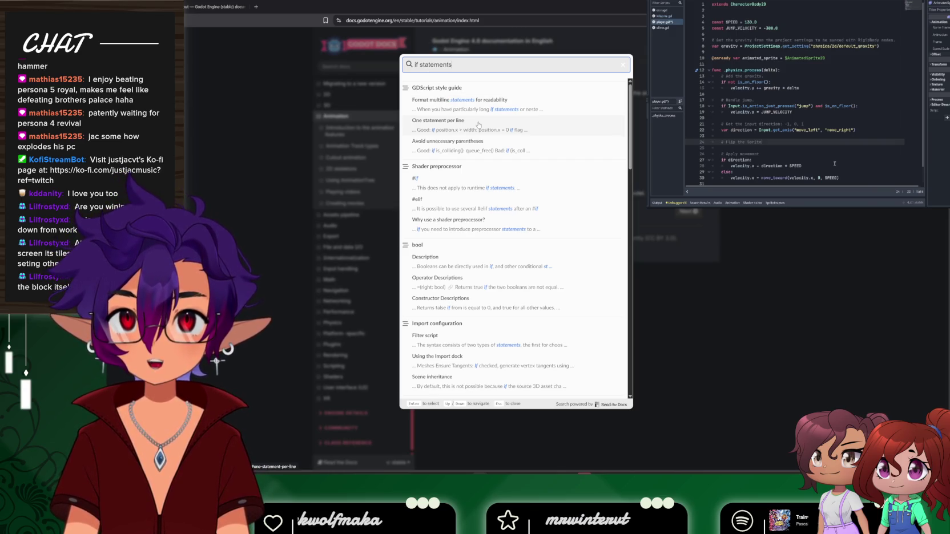
click(452, 120)
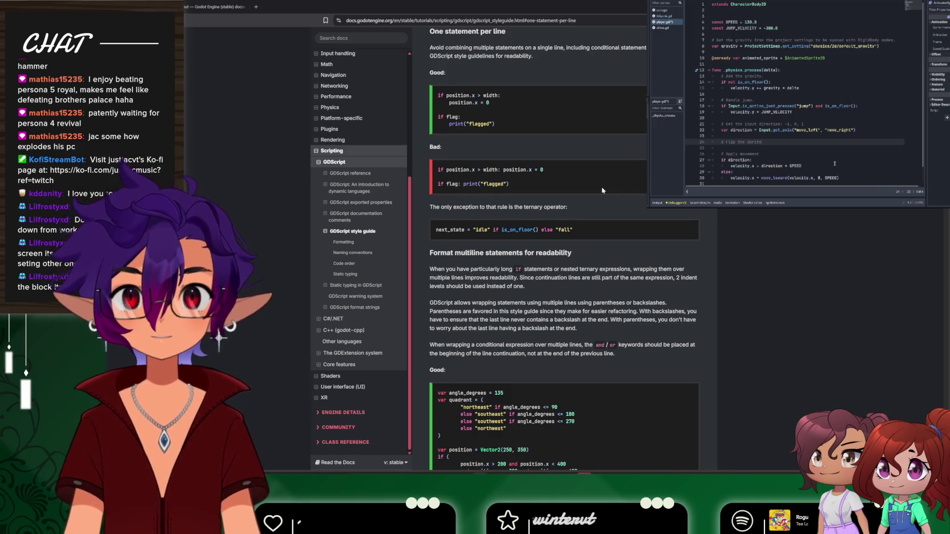
Scroll through the GDScript style guide and jump to its Formatting section
scroll(595, 178, down, 3)
scroll(578, 210, down, 4)
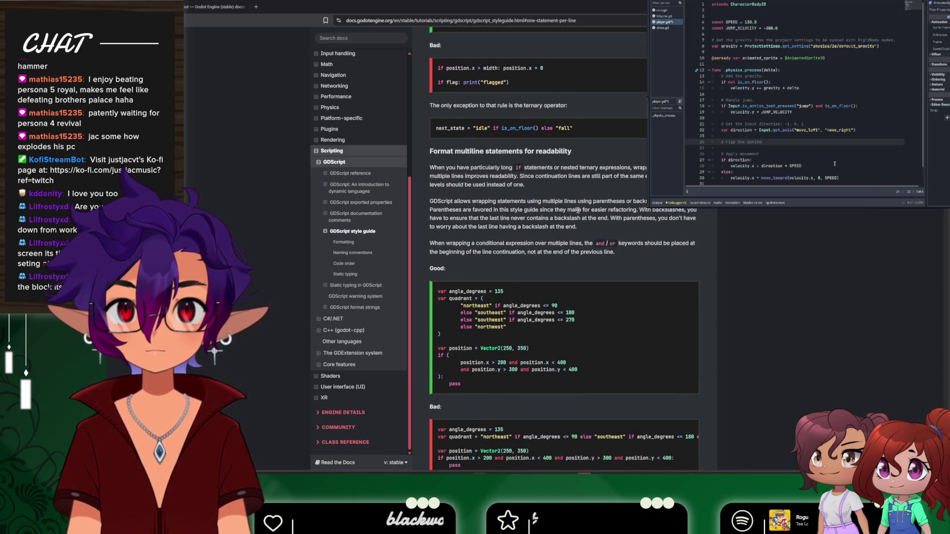
scroll(578, 212, down, 2)
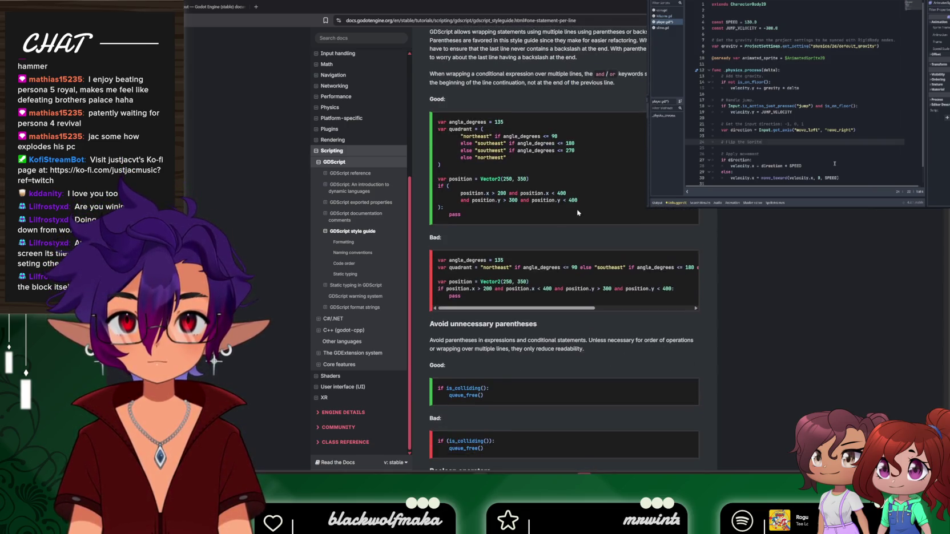
scroll(578, 212, down, 2)
scroll(577, 209, down, 6)
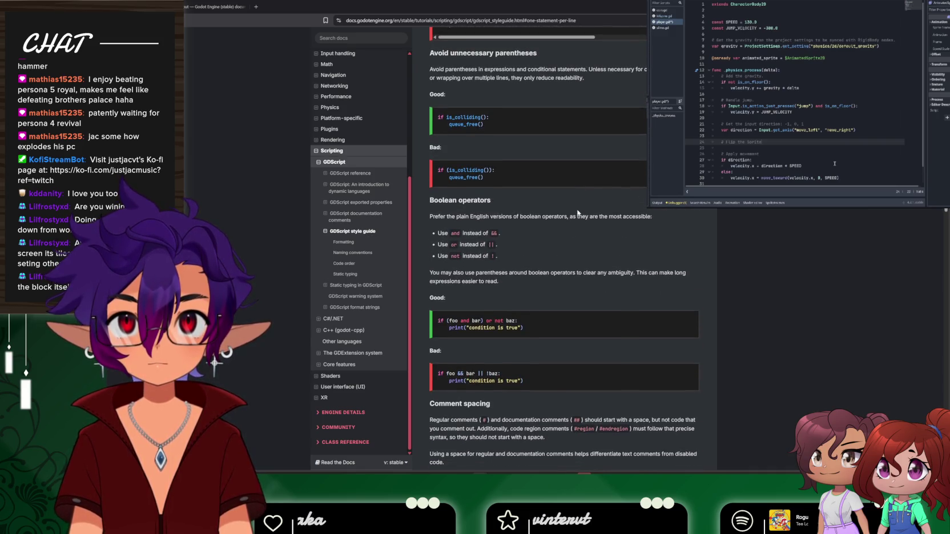
scroll(577, 213, down, 1)
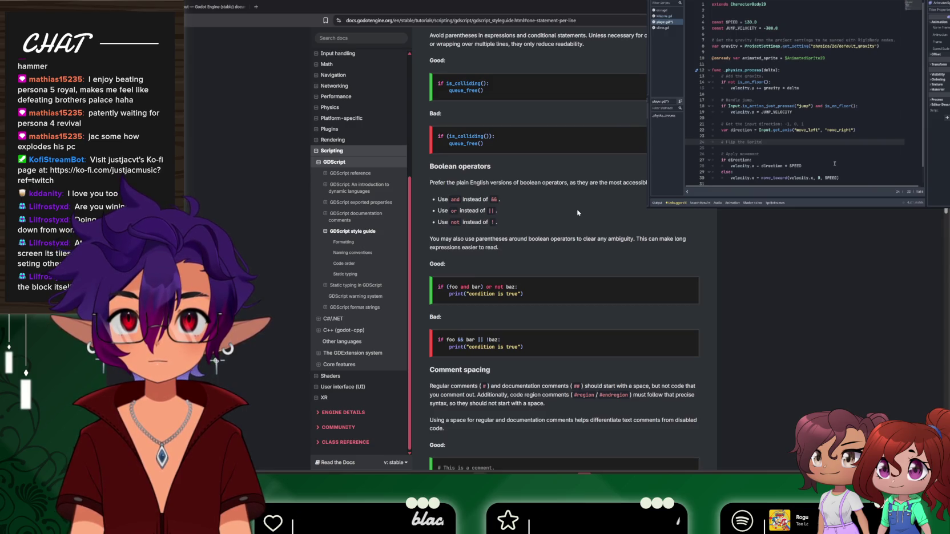
scroll(576, 213, down, 3)
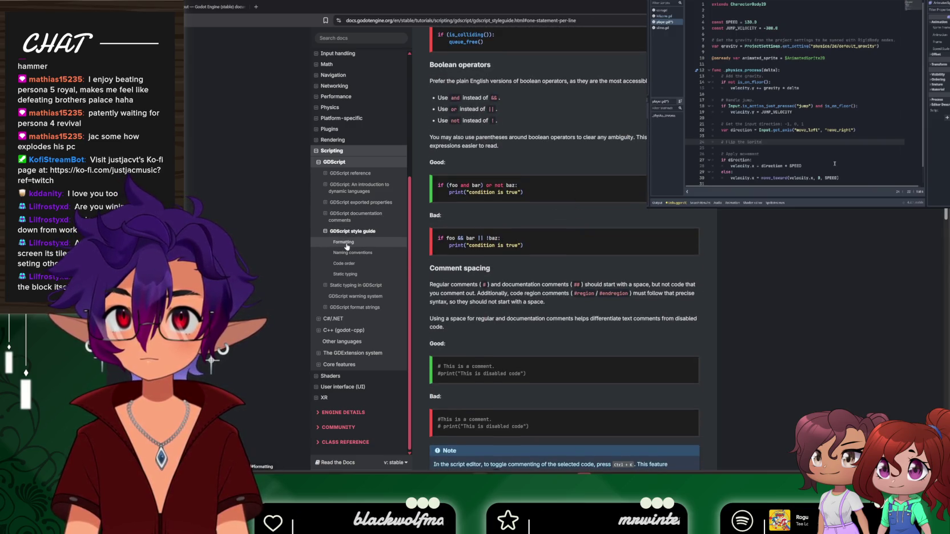
click(347, 243)
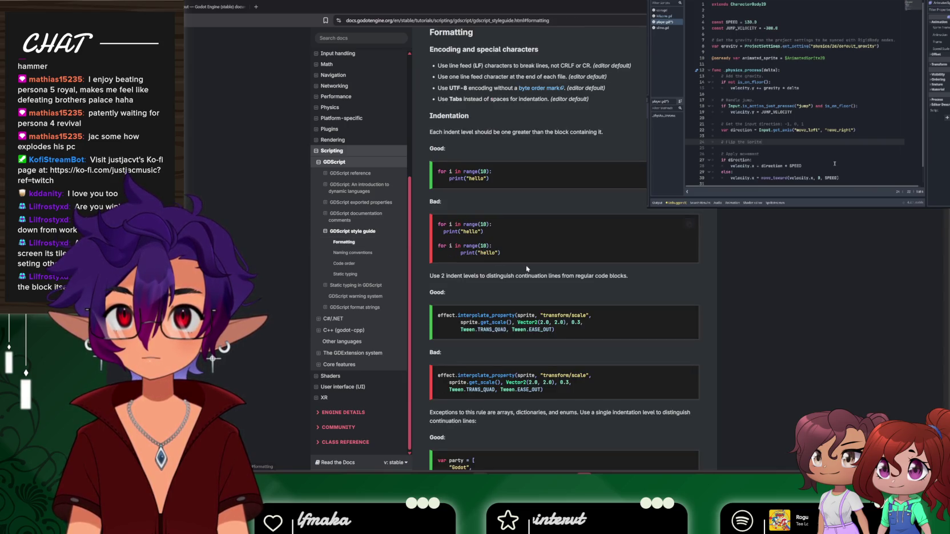
Scroll through the style guide's Formatting section down to the one-statement-per-line rule
scroll(526, 268, down, 4)
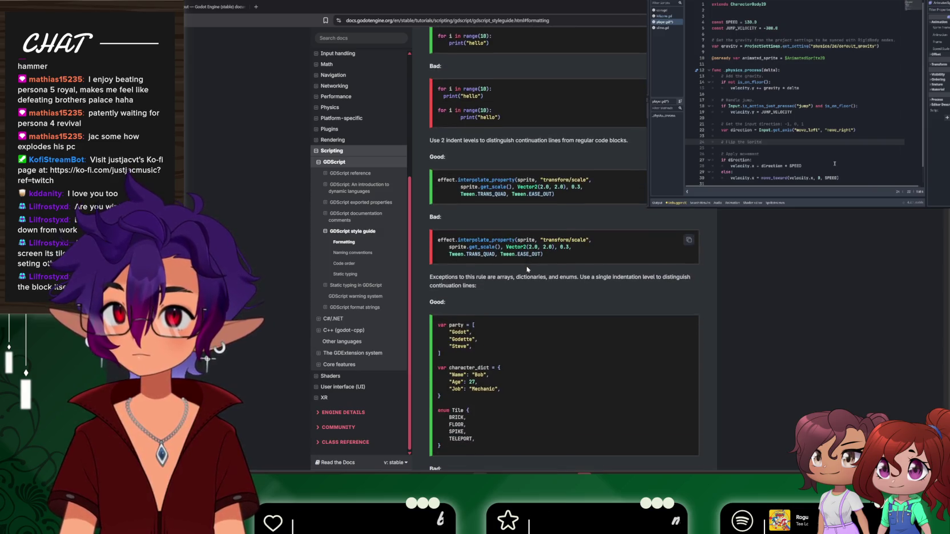
scroll(527, 268, down, 2)
scroll(527, 268, down, 5)
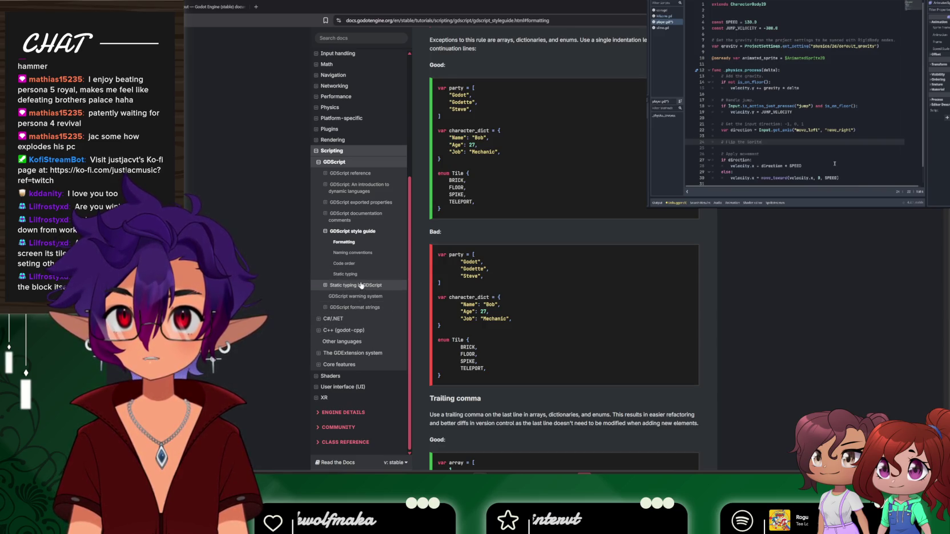
scroll(494, 303, down, 5)
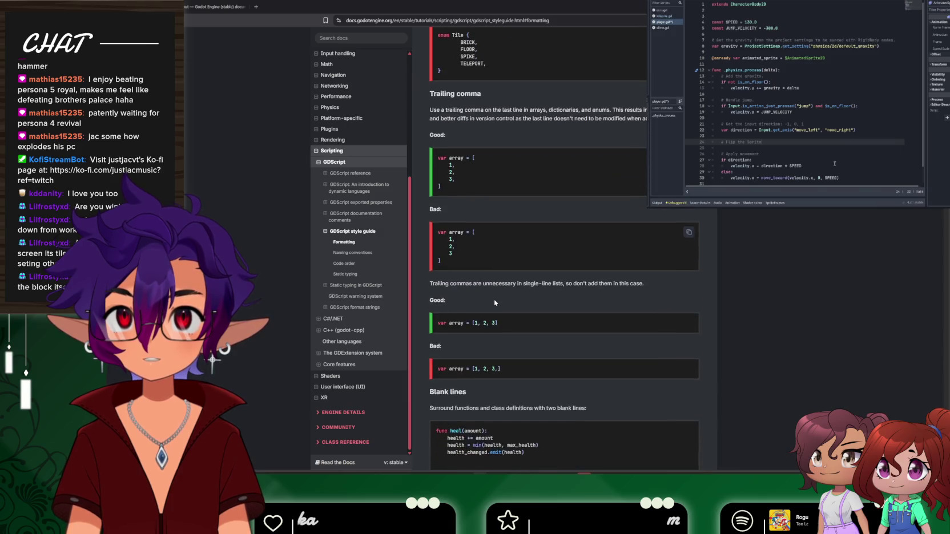
scroll(495, 303, down, 3)
scroll(607, 313, down, 2)
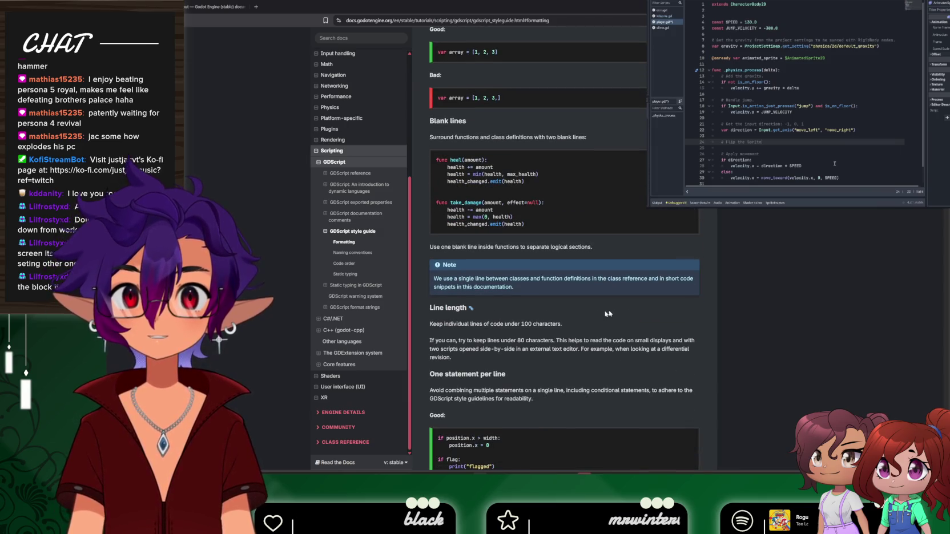
scroll(524, 272, down, 3)
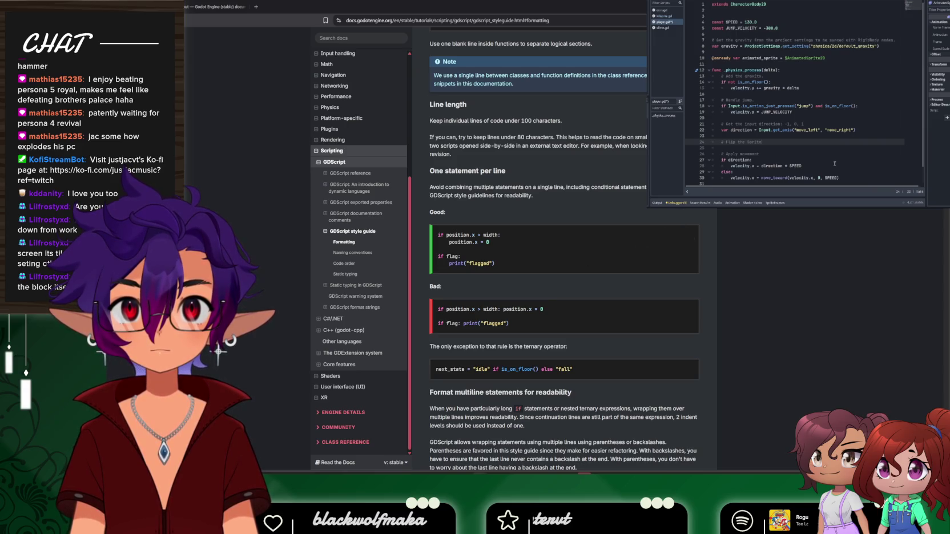
Write 'if direction.x = -1:' on line 22 of player.gd, checking the style guide alongside
key(alt+Tab)
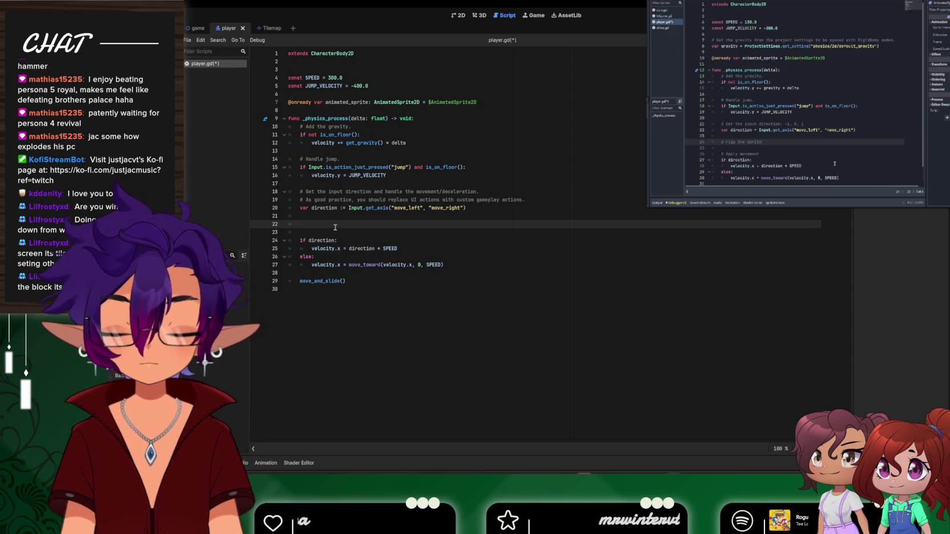
text(if dire)
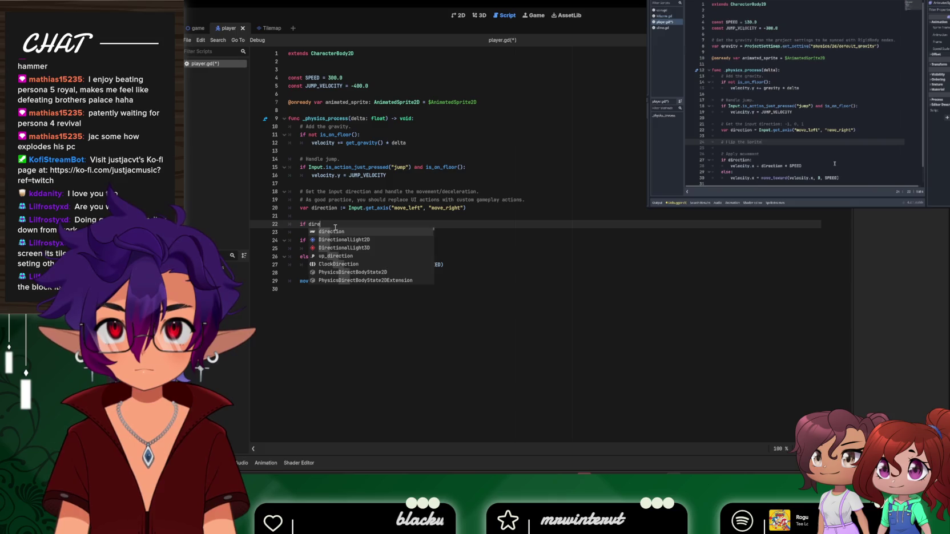
text(ction.x)
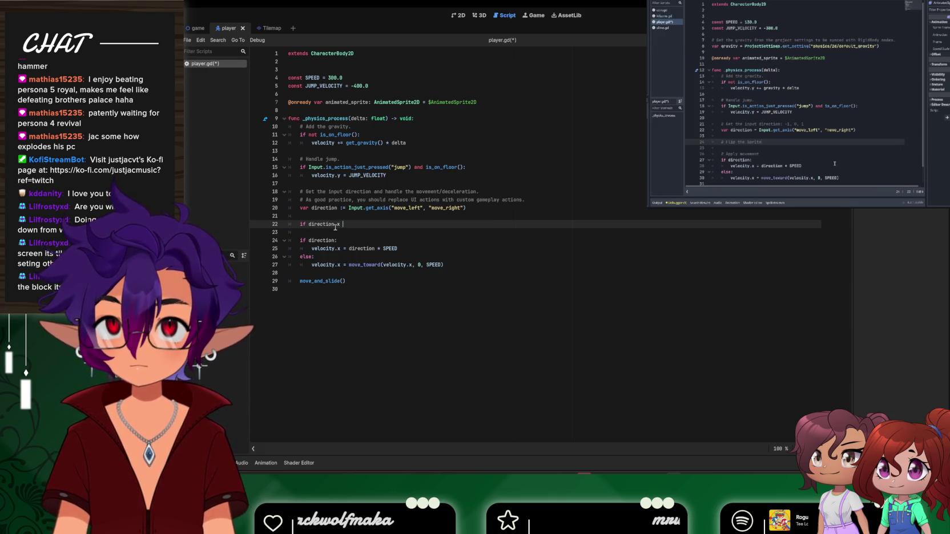
key(alt+Tab)
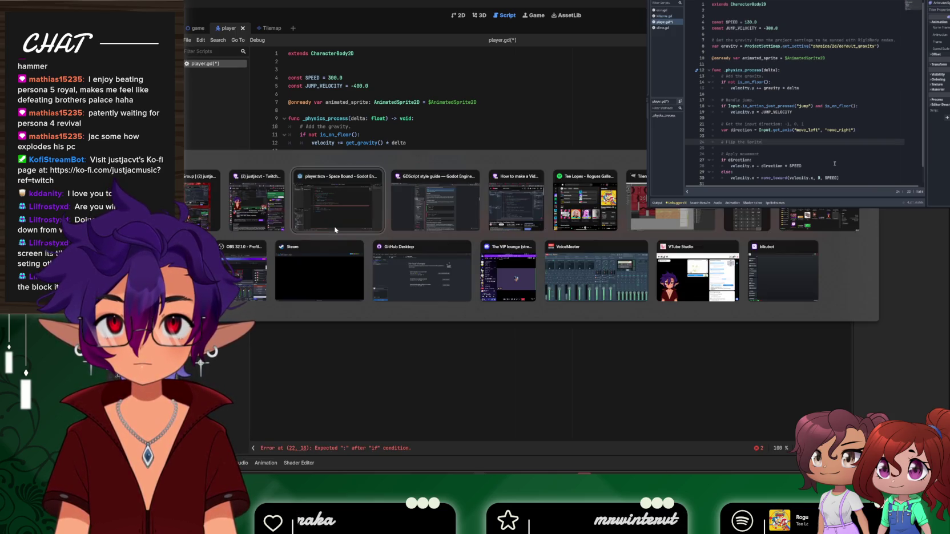
key(alt+Tab)
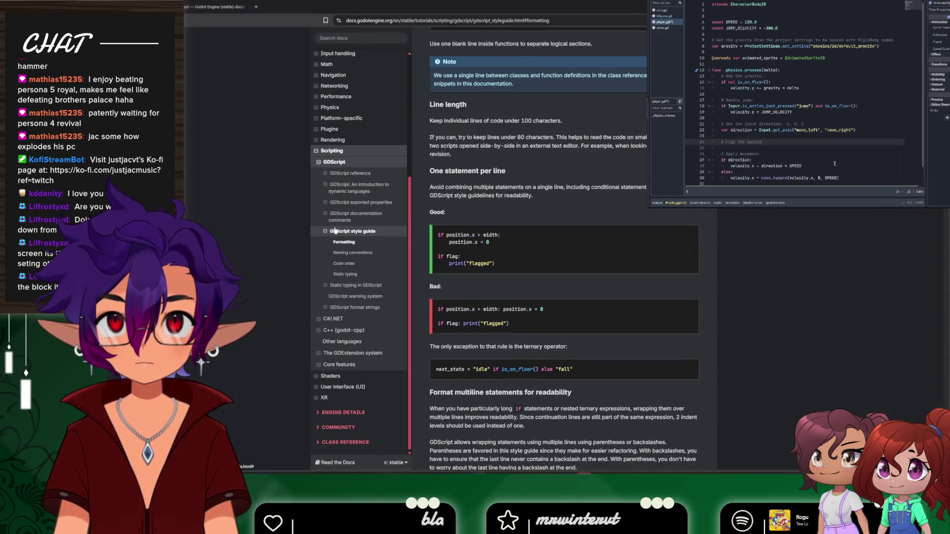
key(alt+Tab)
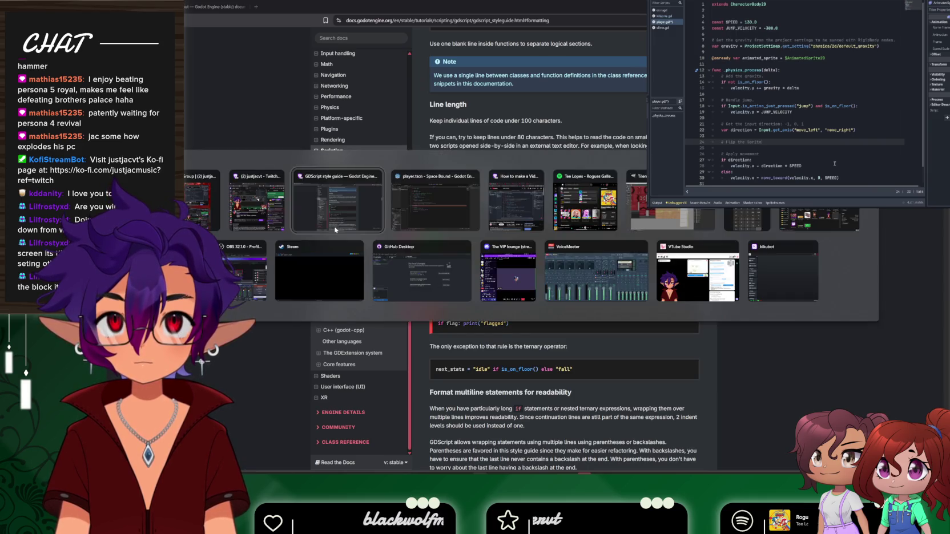
key(alt+Tab)
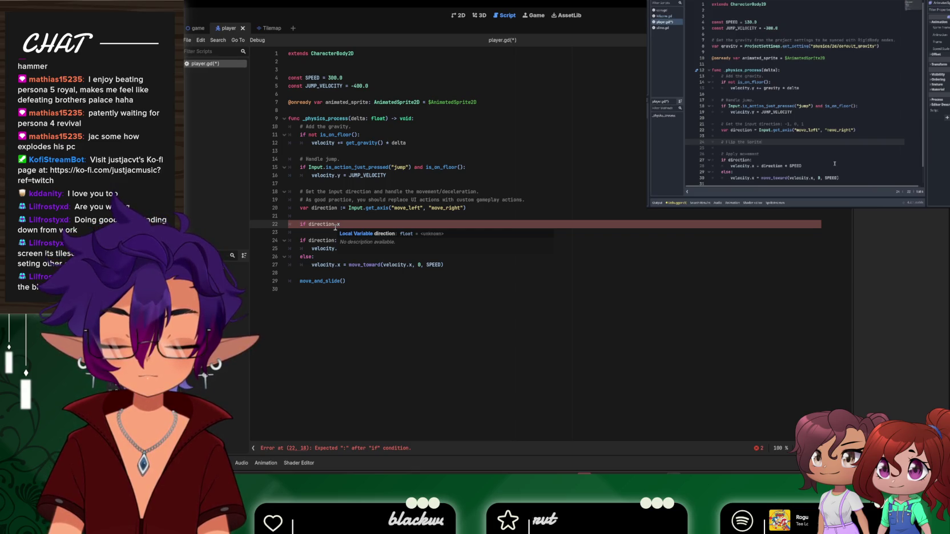
text(=)
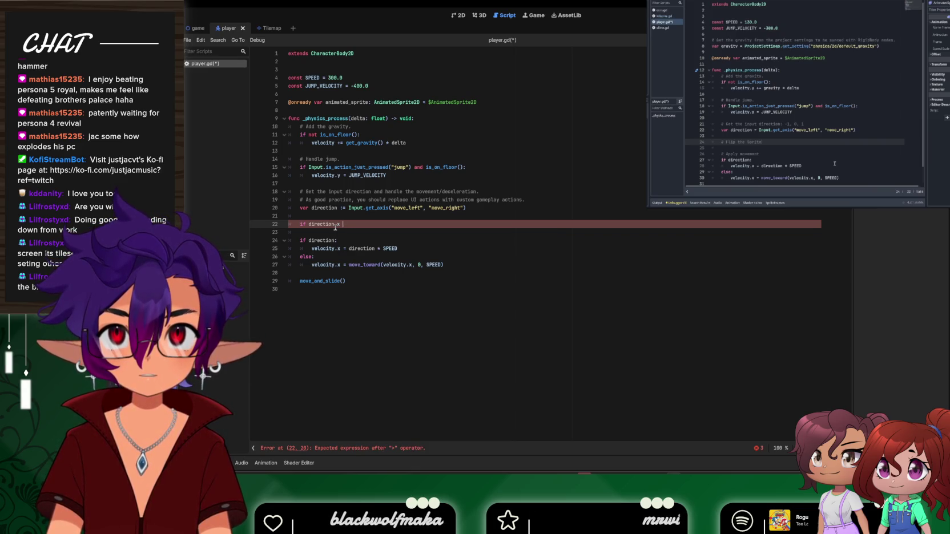
text( 1-)
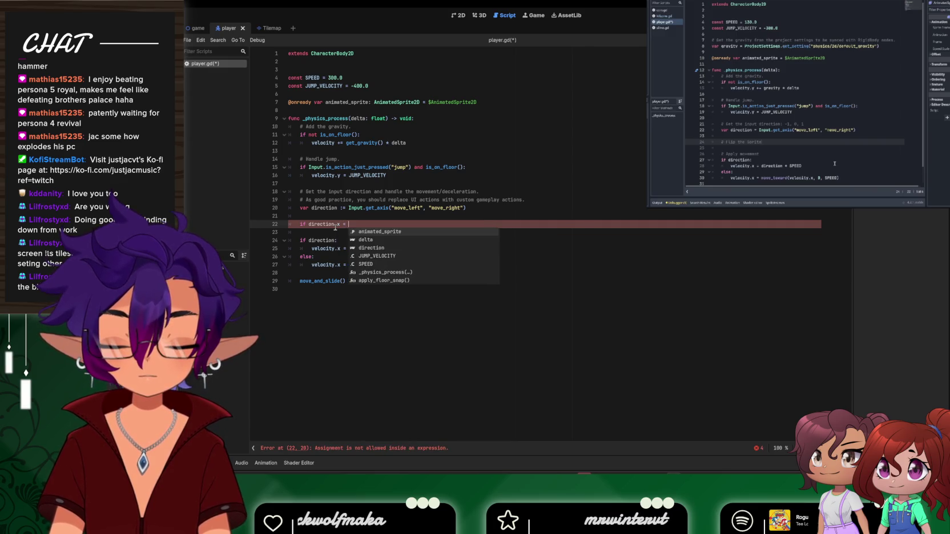
key(BackSpace)
key(BackSpace)
text(-1)
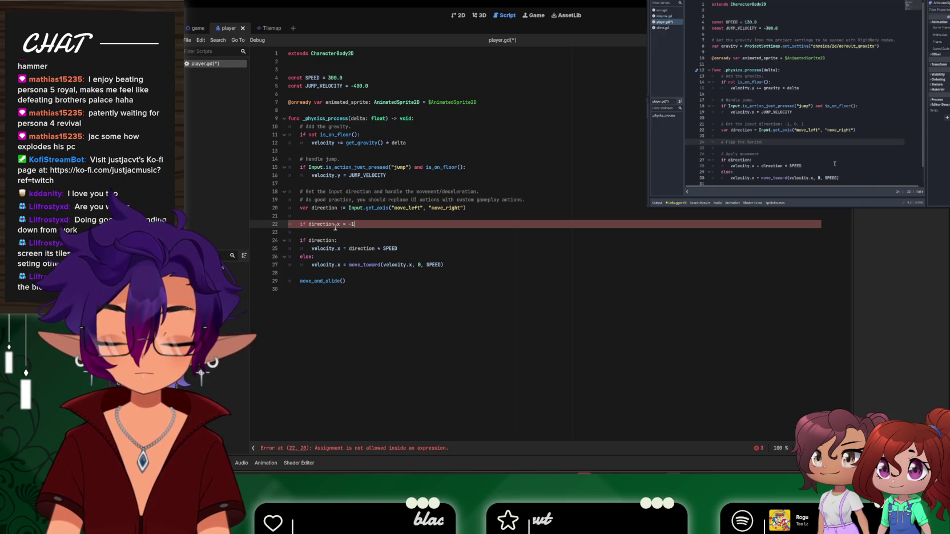
key(alt+Tab)
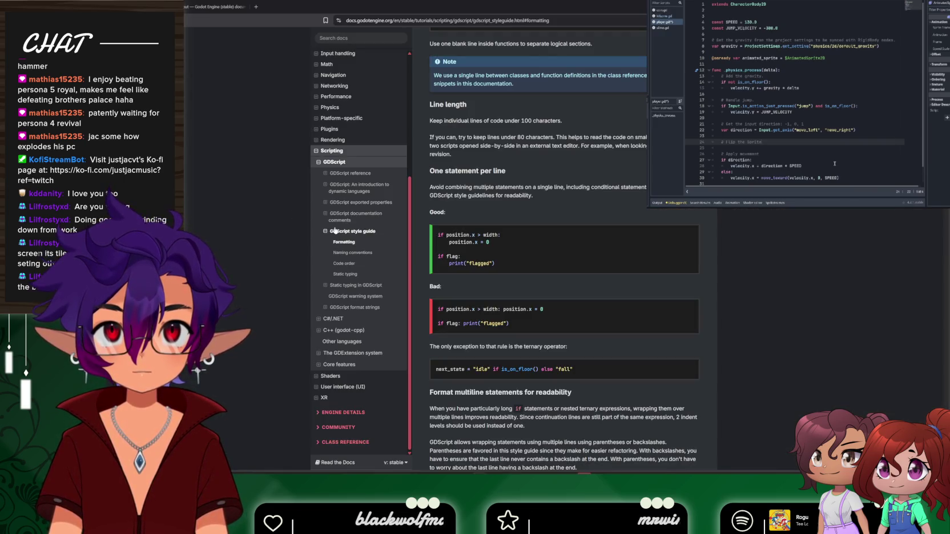
key(alt+Tab)
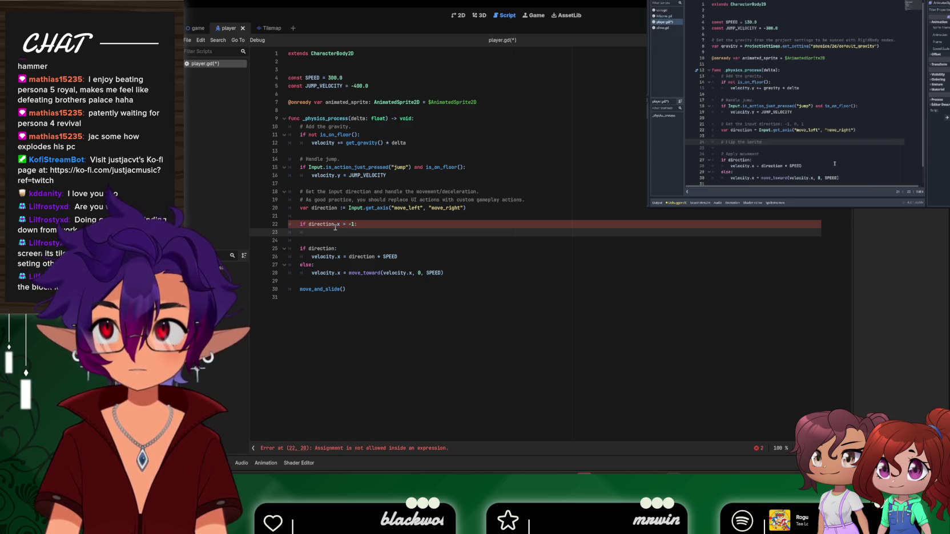
Change line 22's condition to 'if direction > 0:' and move to indented line 23
mouse_move(814, 88)
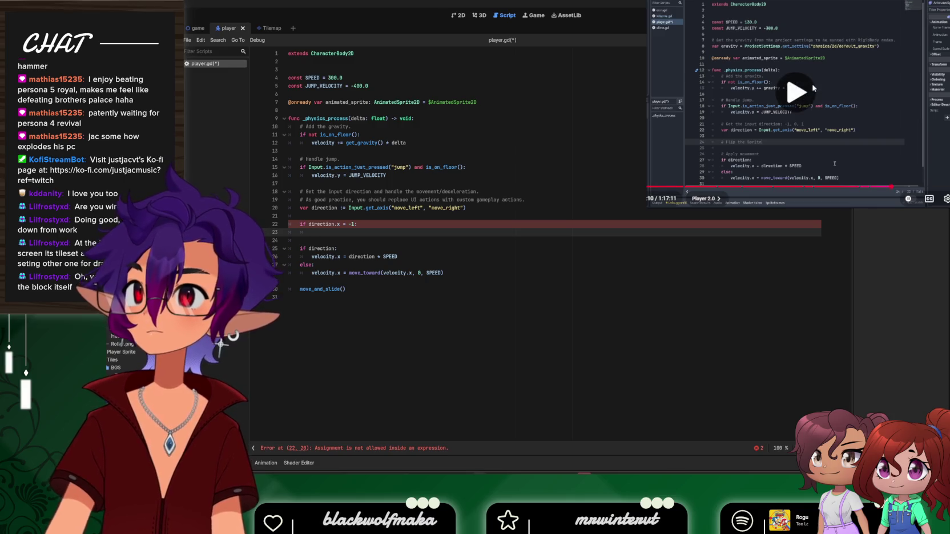
click(854, 137)
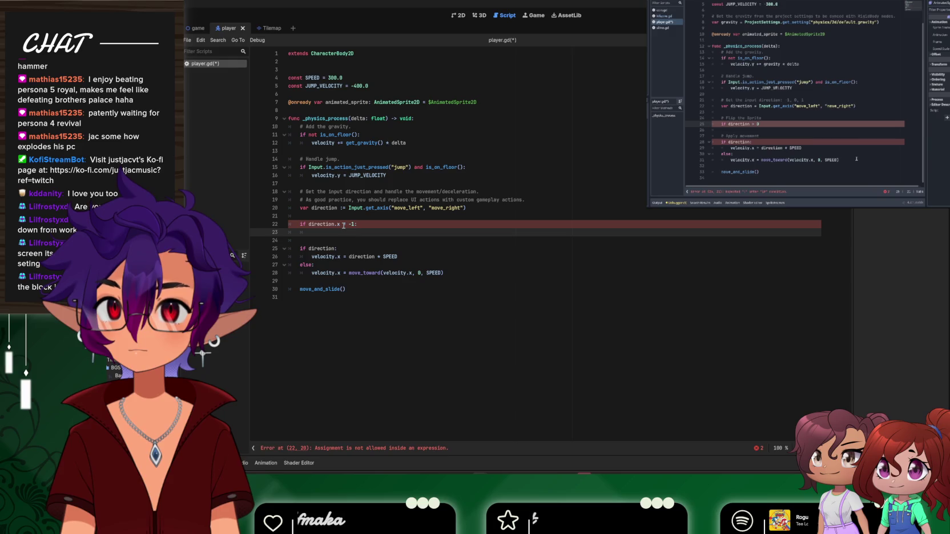
click(344, 225)
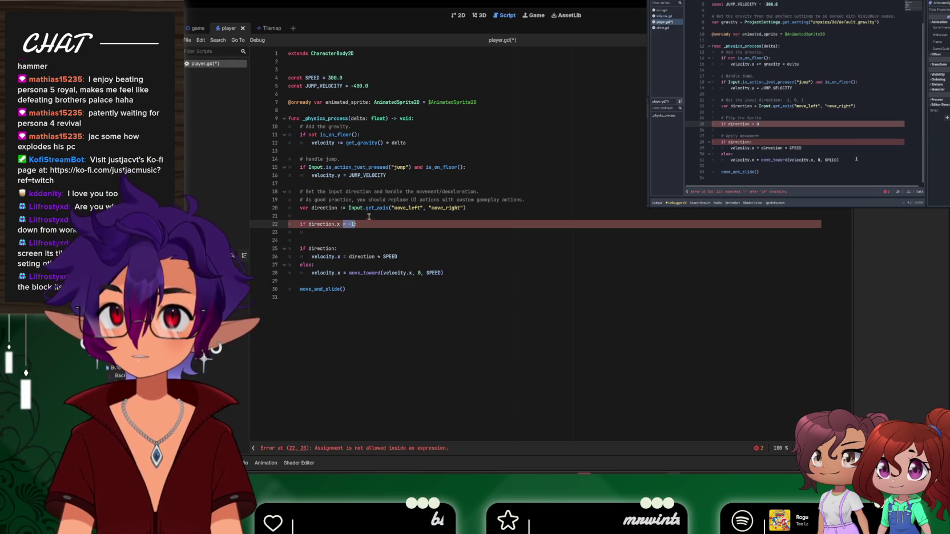
text(>0)
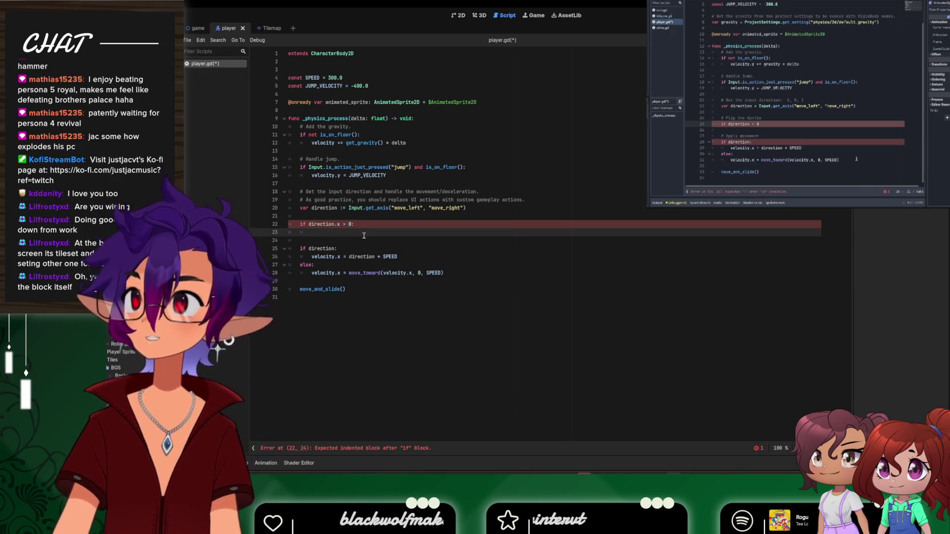
click(338, 224)
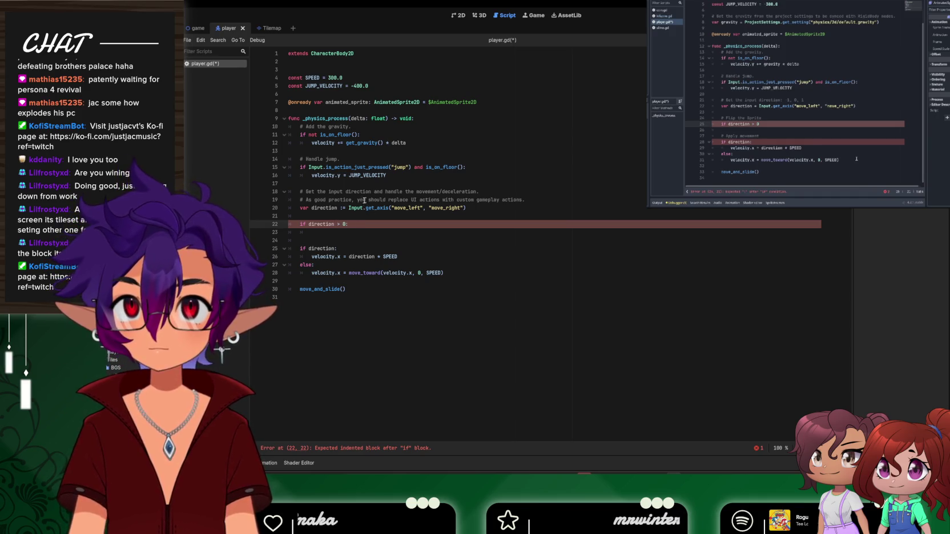
click(338, 236)
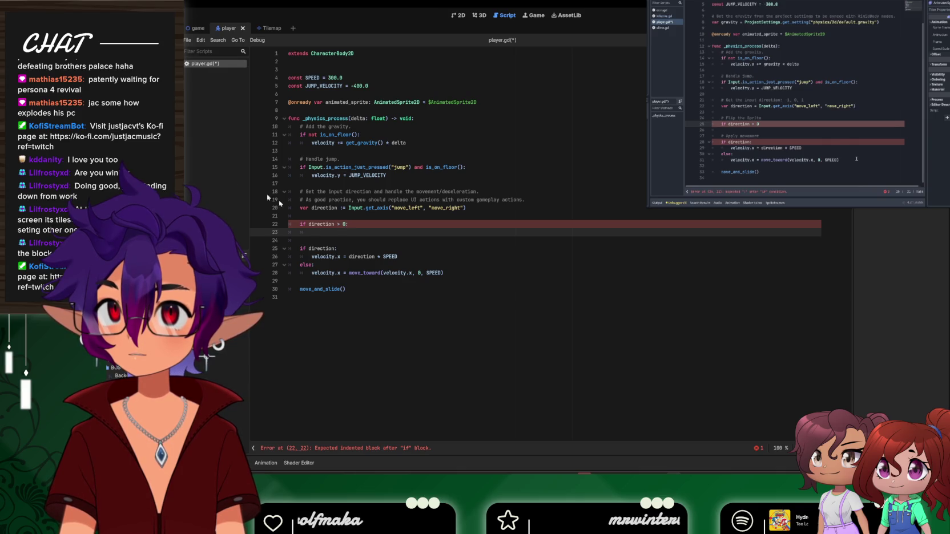
Play and pause the reference tutorial video to follow its next step
click(779, 135)
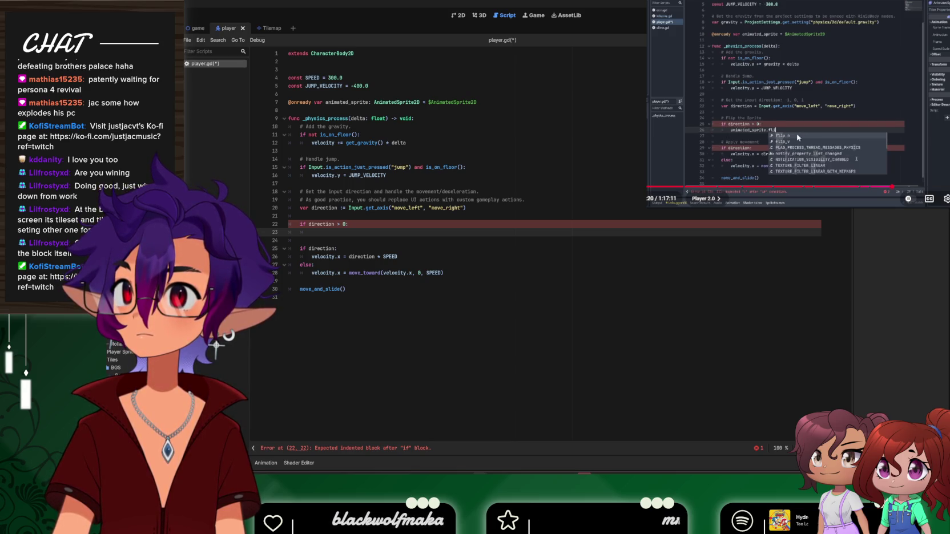
click(857, 120)
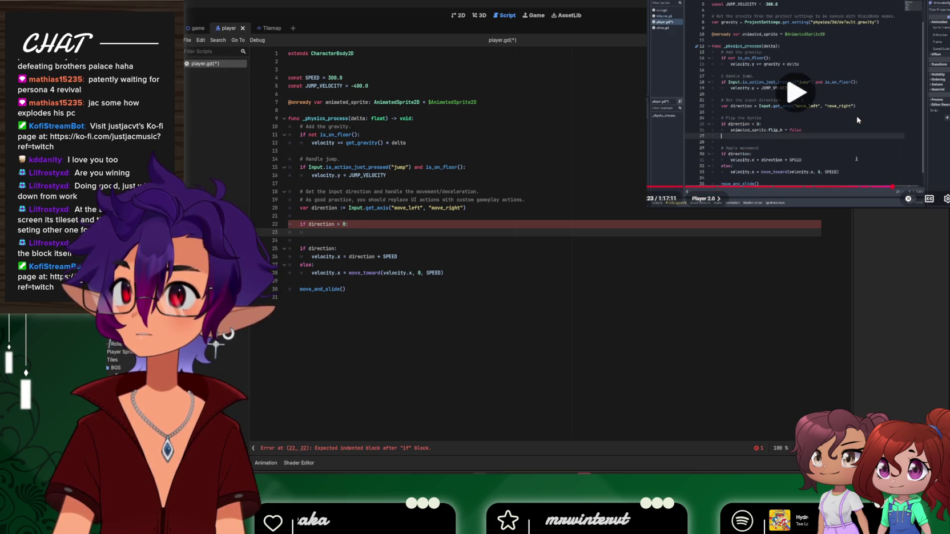
click(856, 120)
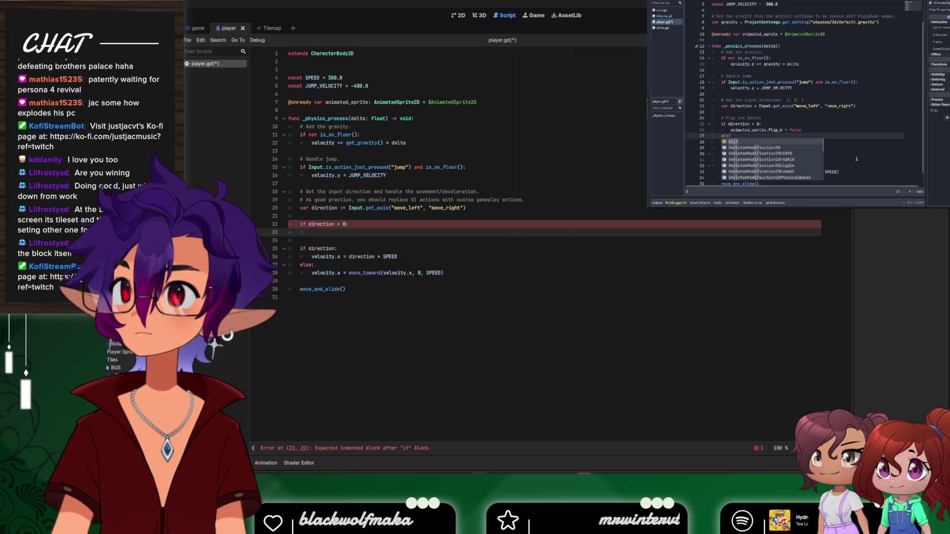
click(858, 120)
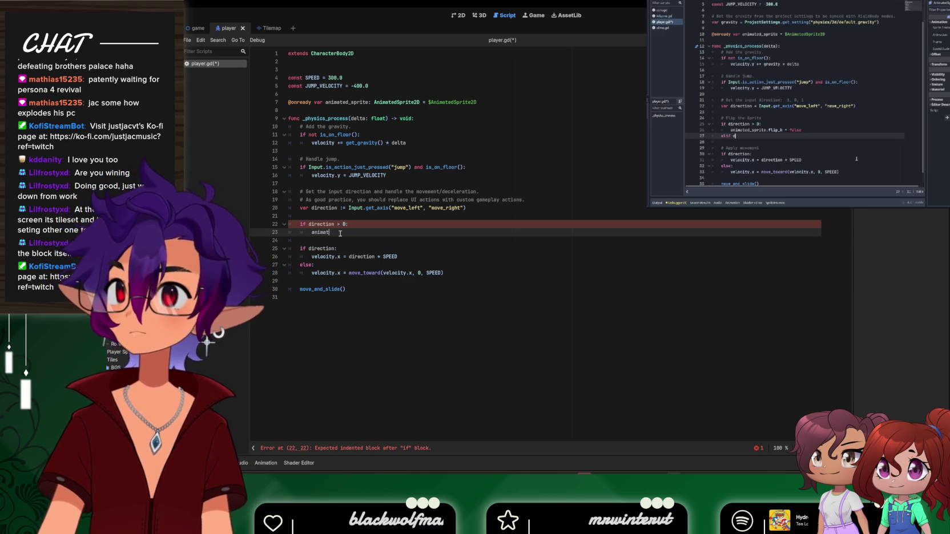
Make line 22 'if direction < 0:' with 'animated_sprite.flip_h = true', plus two blank lines
text(animated_sprit)
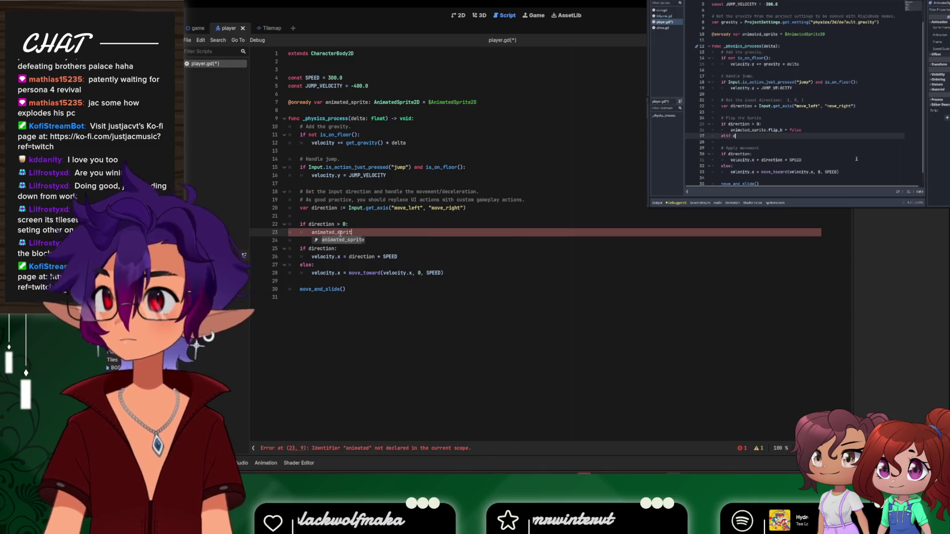
key(Return)
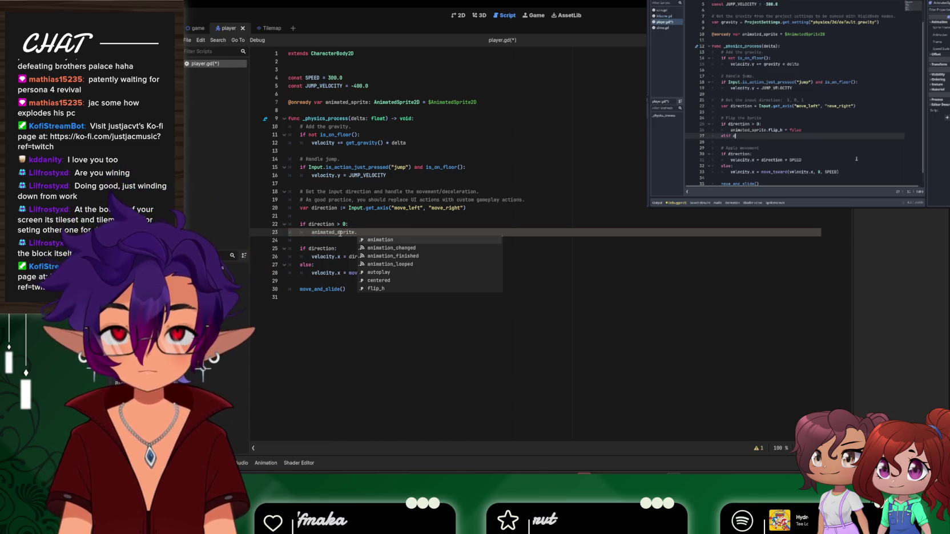
text(fli)
key(Return)
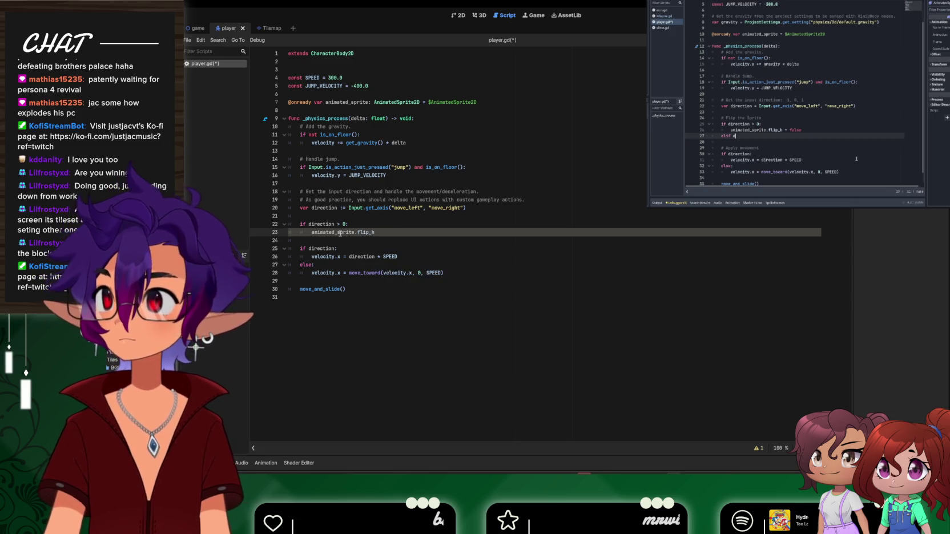
text( = false)
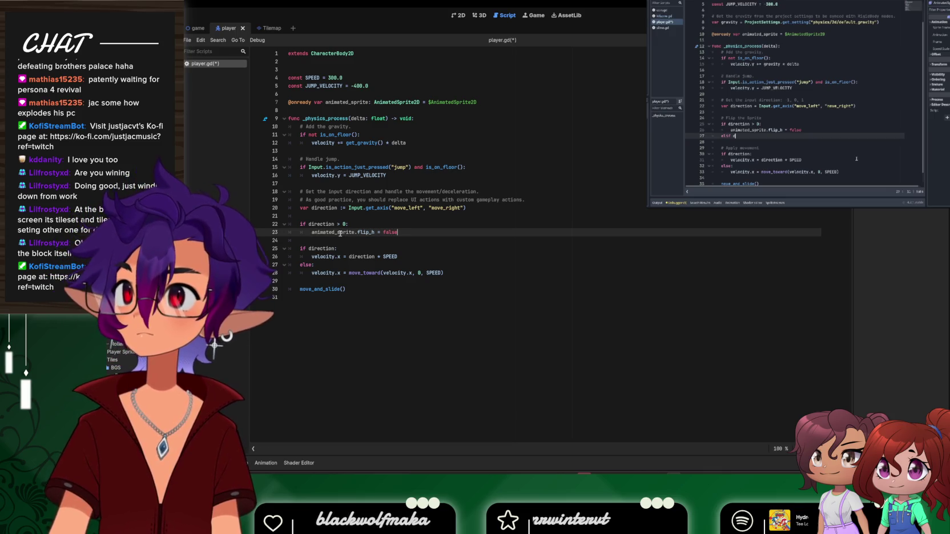
click(345, 225)
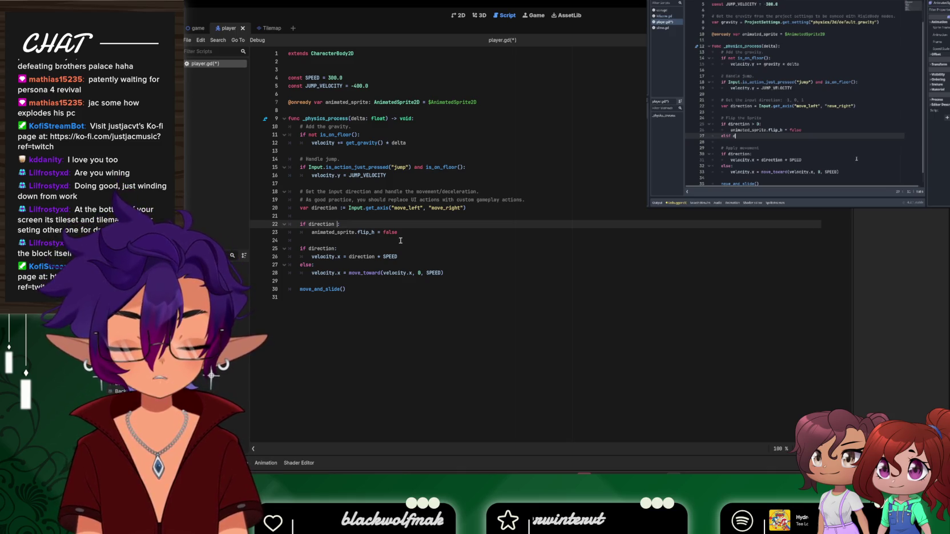
text(<0)
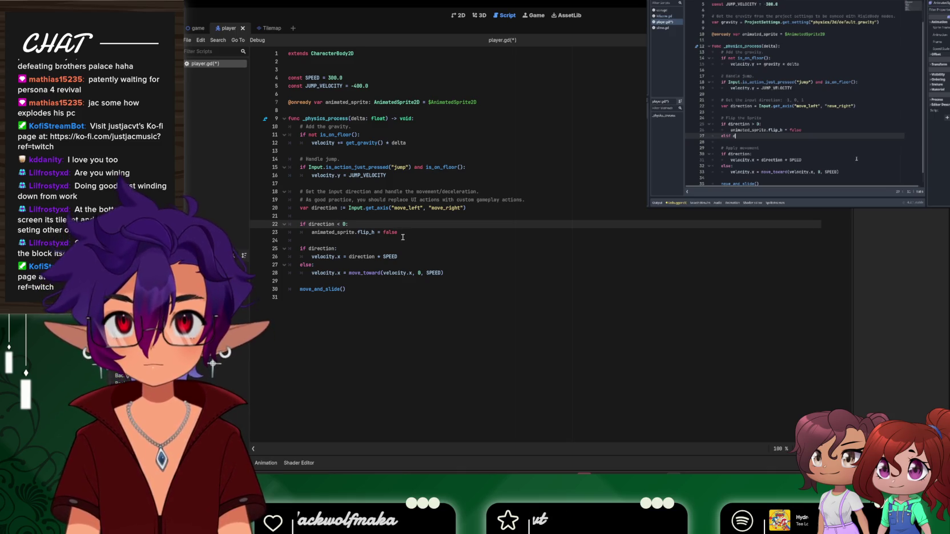
click(407, 234)
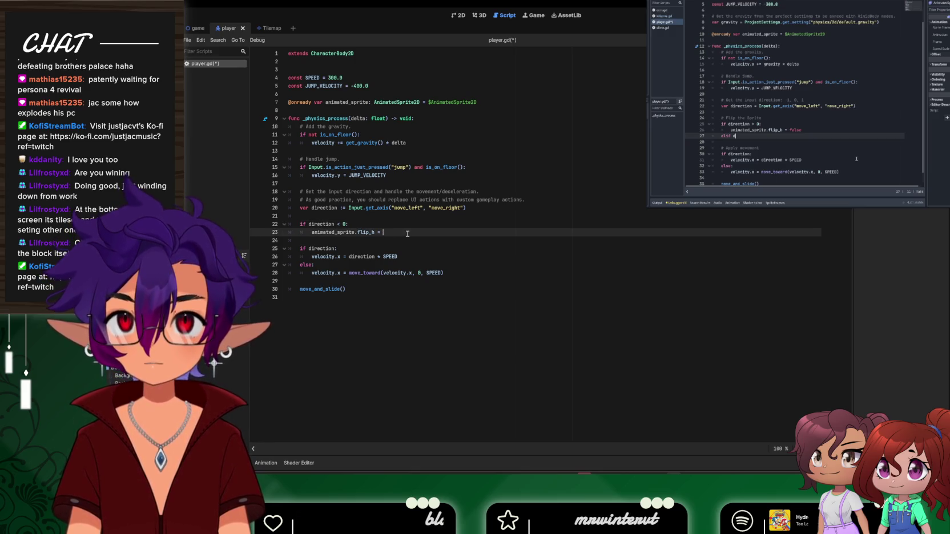
text(true)
key(Return)
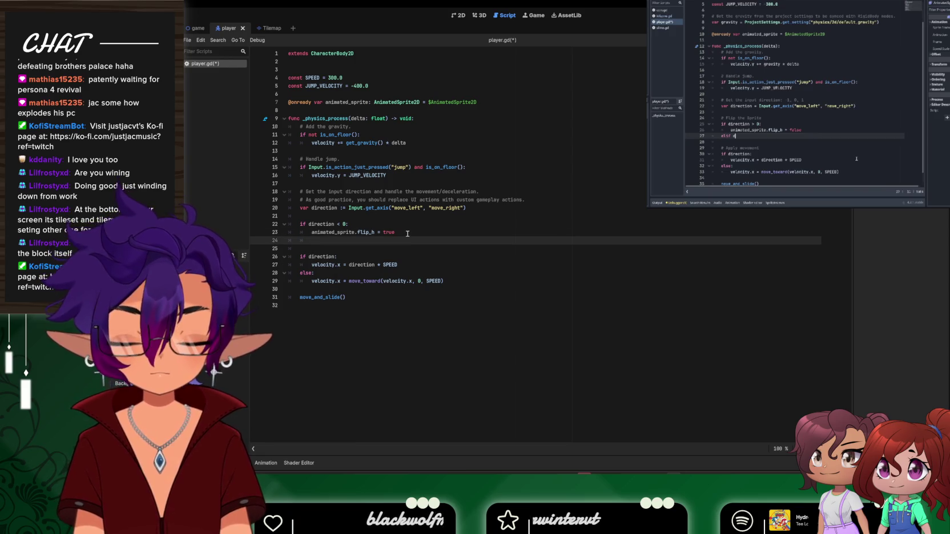
key(Return)
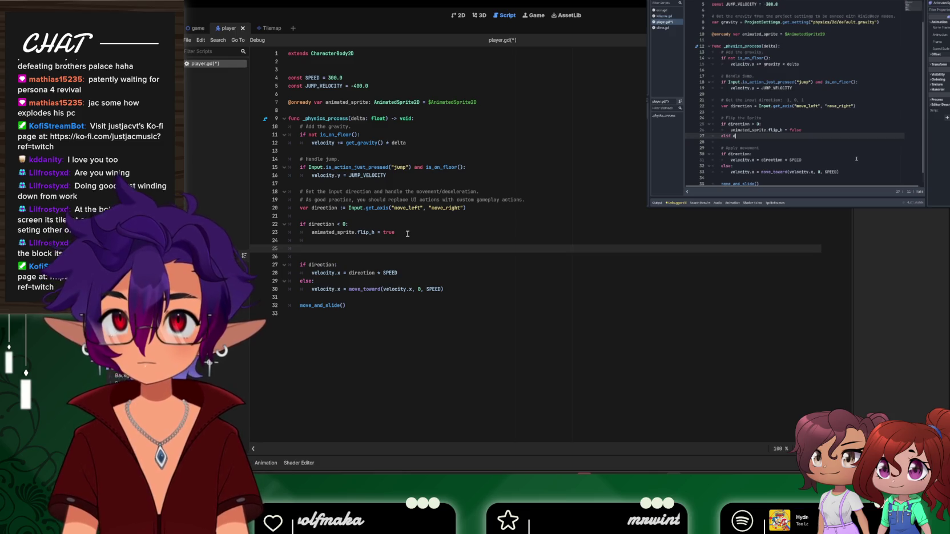
click(771, 120)
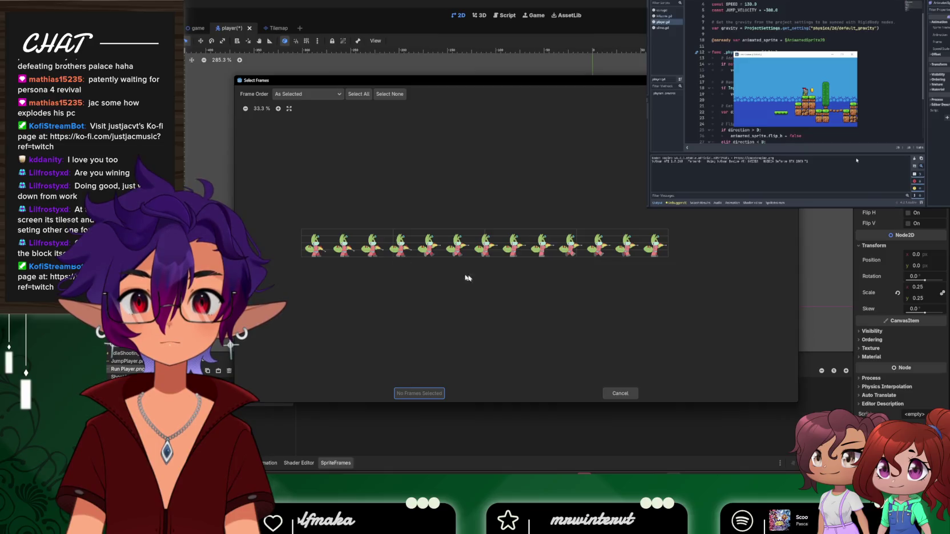
Add frames 0–3 from IdleShootingLoop.png to the animation, then undo the addition
click(620, 394)
click(370, 371)
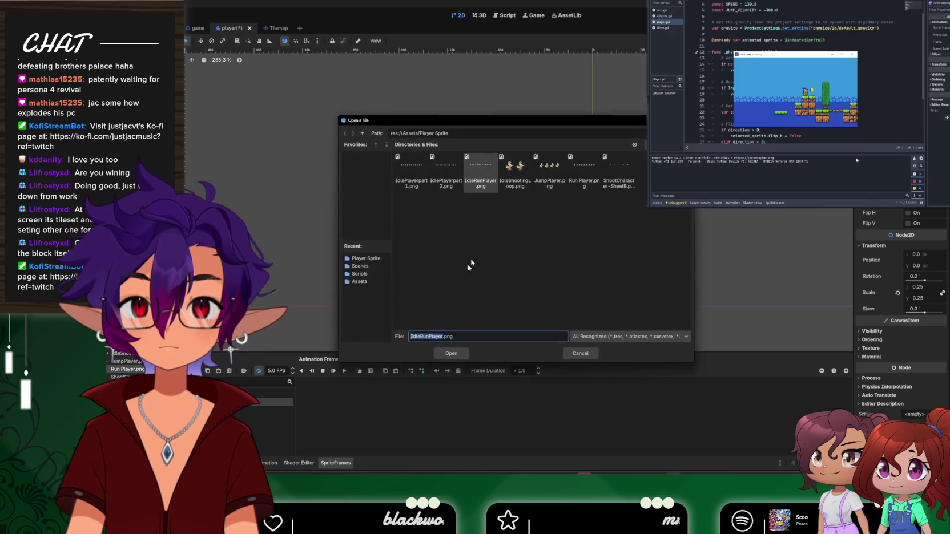
double_click(515, 169)
click(340, 266)
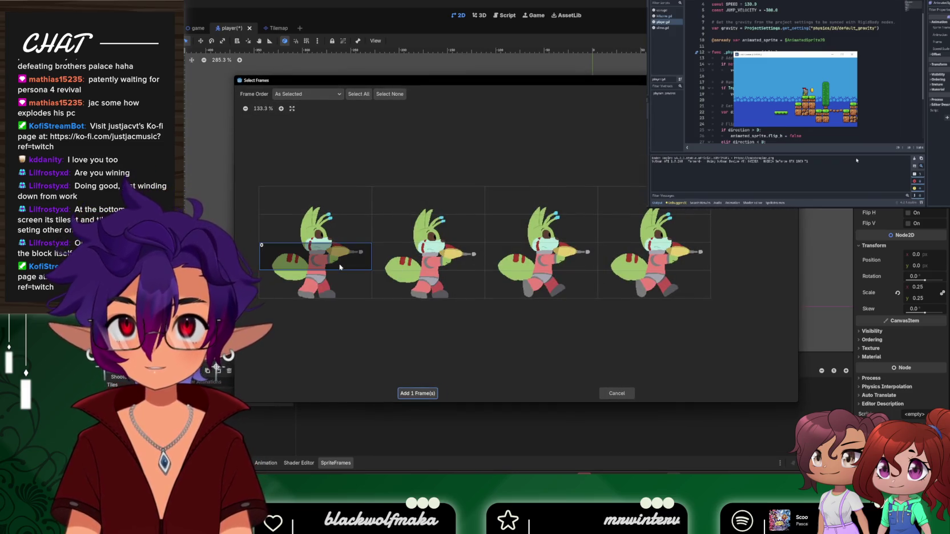
click(320, 260)
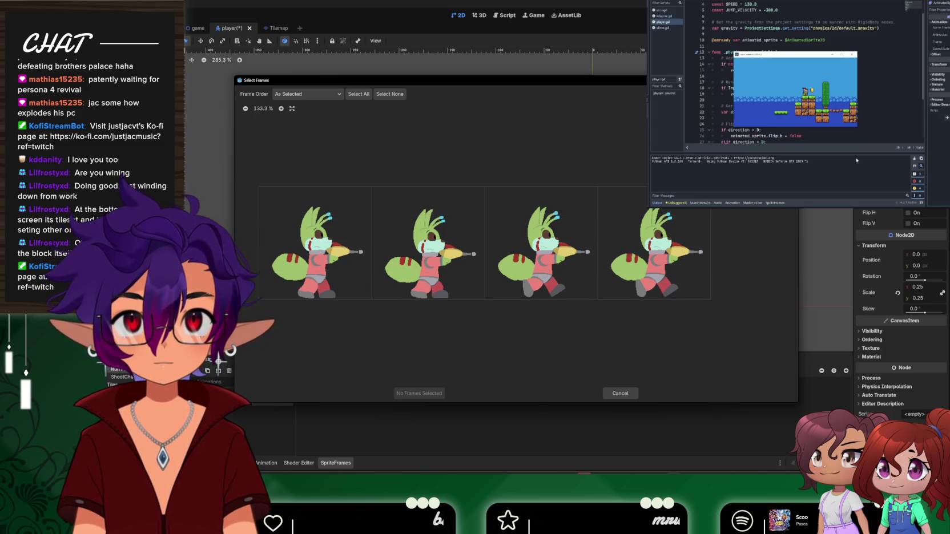
click(314, 245)
click(428, 246)
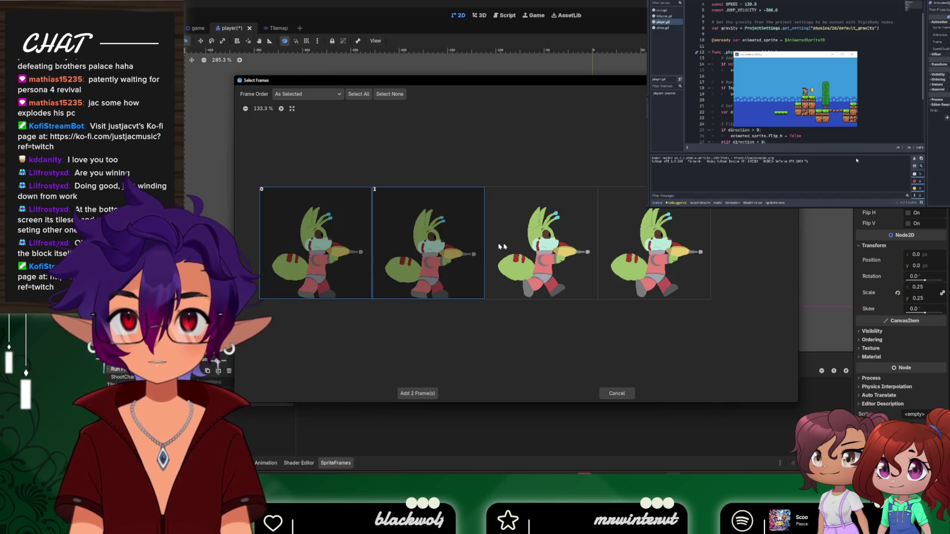
click(502, 247)
click(622, 296)
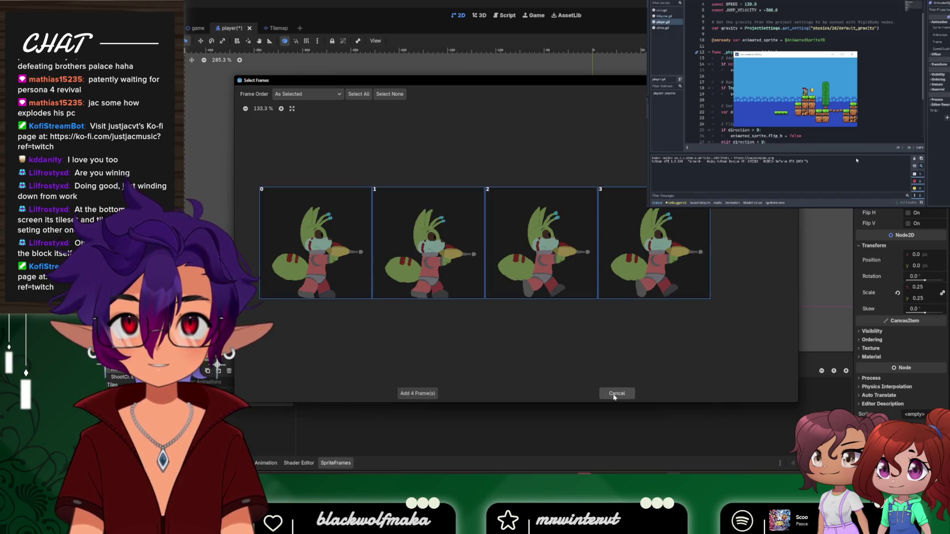
click(411, 394)
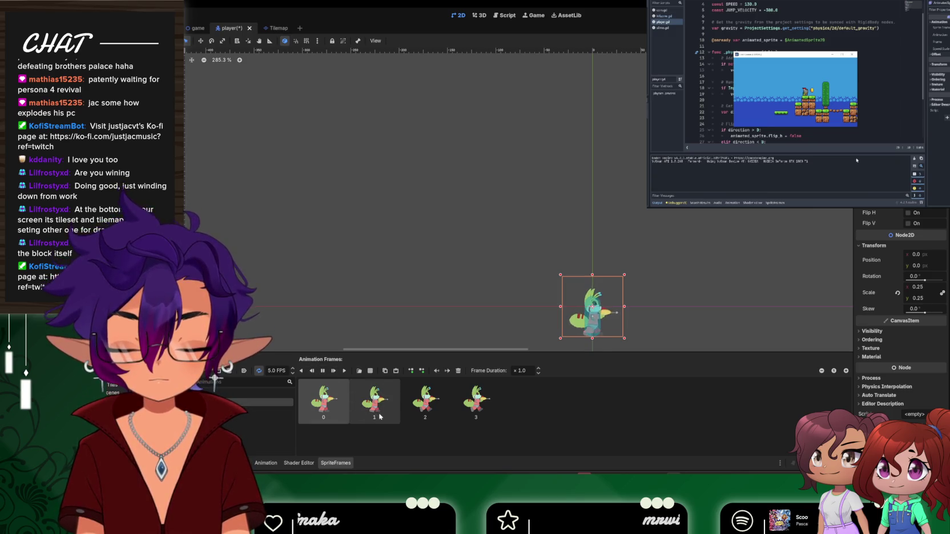
key(ctrl+z)
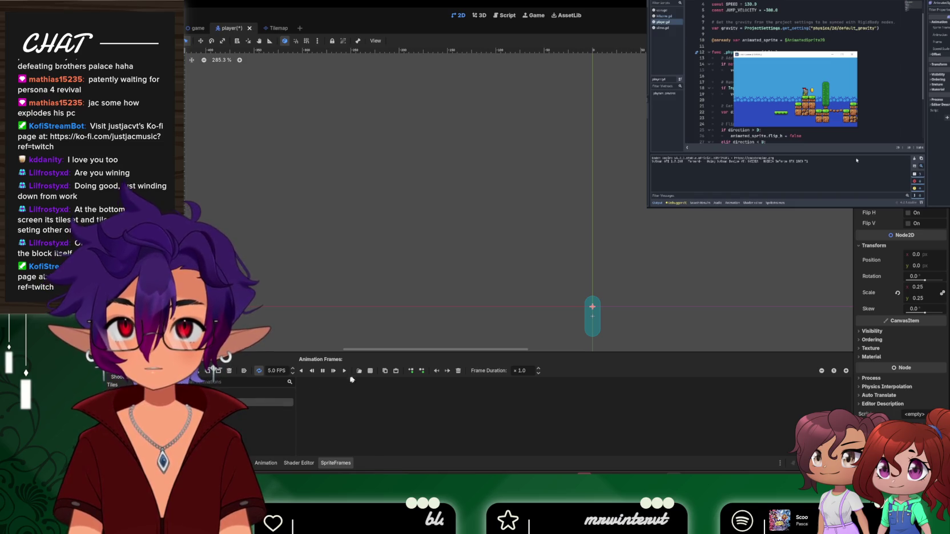
Add all nine Run Player.png frames (0–8) to the animation and save the scene
click(370, 370)
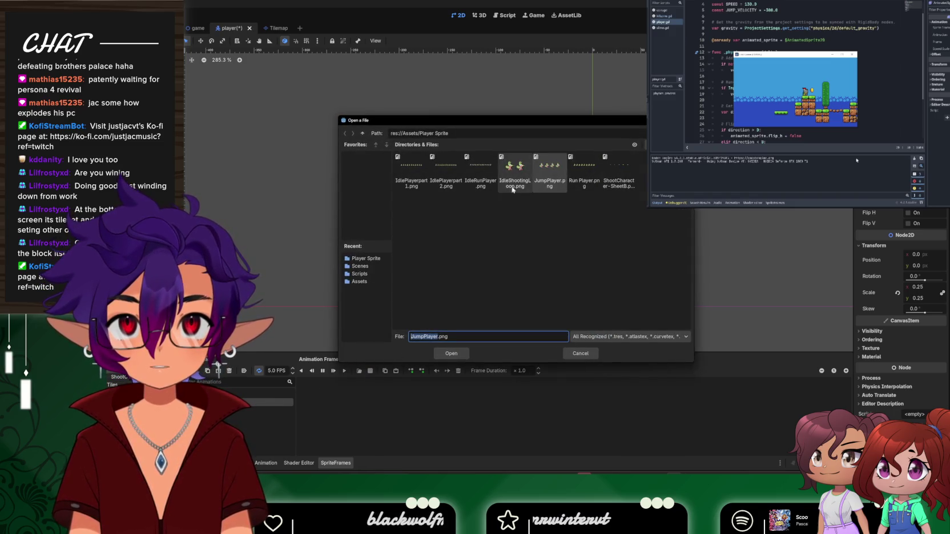
double_click(576, 171)
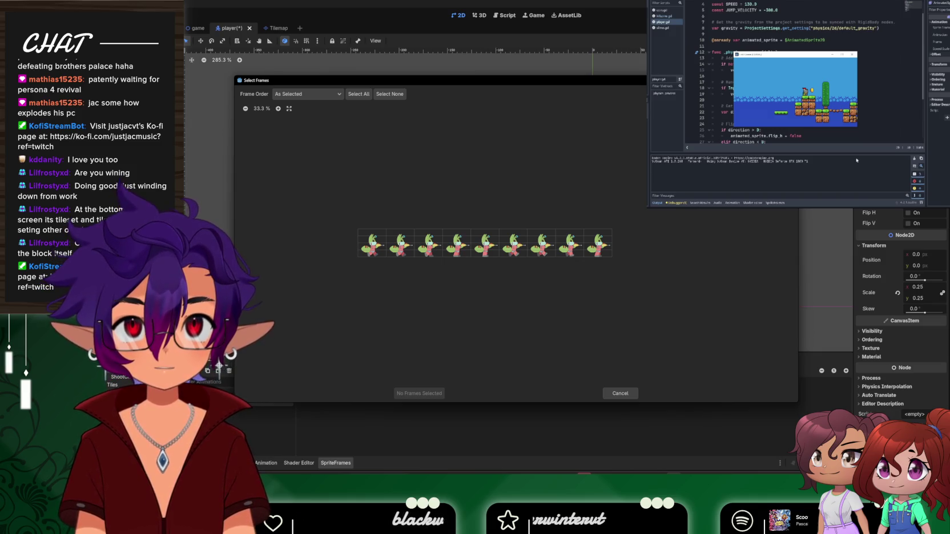
drag(389, 250, 598, 254)
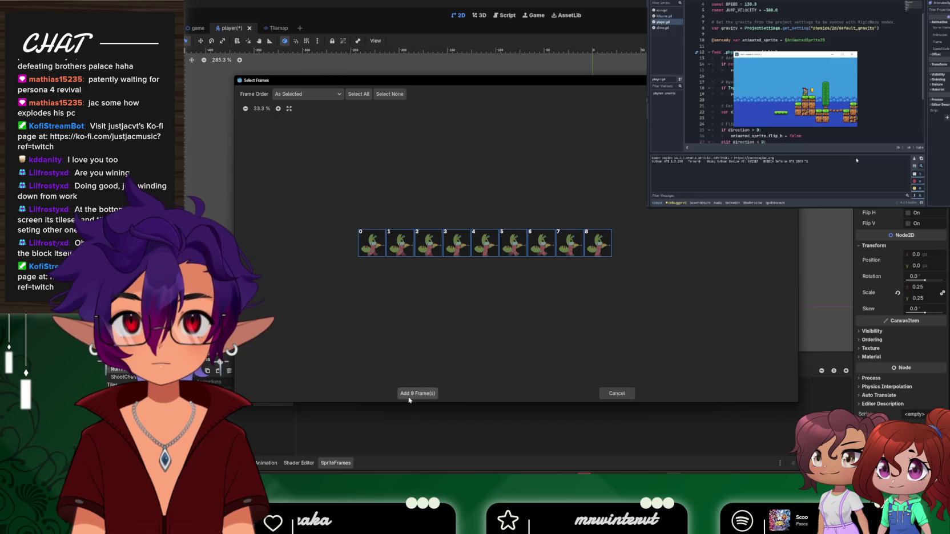
click(417, 393)
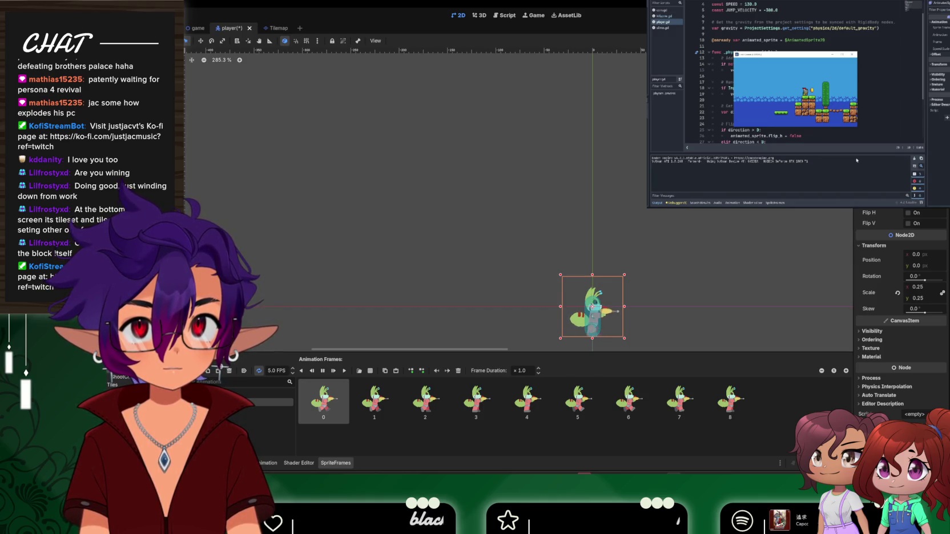
key(ctrl+s)
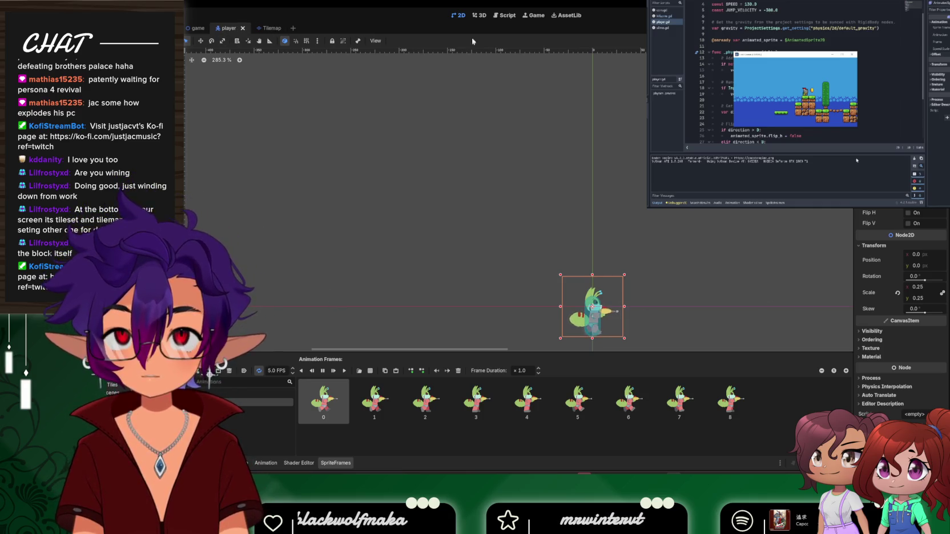
Paste an 'elif direction > 0:' branch setting animated_sprite.flip_h = false below flip_h = true
click(504, 15)
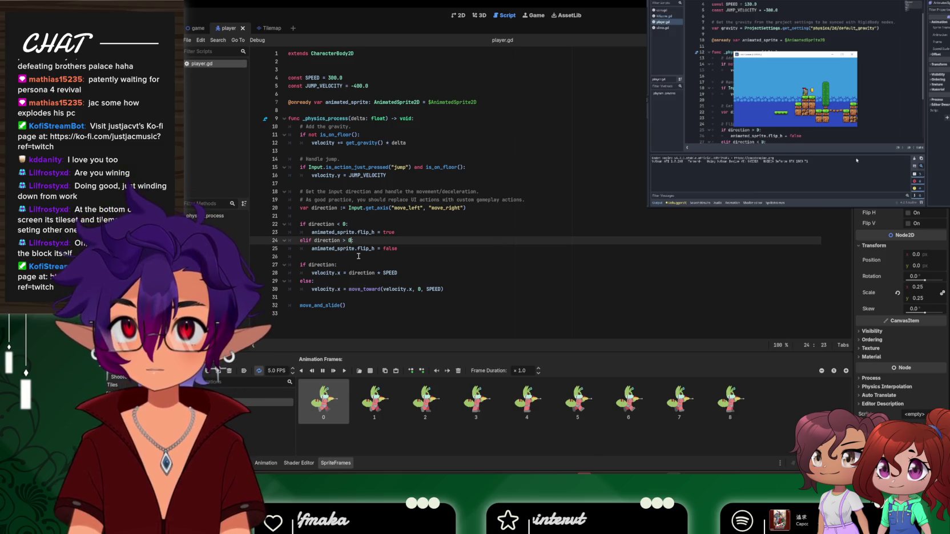
click(407, 232)
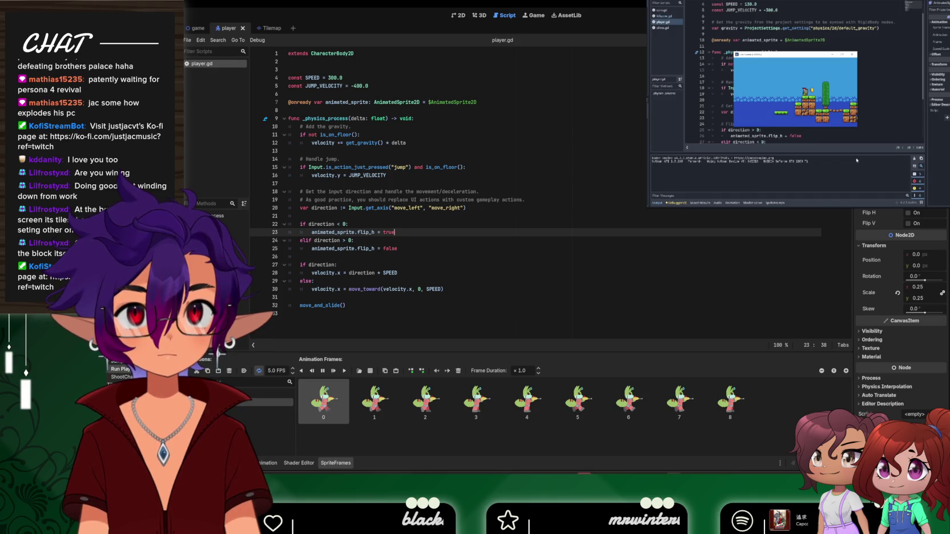
key(ctrl+v)
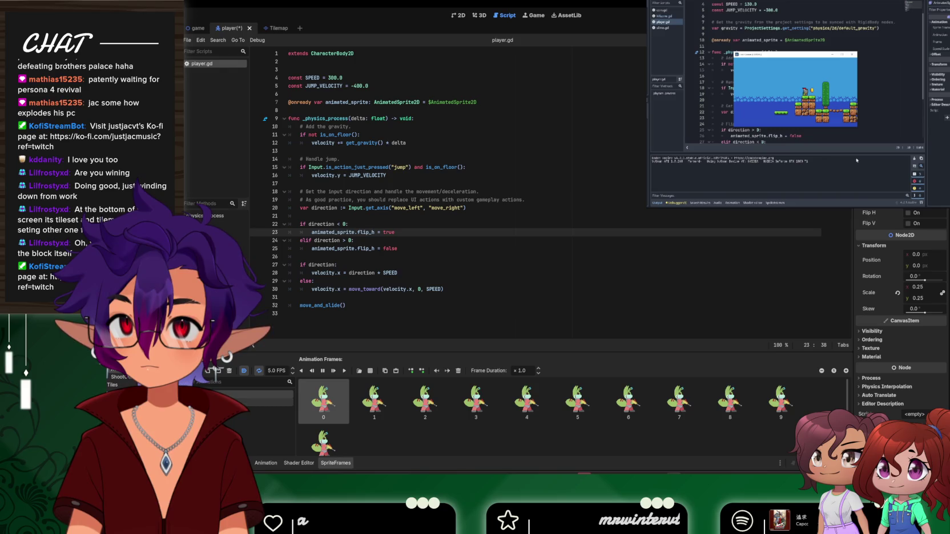
drag(893, 187, 894, 186)
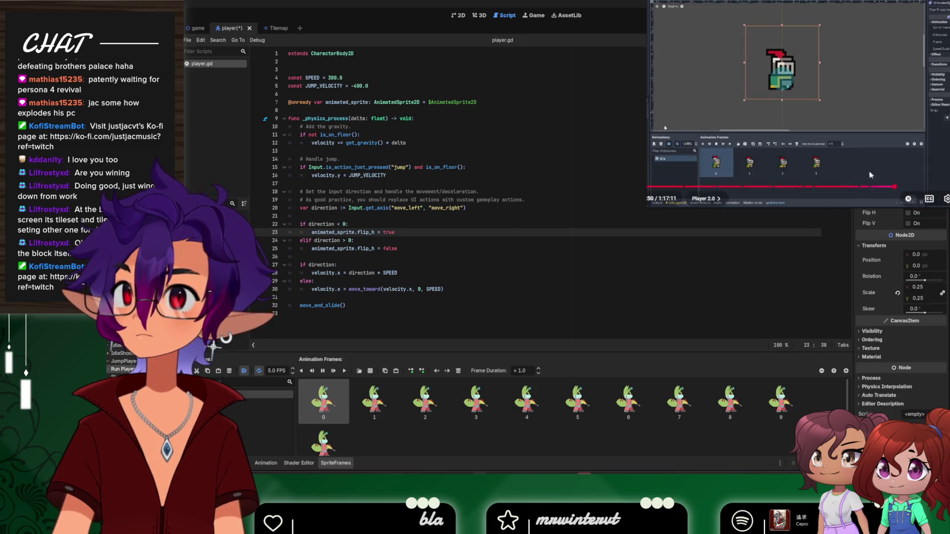
drag(894, 187, 939, 189)
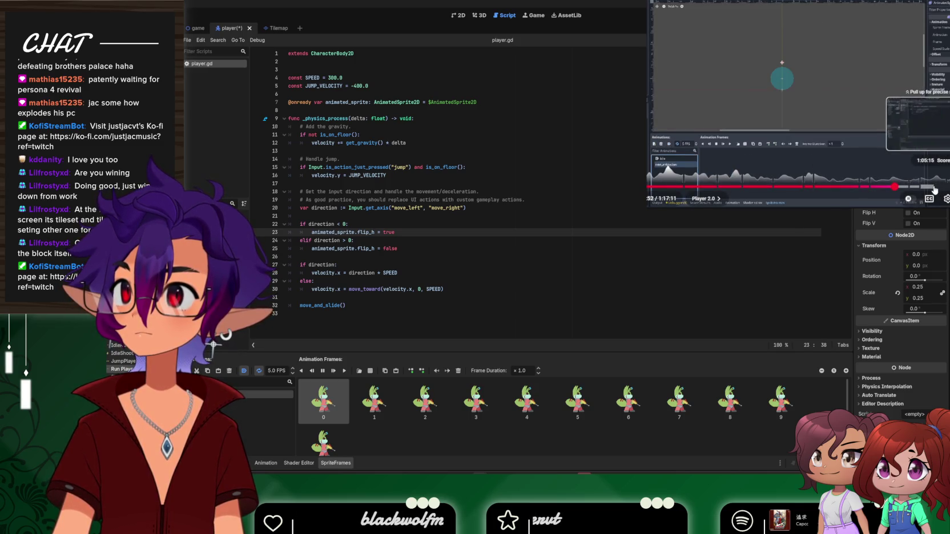
key(Right)
key(Right)
key(Right)
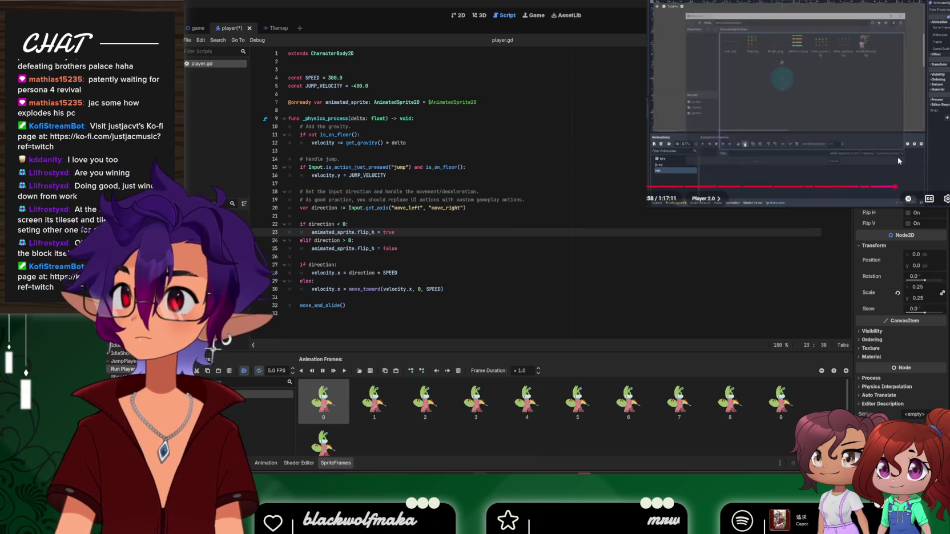
key(Right)
key(Right)
key(Right)
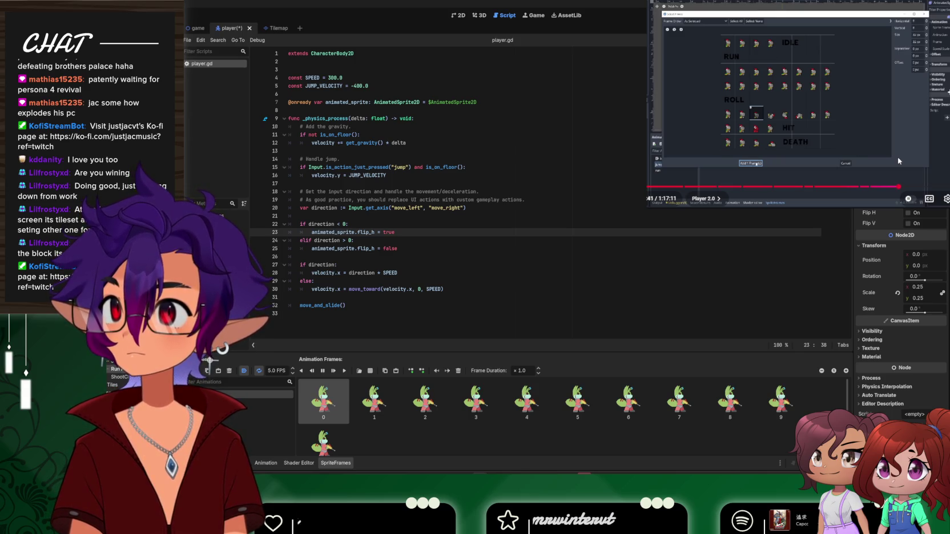
key(Right)
key(Right)
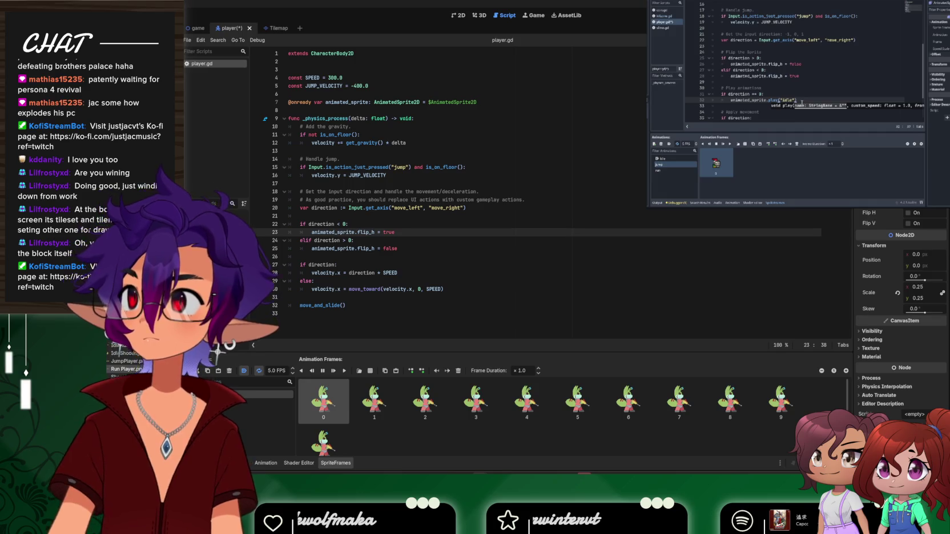
key(space)
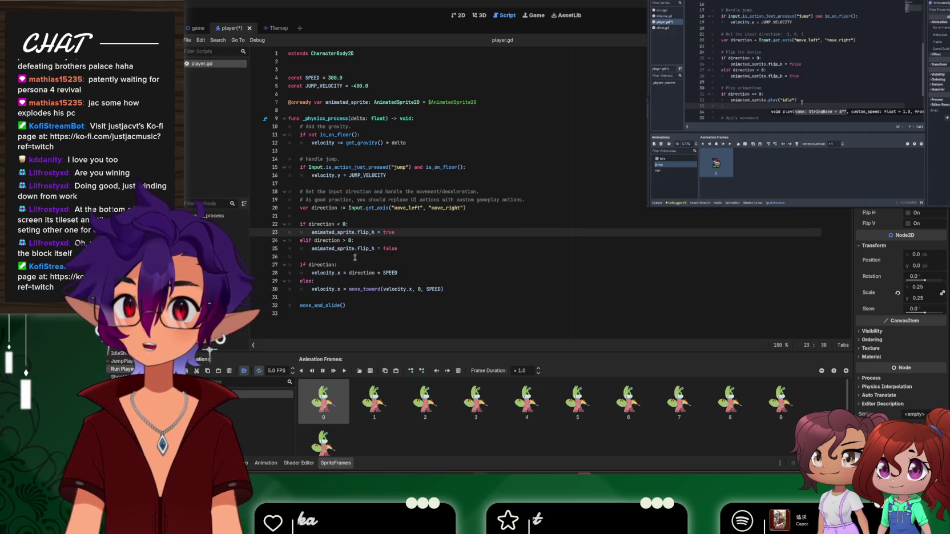
Add a '#flips the sprite left or right' comment above the flip code
click(333, 217)
key(Return)
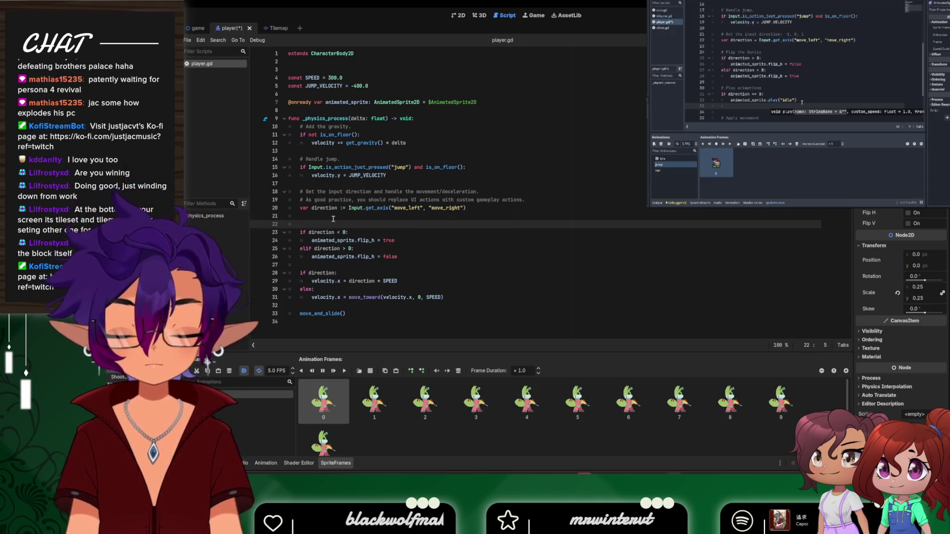
text(#d)
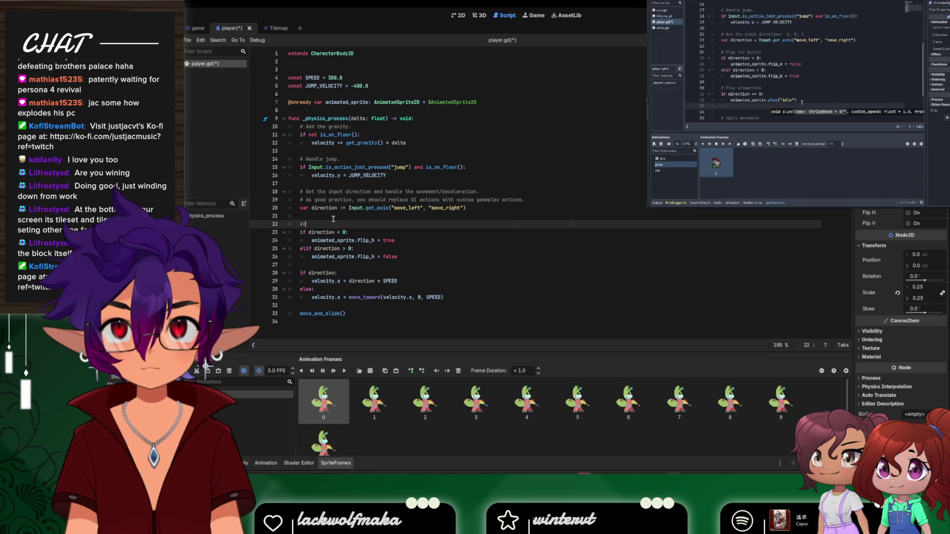
key(BackSpace)
text(flips the spri)
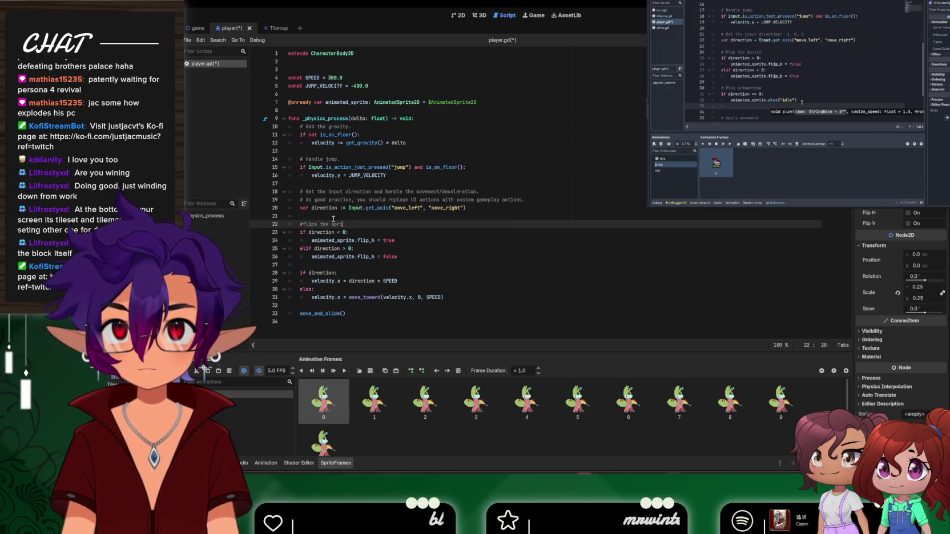
text(te left or right)
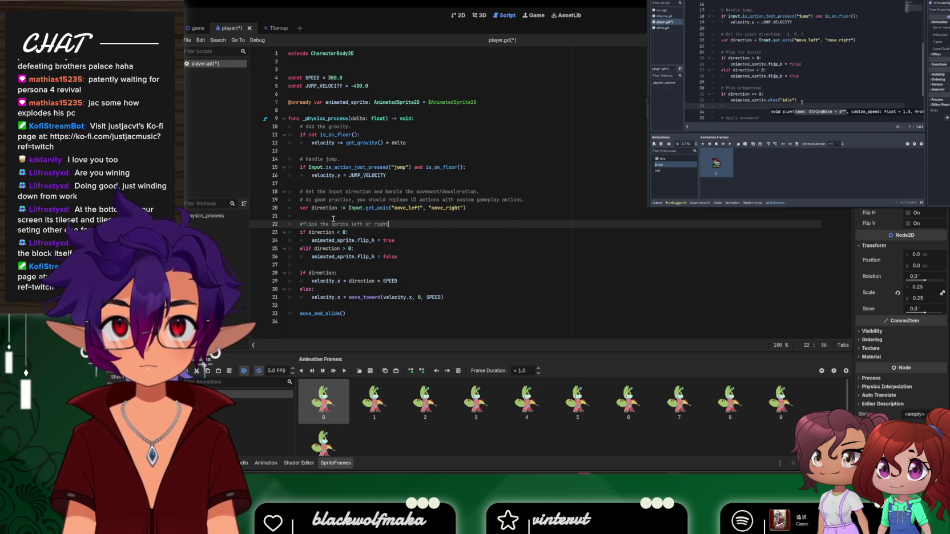
Add '#moves player' above the movement block and '#plays different animation' on line 28
key(Down)
key(Down)
key(Down)
key(Up)
key(Up)
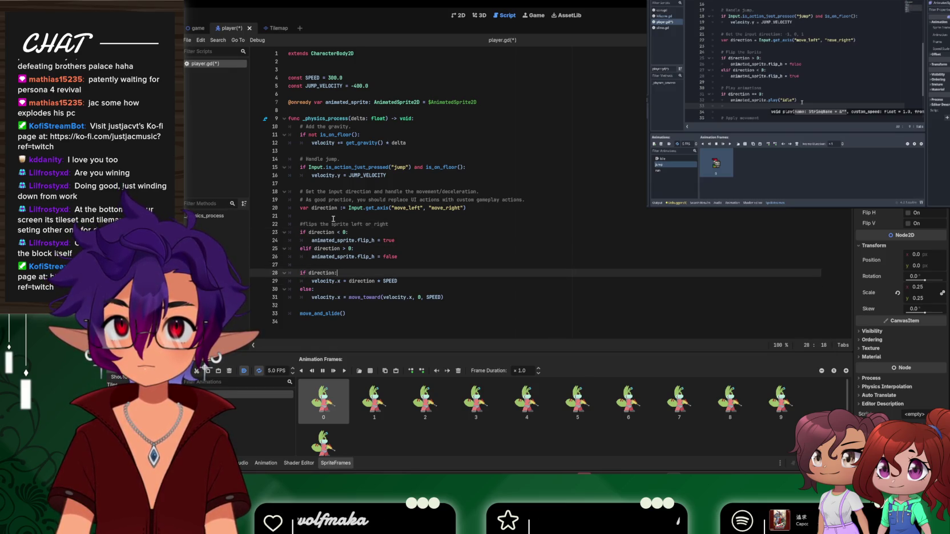
key(Return)
key(Return)
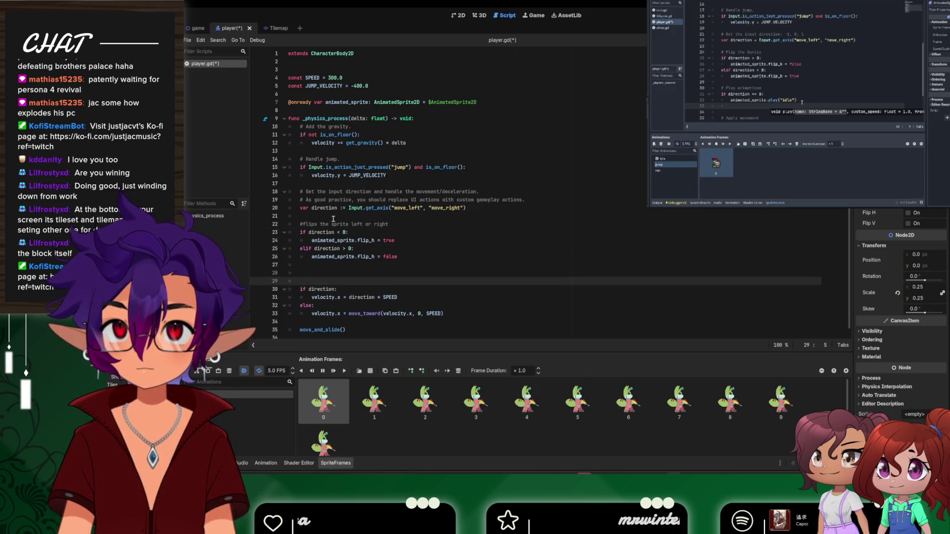
text(#moves)
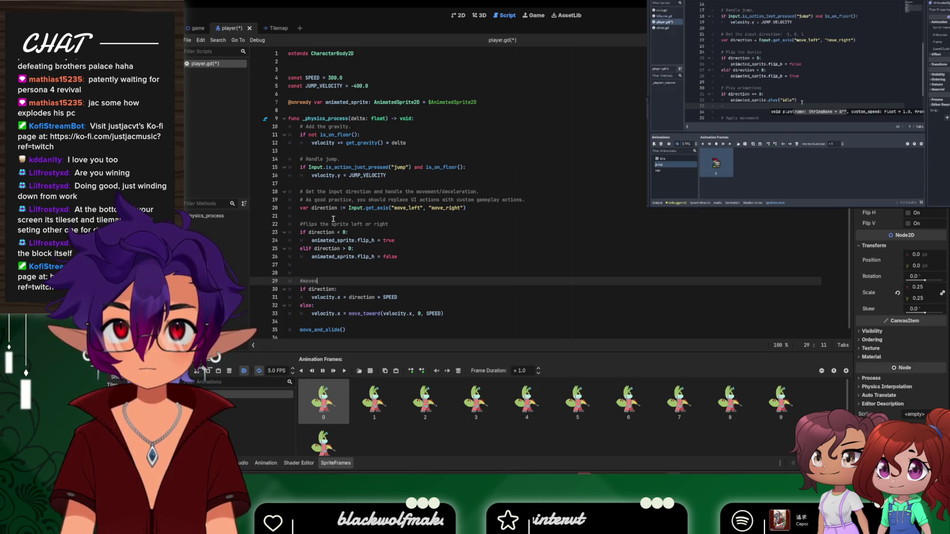
key(Up)
key(Return)
key(Return)
key(Up)
key(Up)
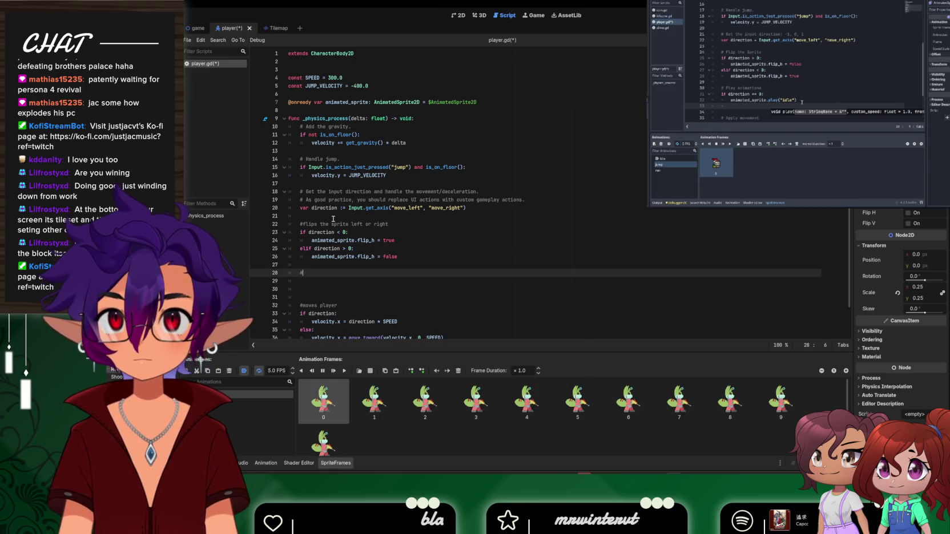
text(plays)
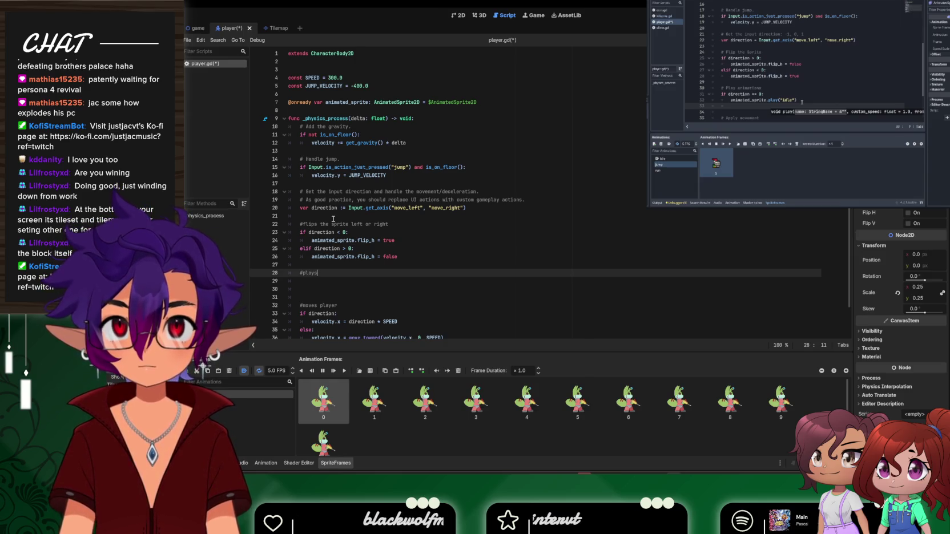
text( different animation)
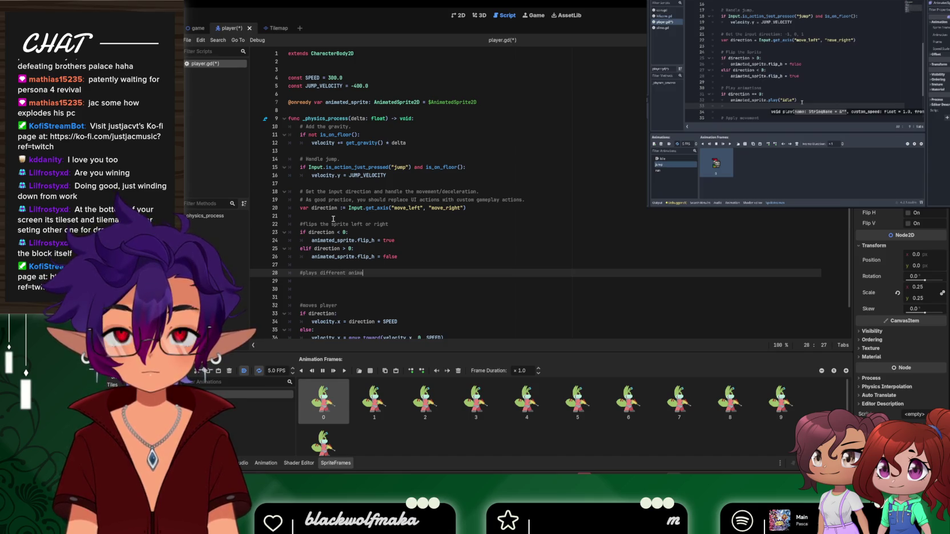
key(Return)
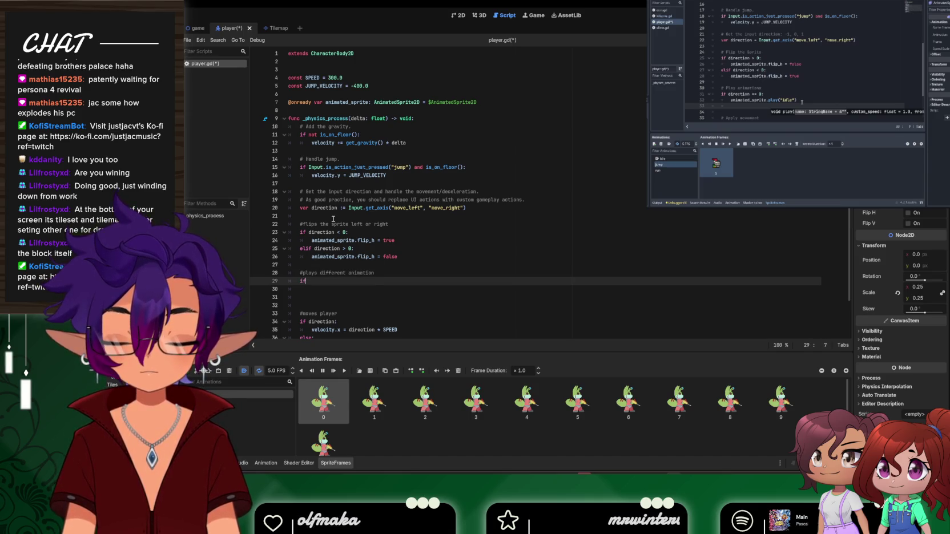
Type 'if direction == 0:' on line 29 under the animation comment
text(if )
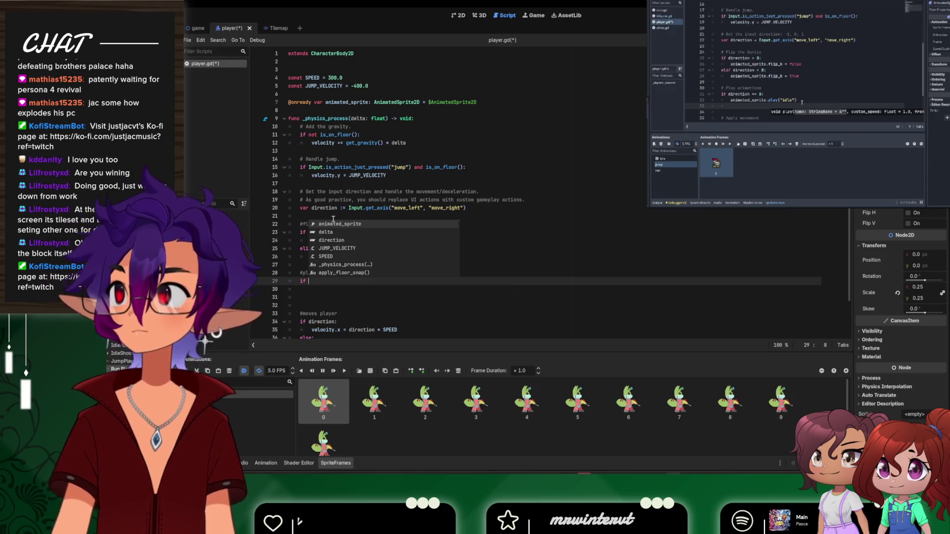
text(direction 00)
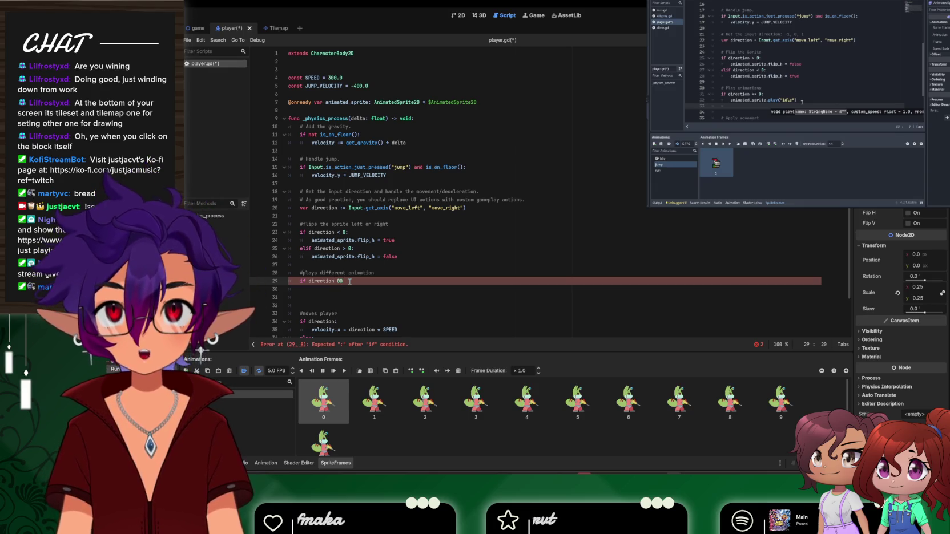
text(= 0:)
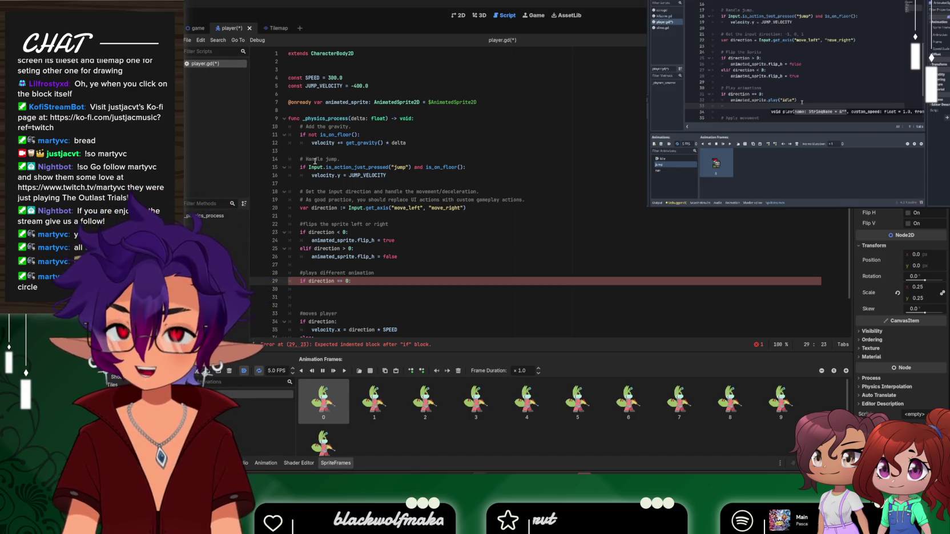
Place the cursor on line 30 for the if body, then minimise the editor
click(364, 291)
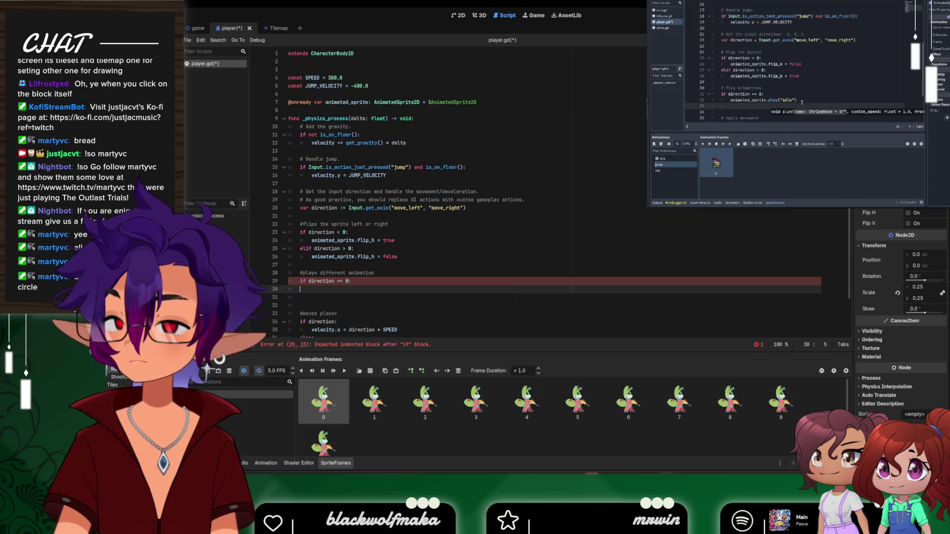
key(super+d)
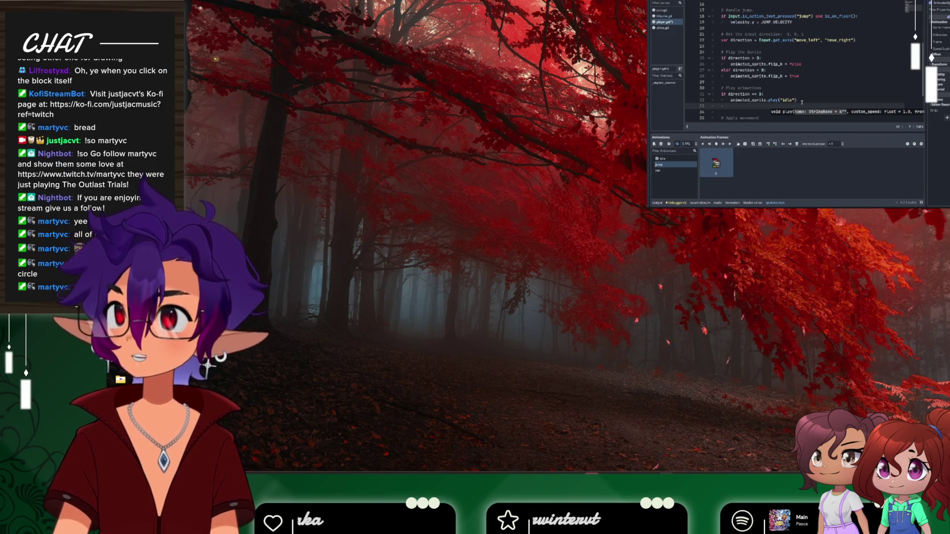
Write animated_sprite.play("Idle") on line 30 under the if direction == 0 check
key(super+d)
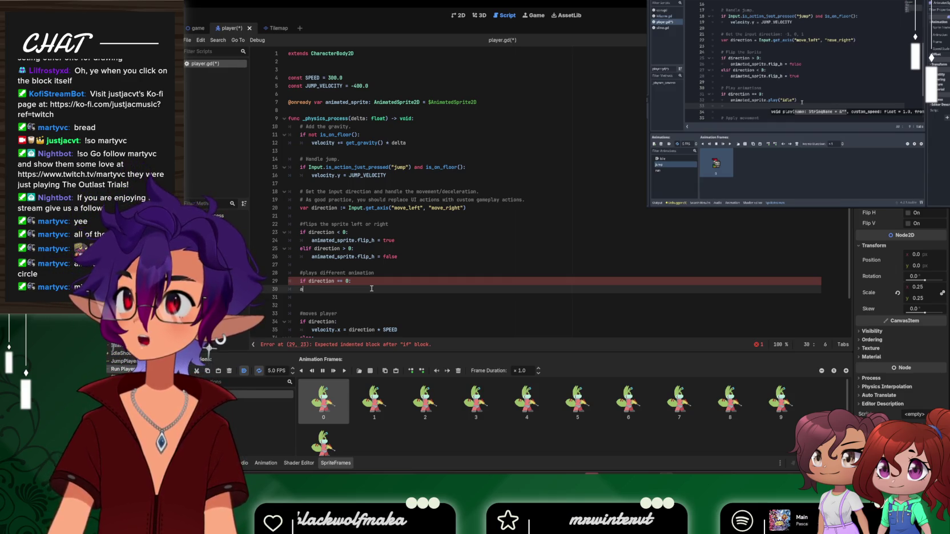
text(anim)
key(Return)
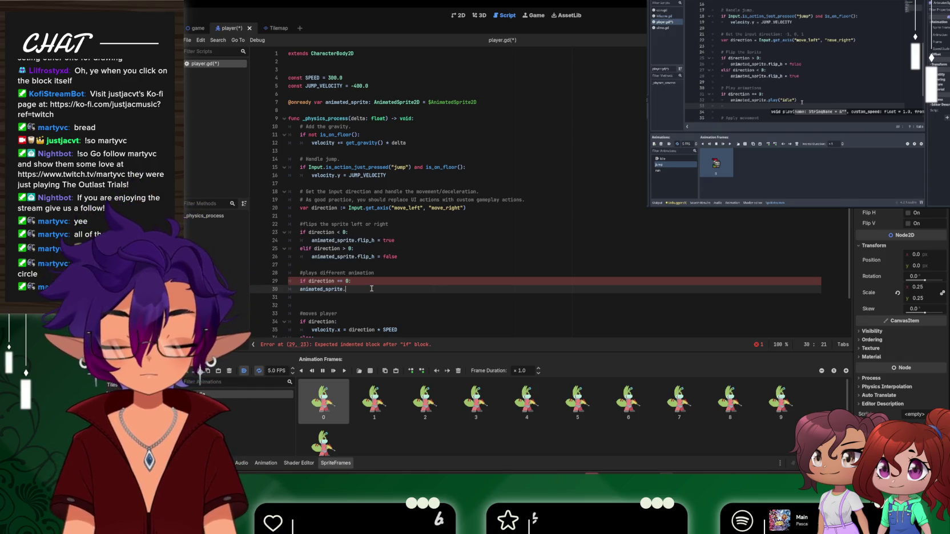
text(play)
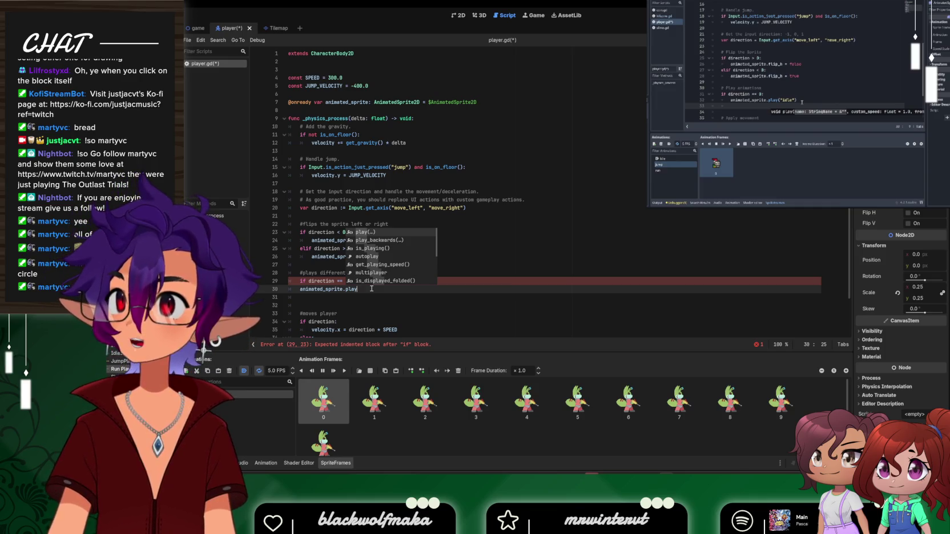
key(Return)
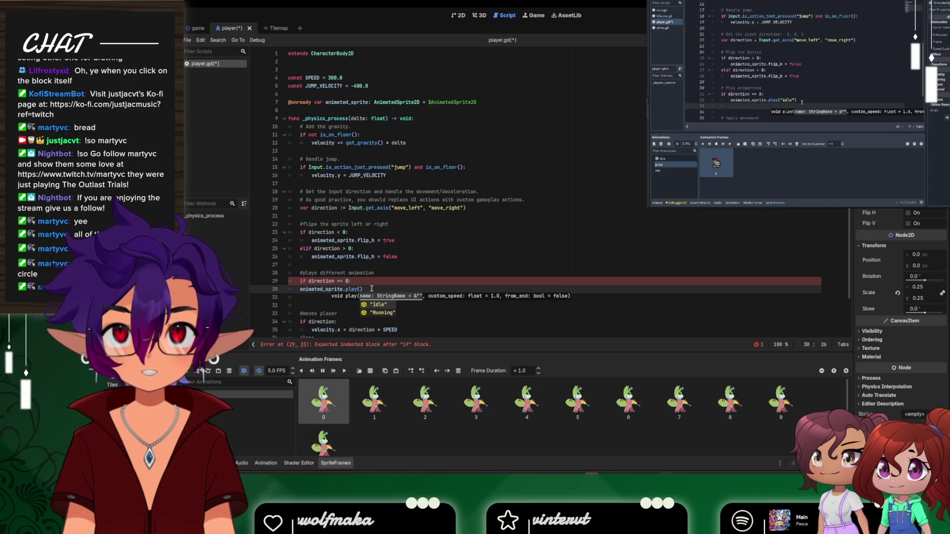
key(Return)
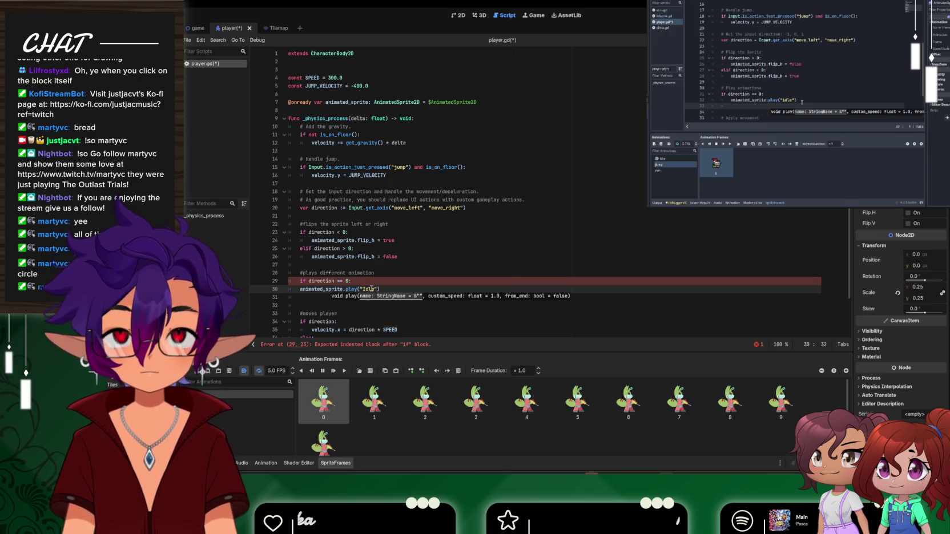
Add a new line after the Idle call and clear the mistyped elif text
key(Return)
key(Return)
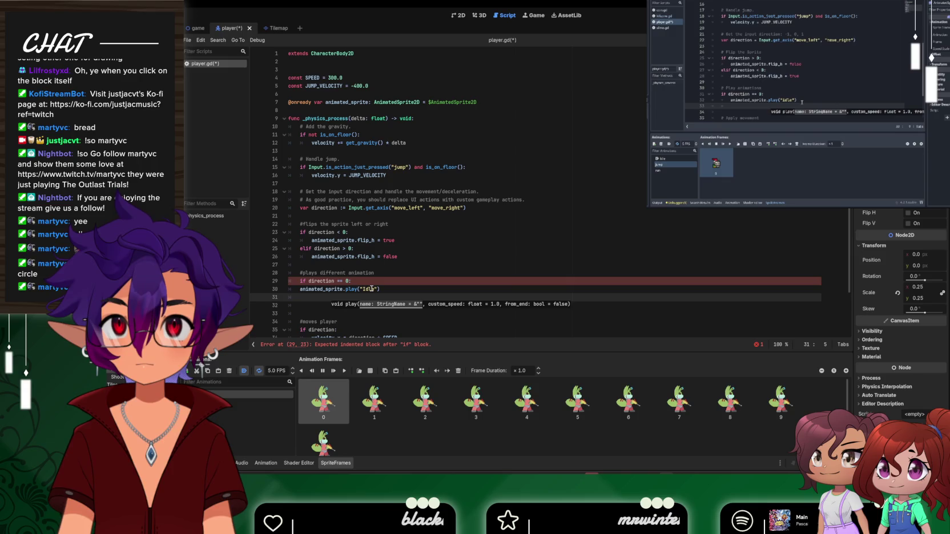
text(eli)
key(BackSpace)
key(BackSpace)
key(BackSpace)
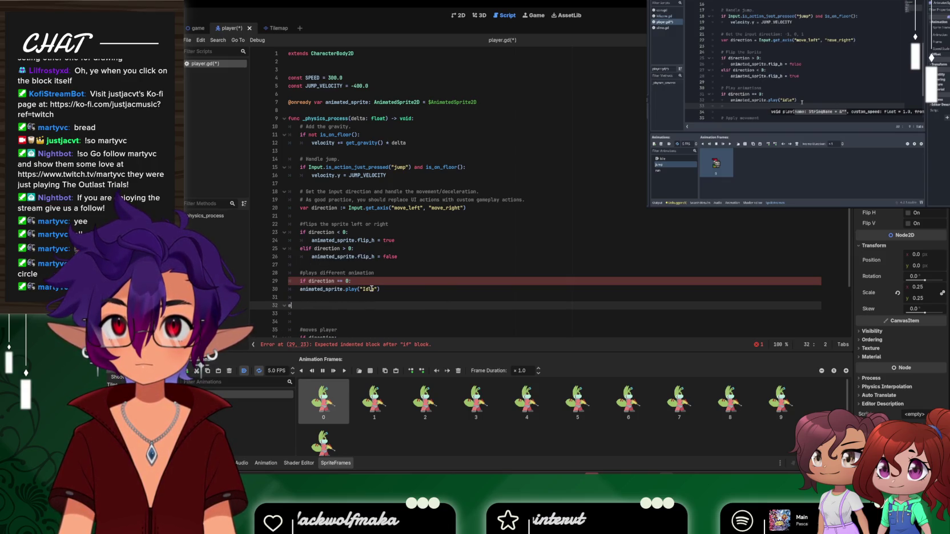
text(e)
key(BackSpace)
key(BackSpace)
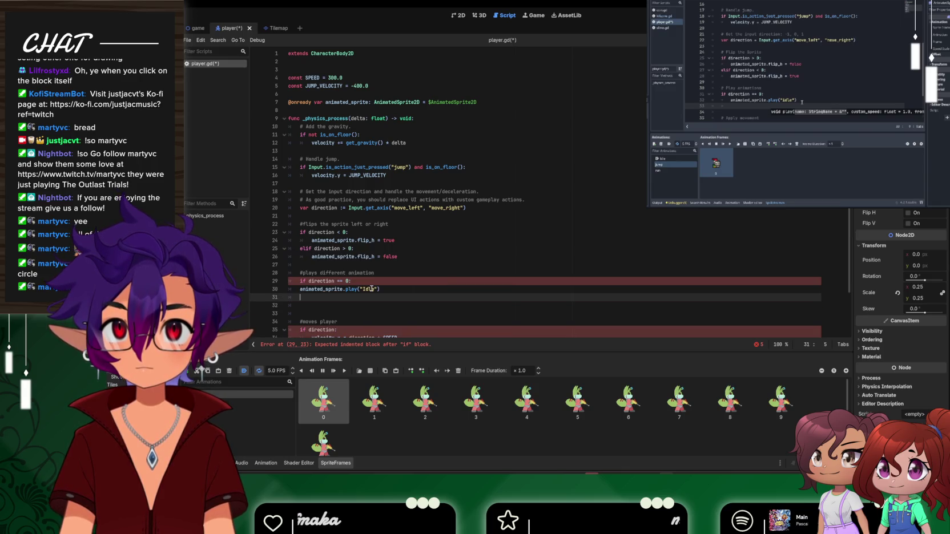
Retype line 31 as elif direction > 0: and open its indented body
text(elif)
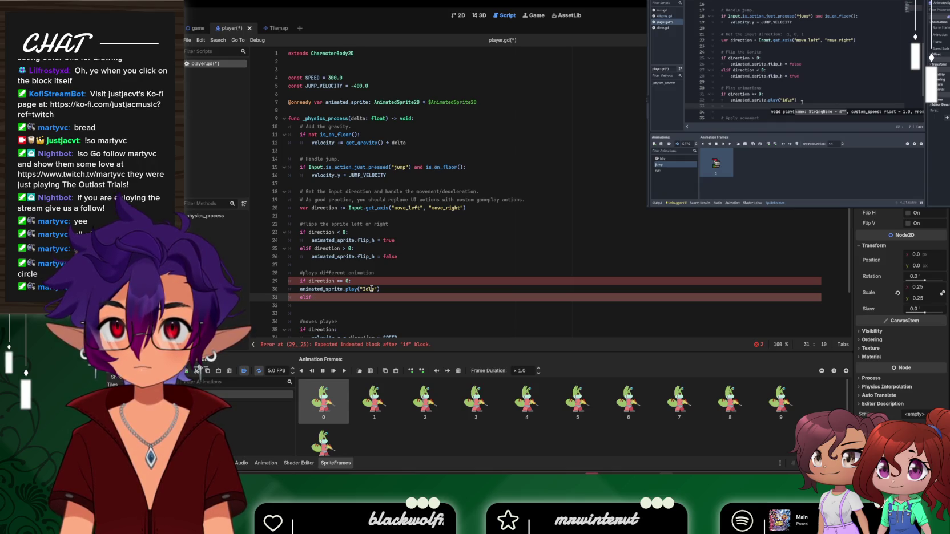
key(BackSpace)
key(BackSpace)
key(BackSpace)
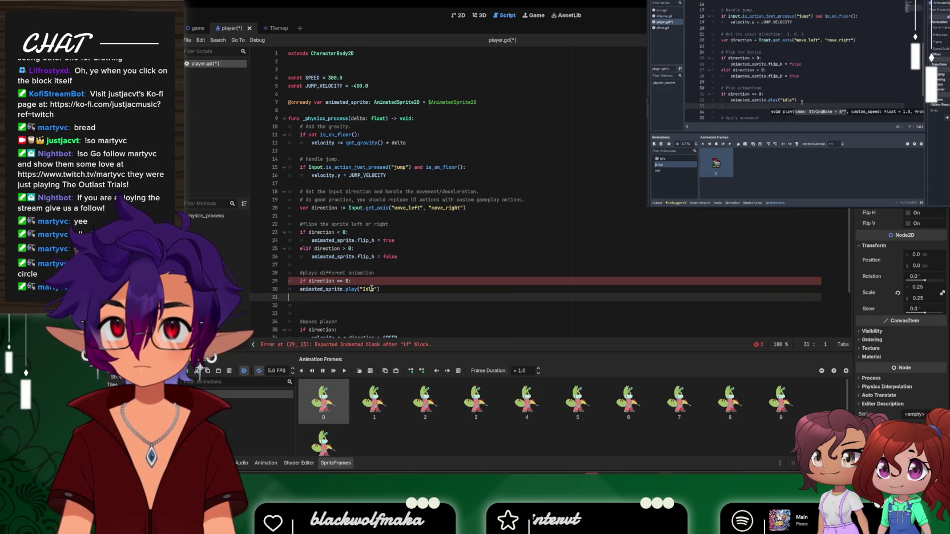
key(Tab)
text(ef)
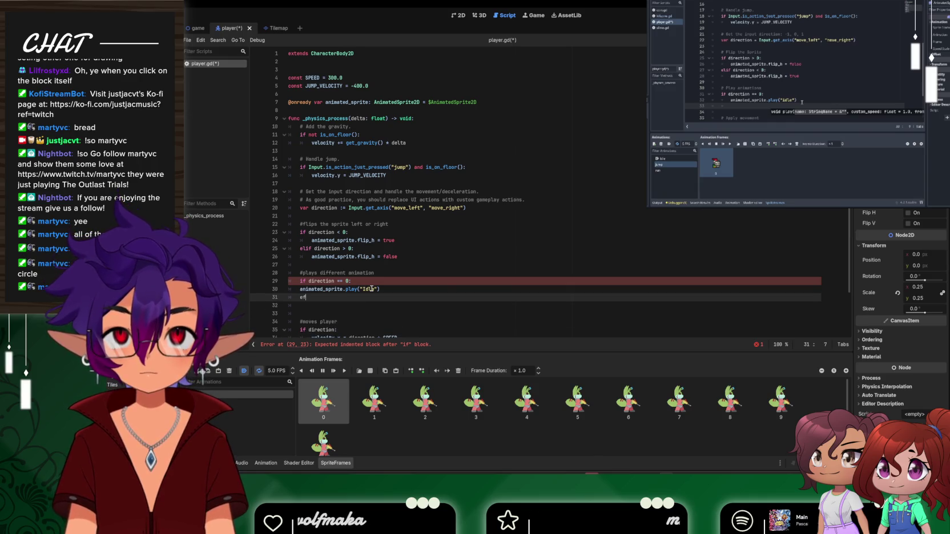
key(BackSpace)
text(lif)
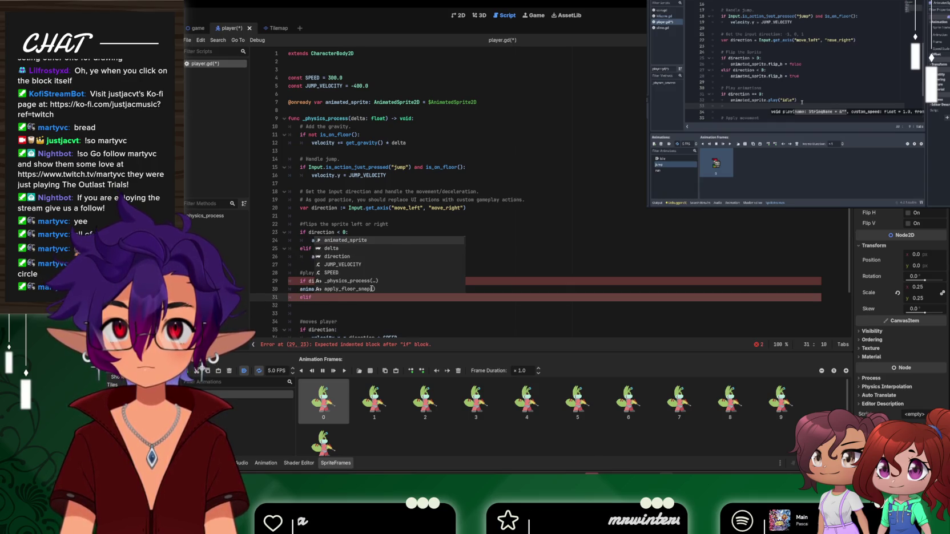
key(Escape)
text(directi)
text(on >)
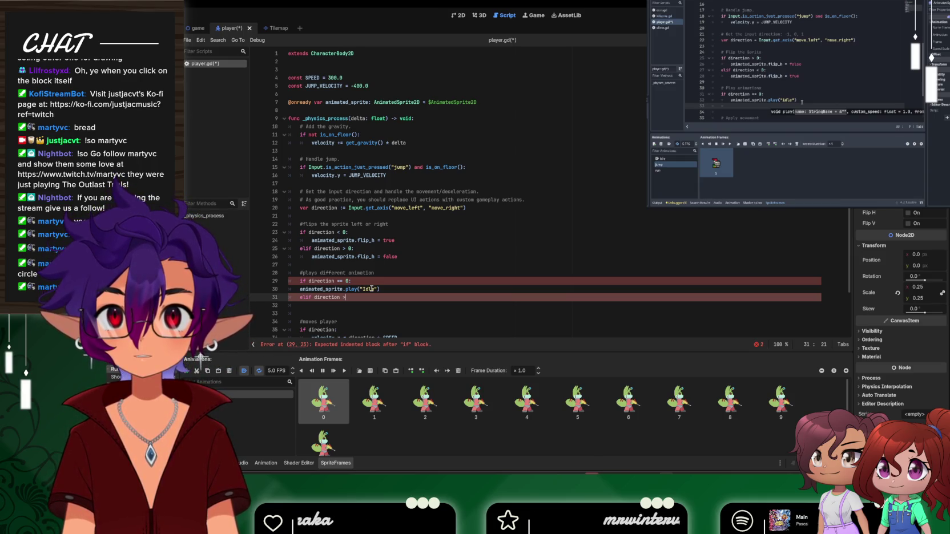
text( 0)
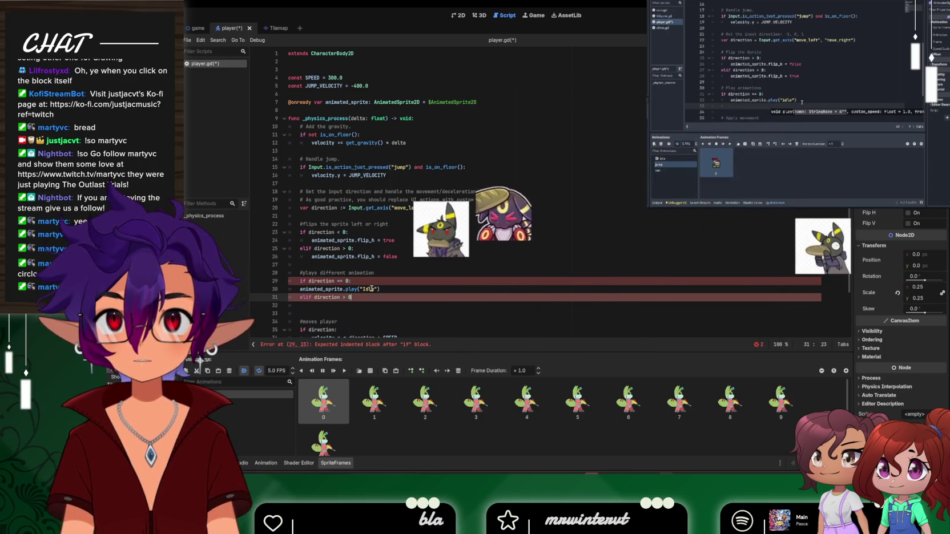
text(:)
key(Return)
text(anima)
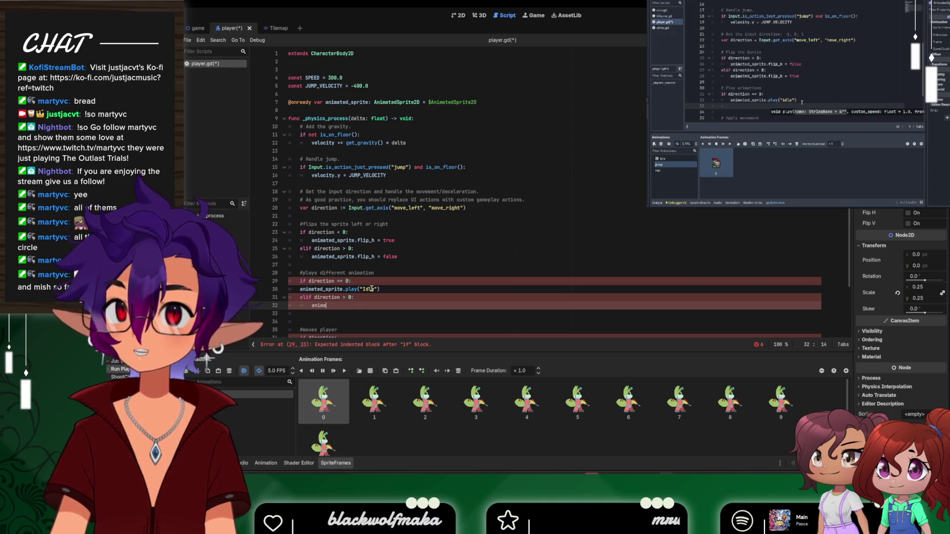
Begin line 32 of the elif body with animated_sprite.play
text(ted_sprite)
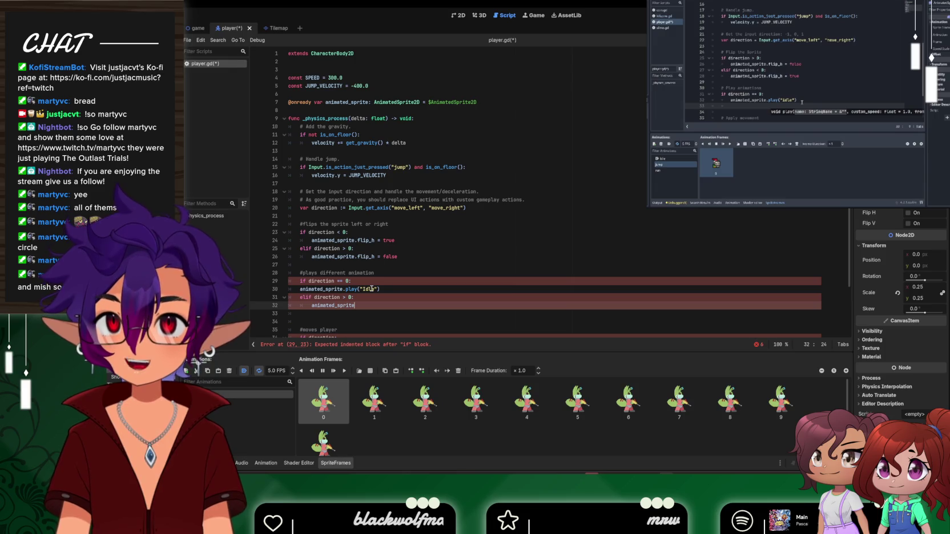
text(.play)
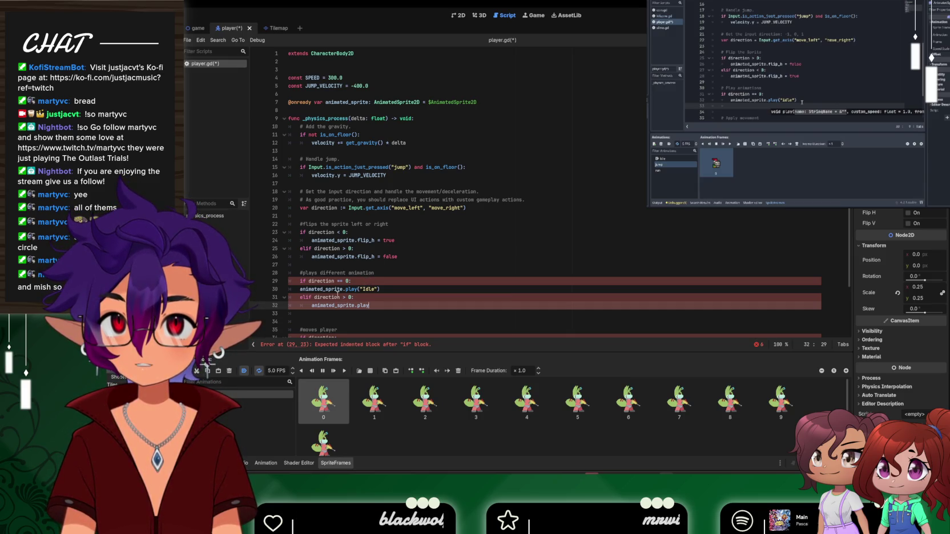
scroll(319, 280, down, 1)
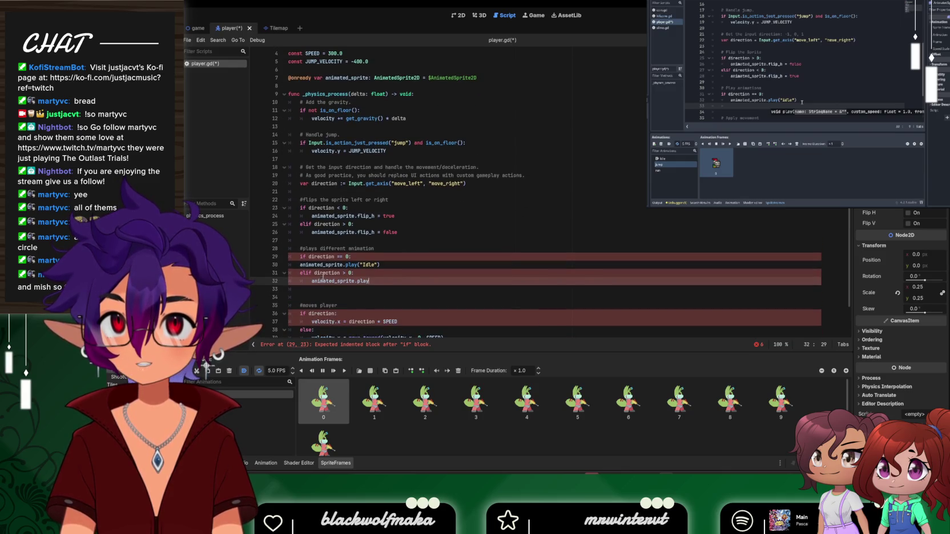
Indent the animated_sprite.play("Idle") call under its if line
click(325, 266)
key(Home)
key(Tab)
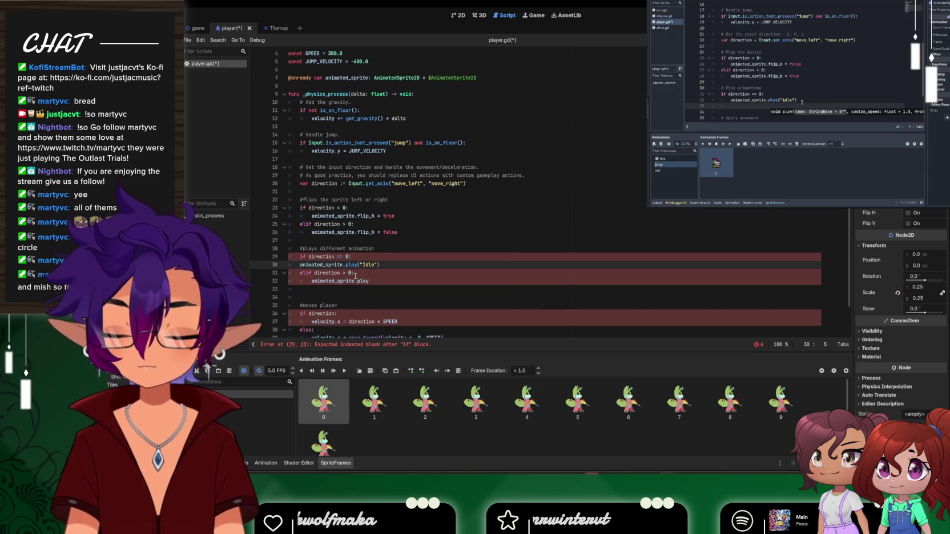
Complete line 32 as animated_sprite.play("Running"), then save and run the game
click(374, 281)
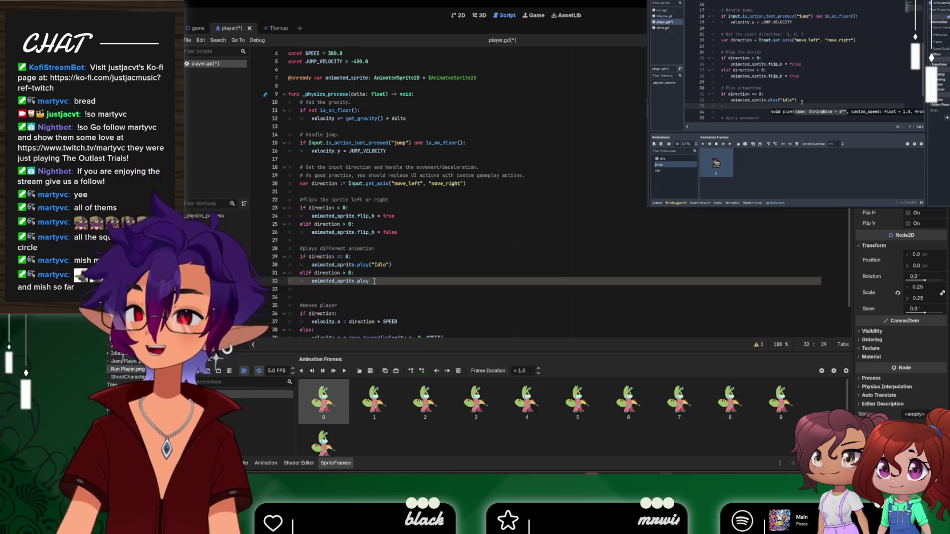
key(BackSpace)
key(BackSpace)
key(BackSpace)
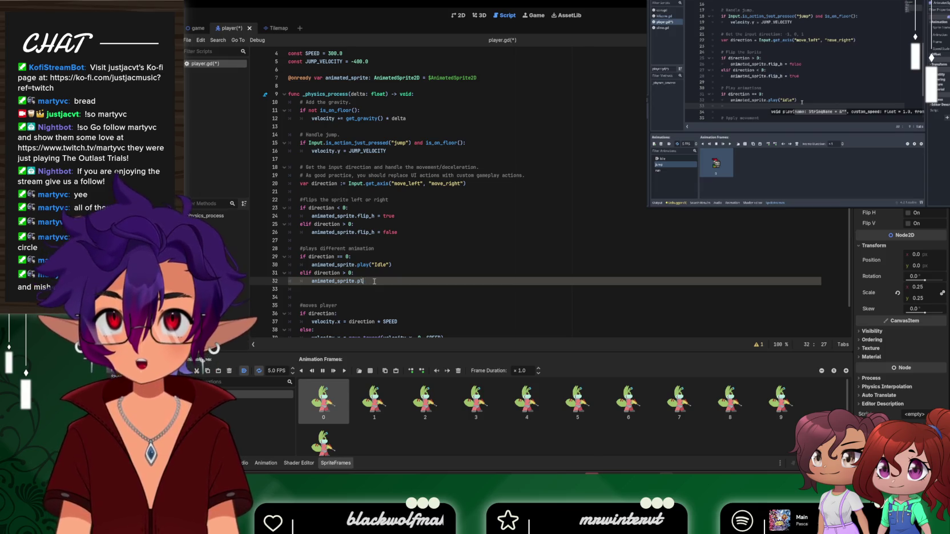
text(pla)
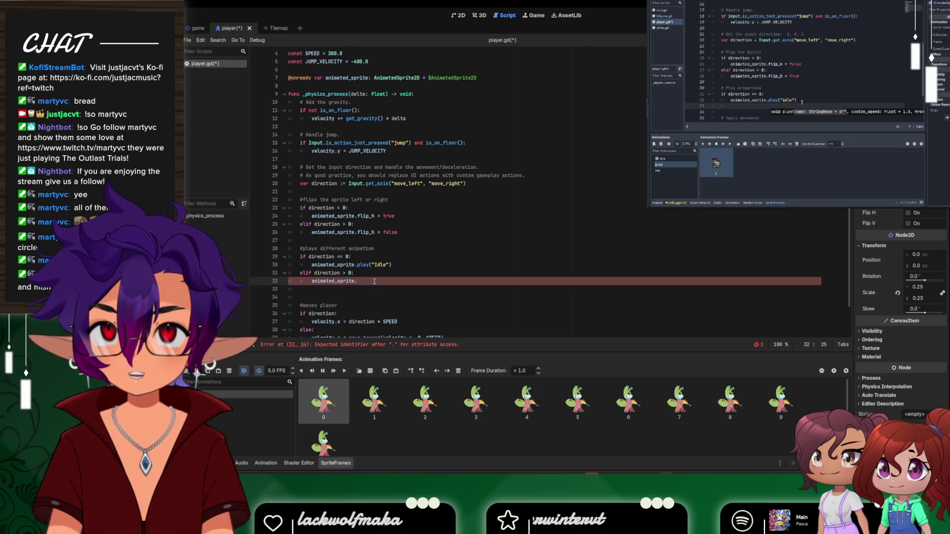
text(y)
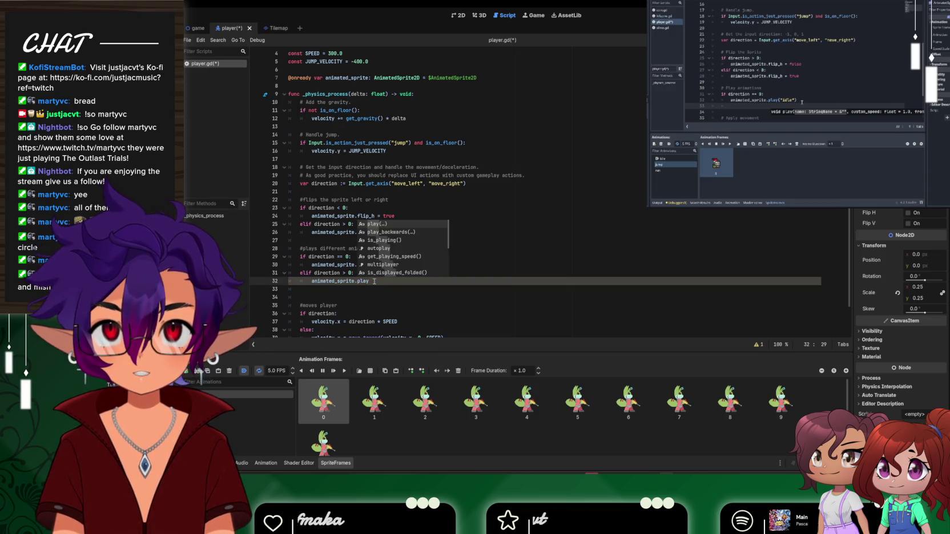
key(Return)
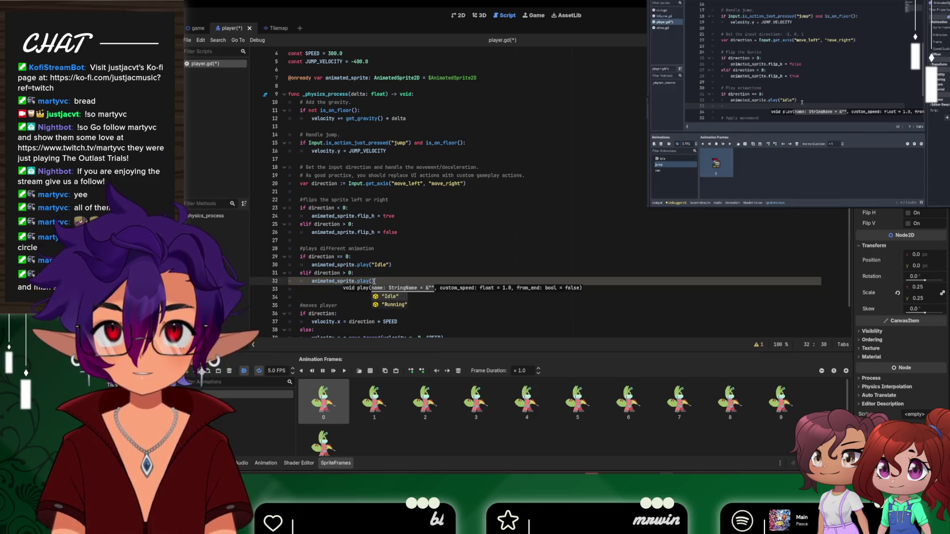
key(Down)
key(Return)
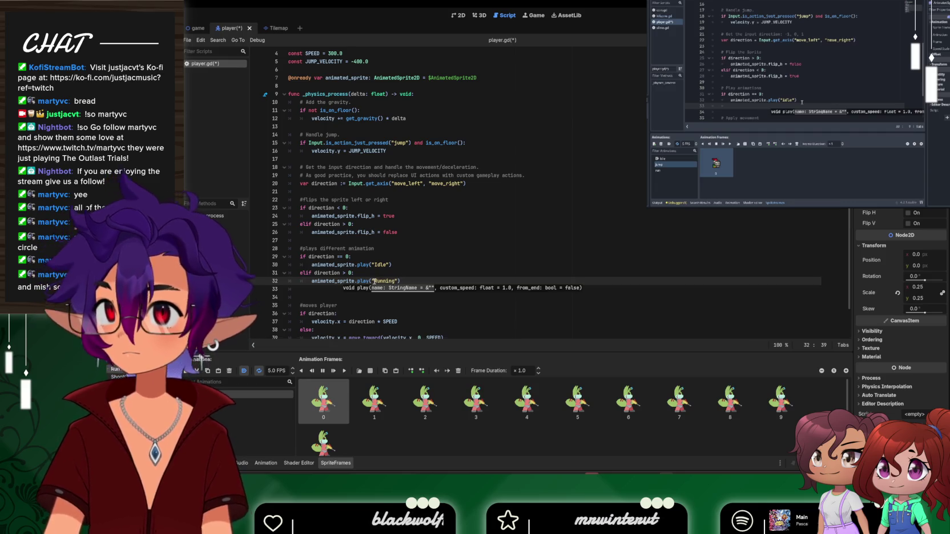
click(434, 270)
click(493, 281)
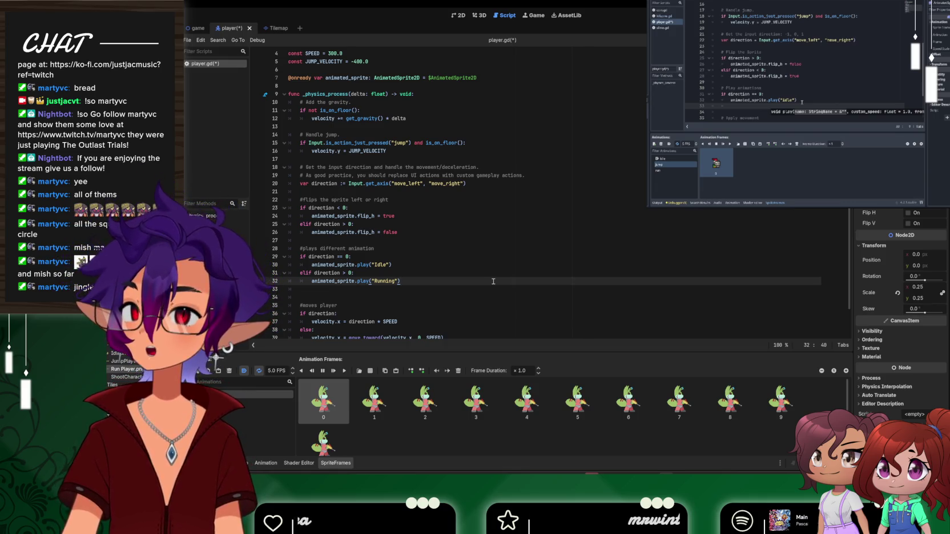
key(F5)
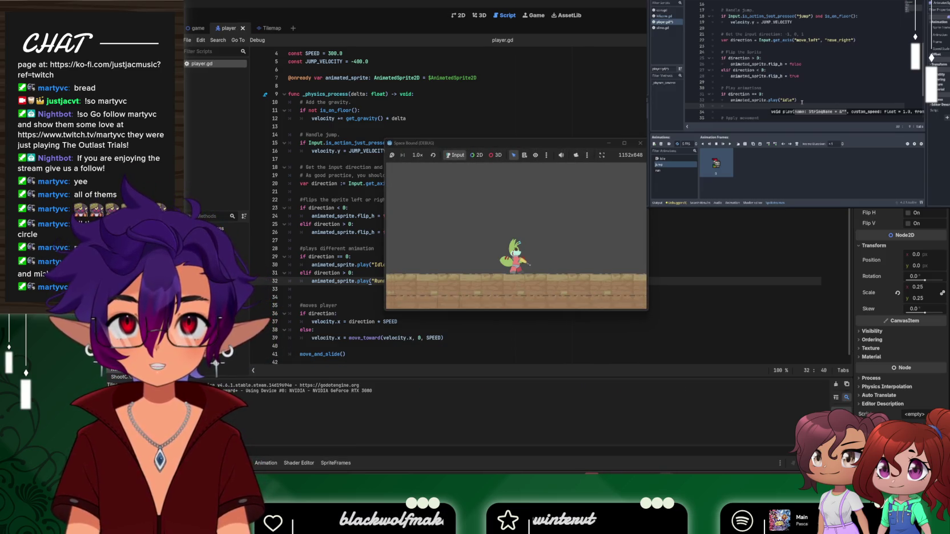
Walk the character left and right, then close the game window
key(Left)
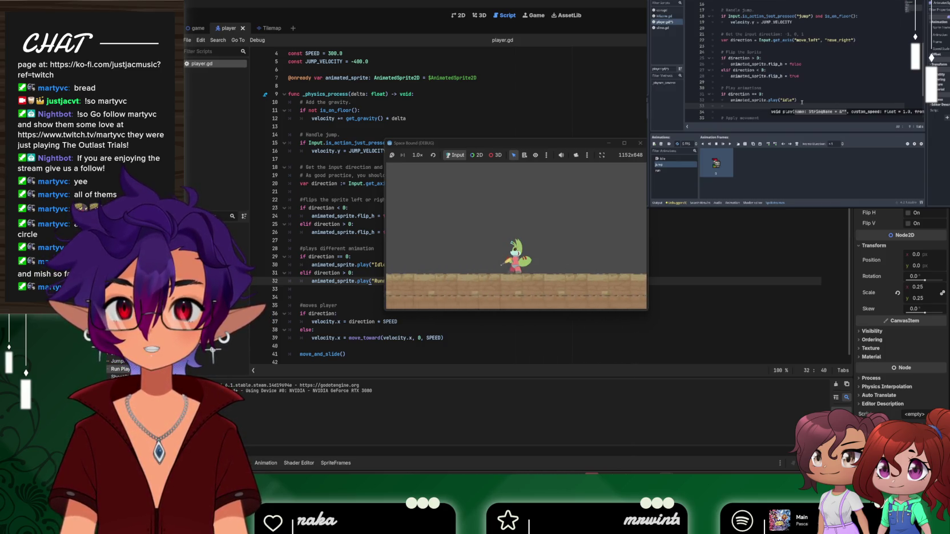
key(Right)
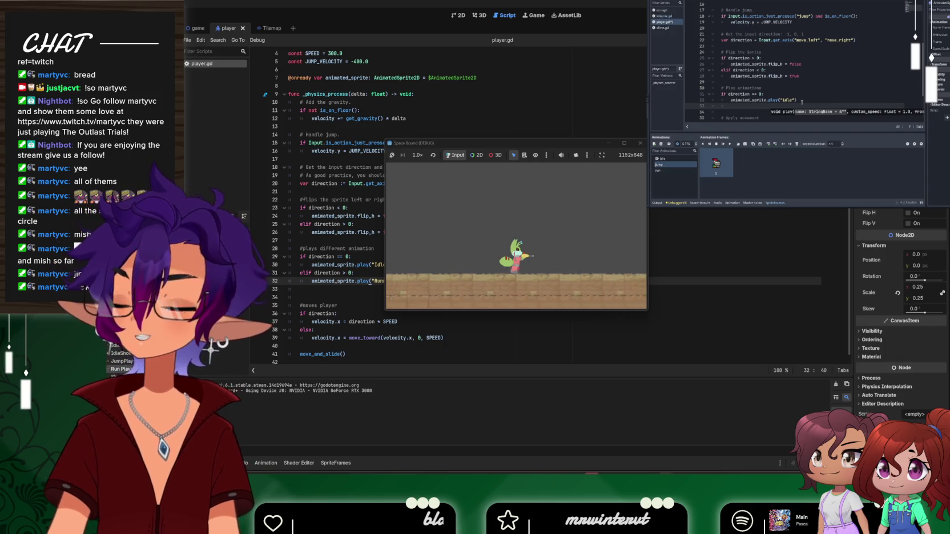
click(640, 143)
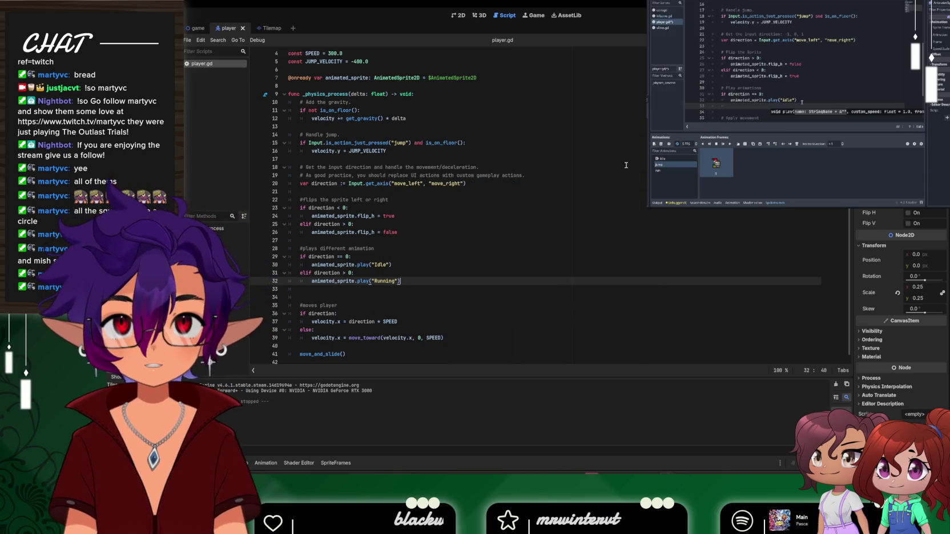
click(351, 273)
text(||)
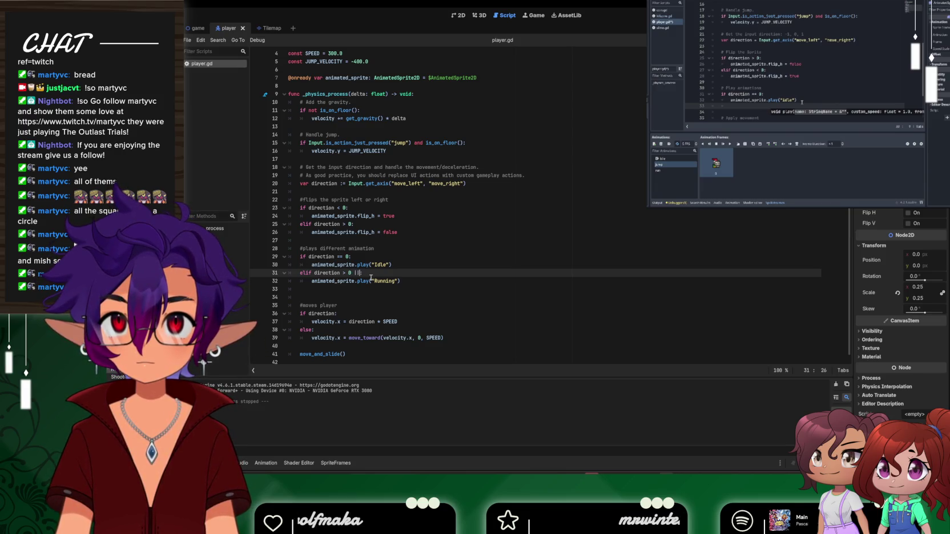
Extend line 31 to elif direction > 0 || direction < 0:, checking against the tutorial video
text(dire)
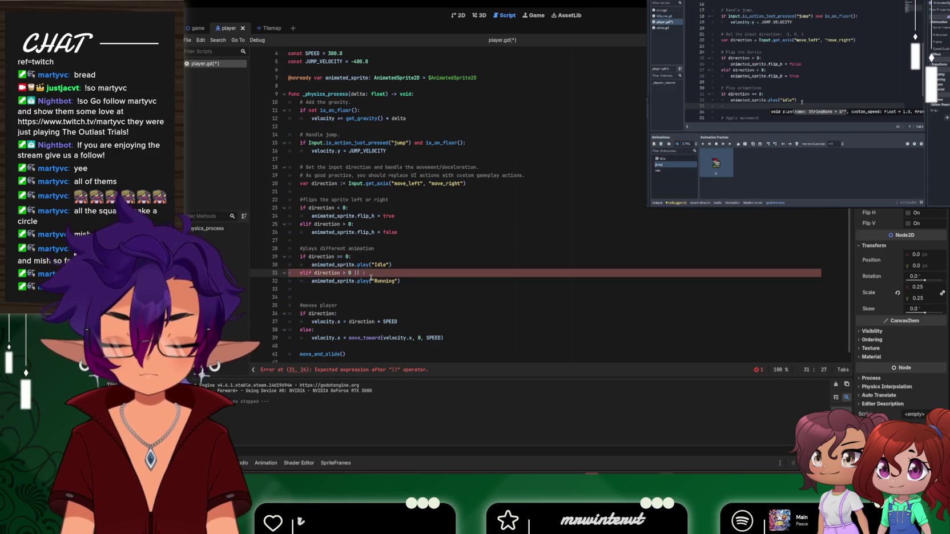
text(ction < 0)
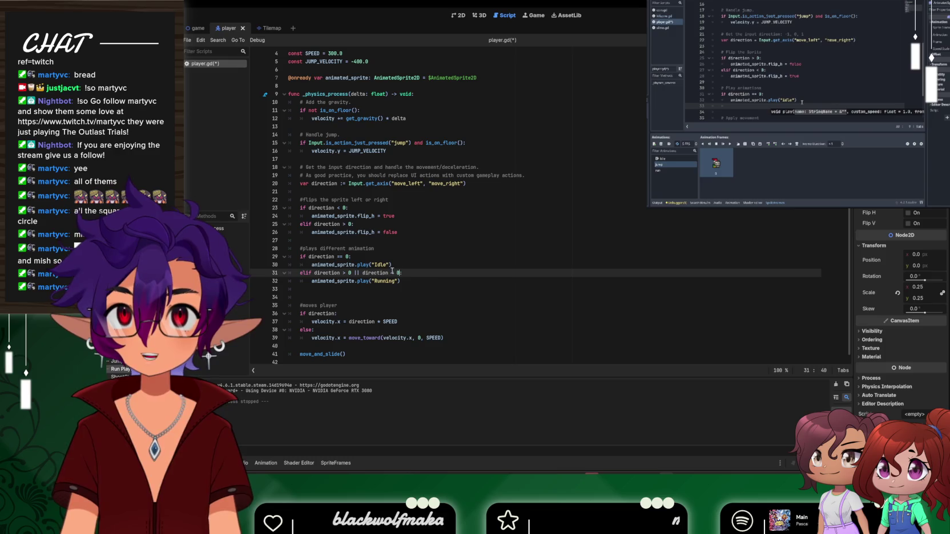
click(437, 282)
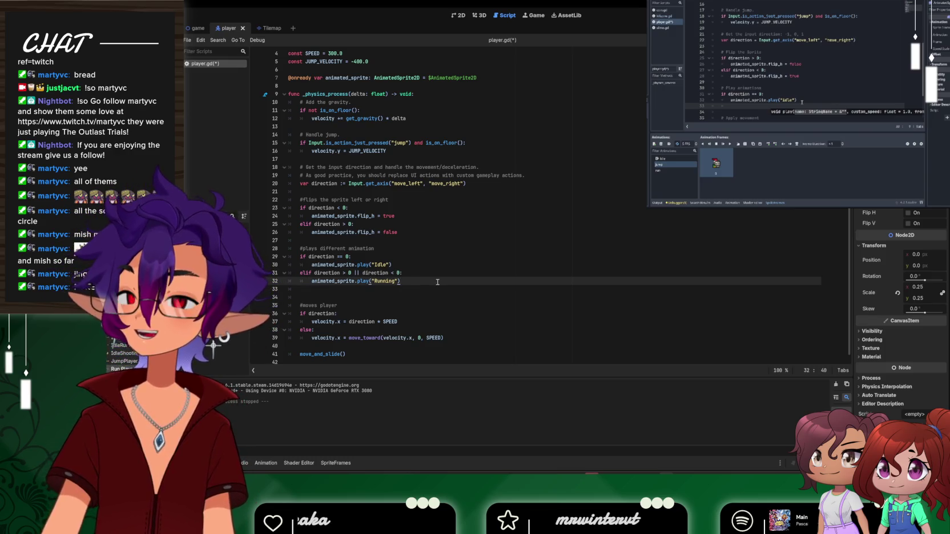
click(747, 135)
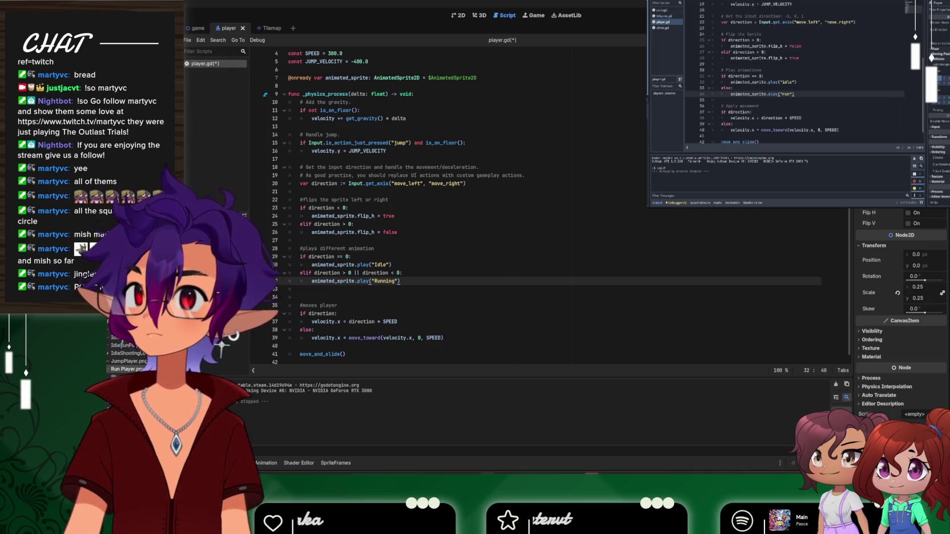
click(747, 135)
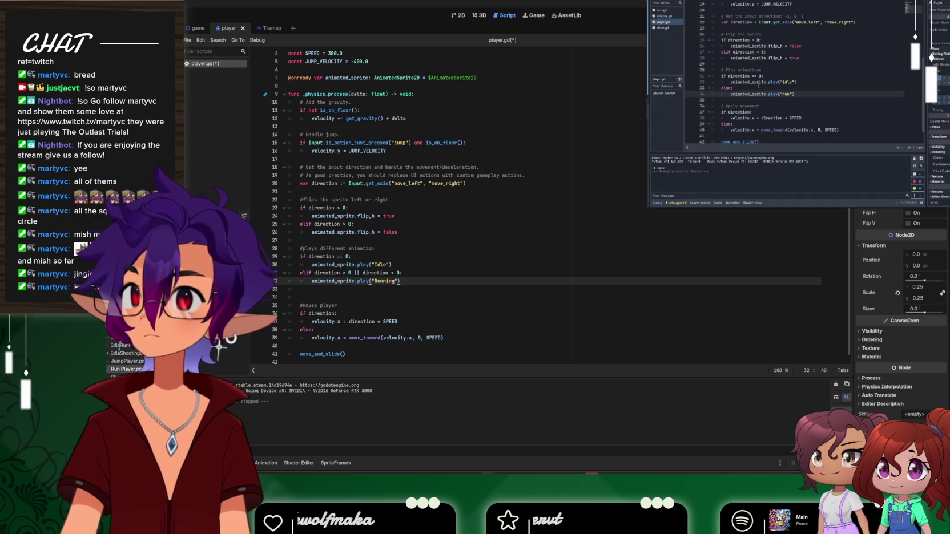
click(752, 109)
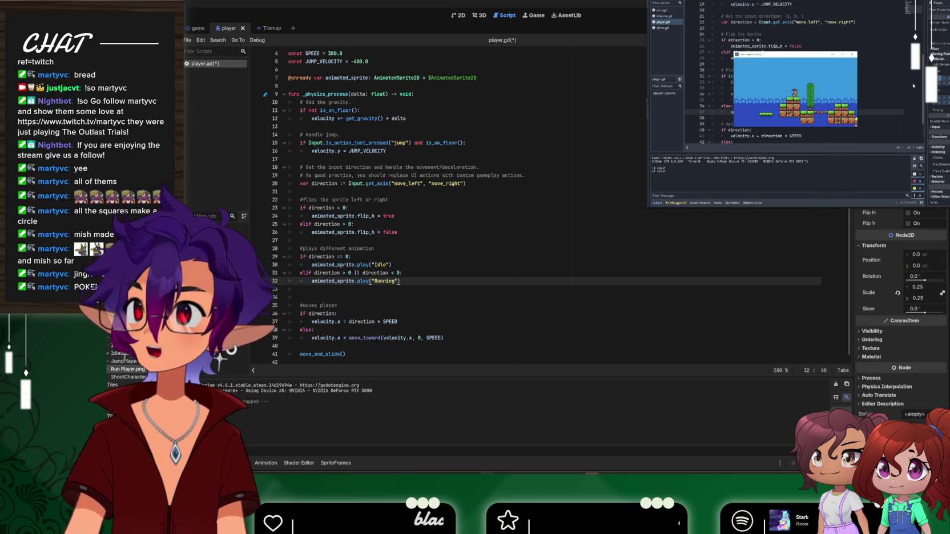
click(746, 134)
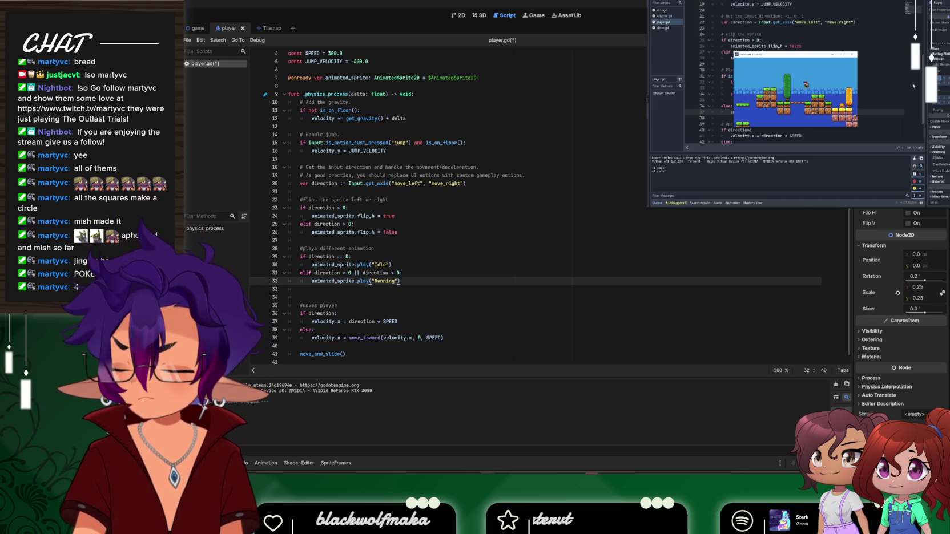
key(F8)
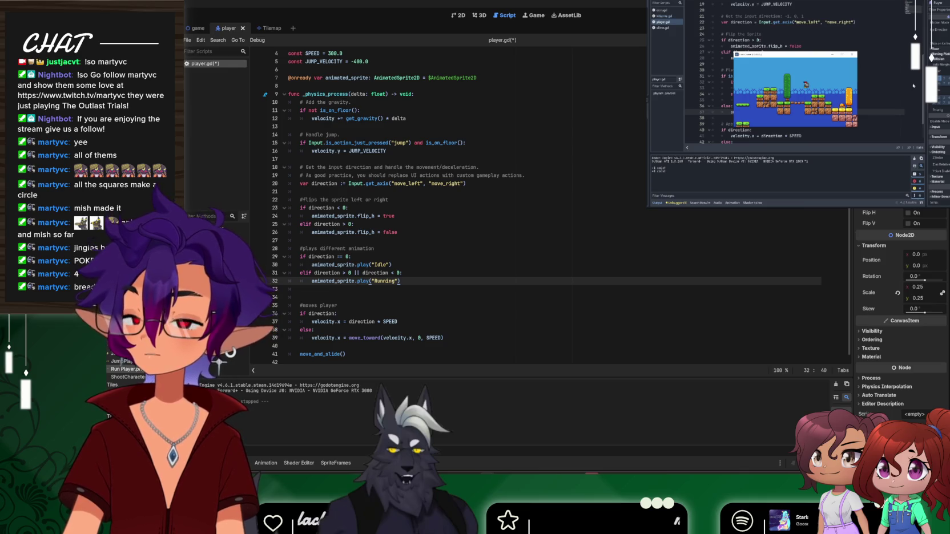
mouse_move(510, 475)
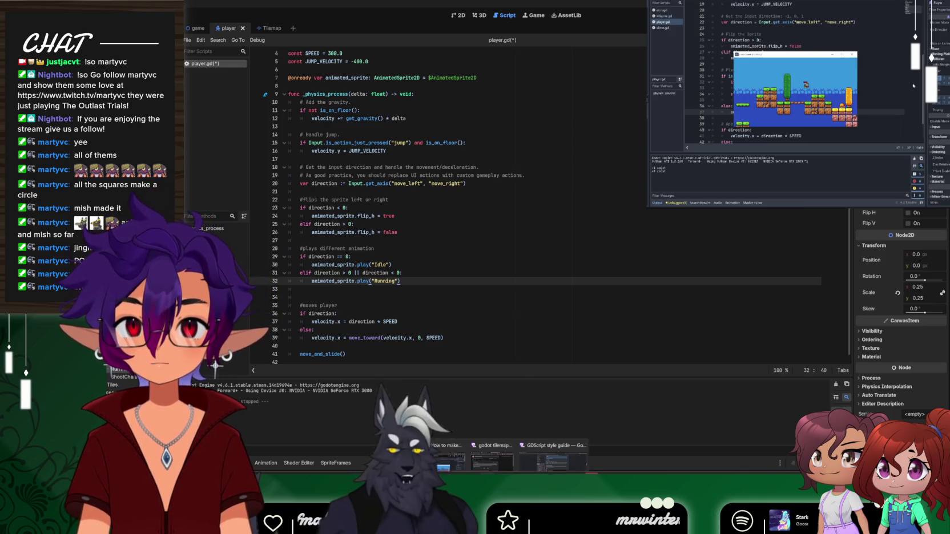
mouse_move(548, 457)
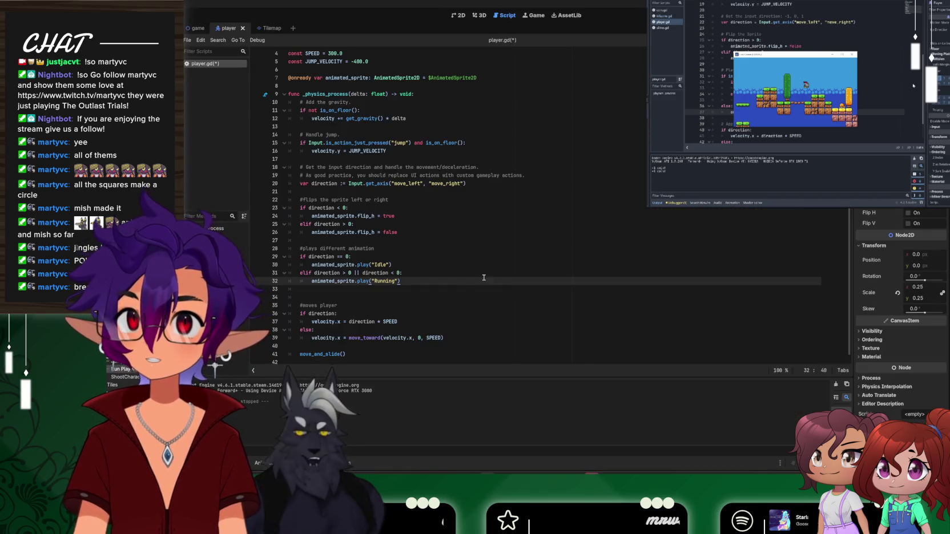
scroll(591, 257, up, 1)
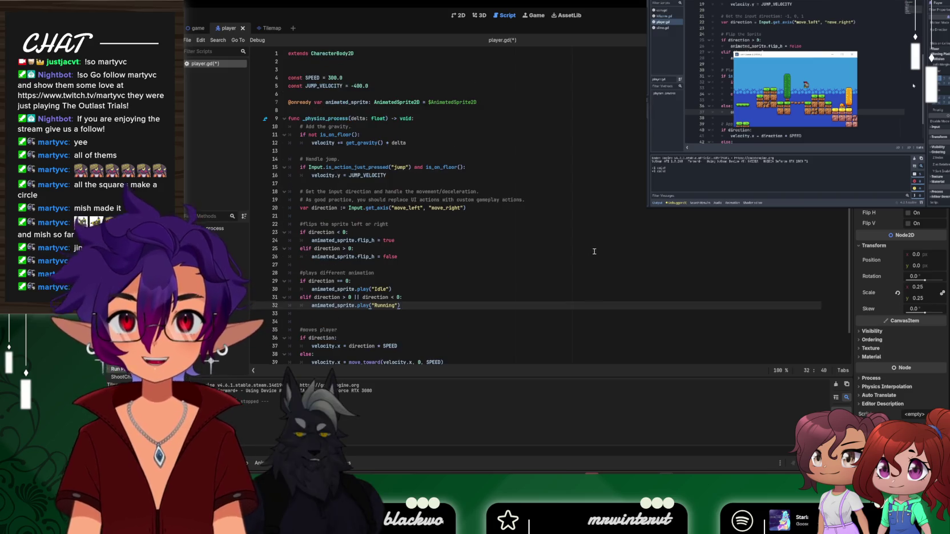
scroll(595, 251, down, 1)
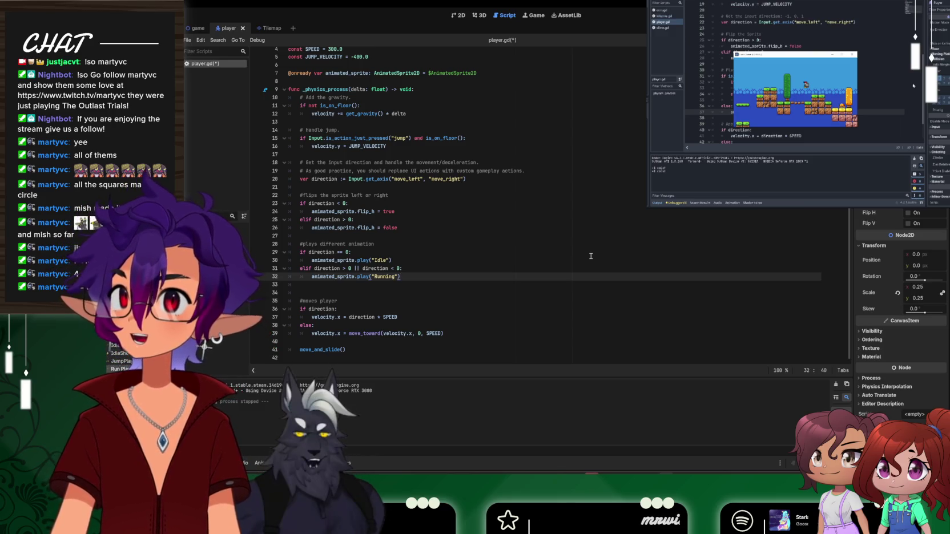
click(458, 16)
click(505, 15)
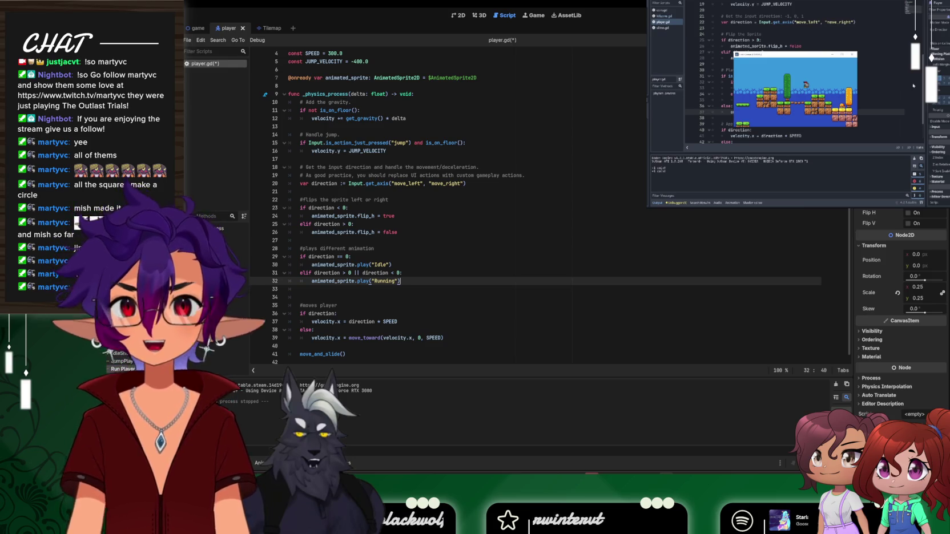
Launch the game and turn the character left and right with A, D and Left to check Idle and Running
key(F5)
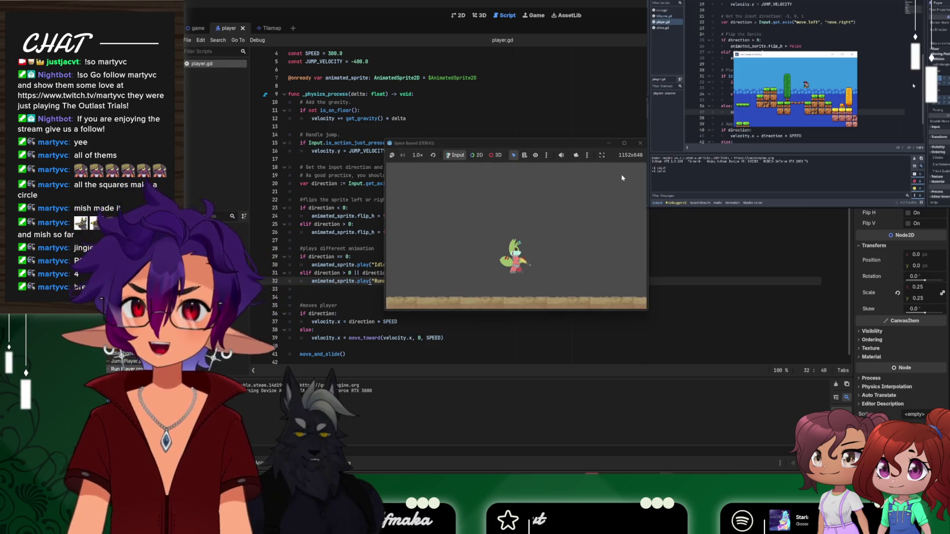
key(a)
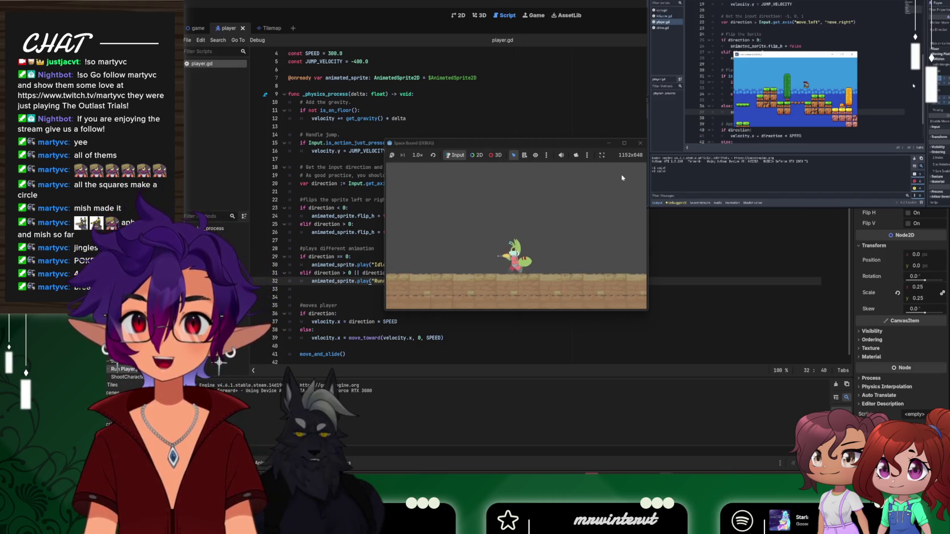
key(d)
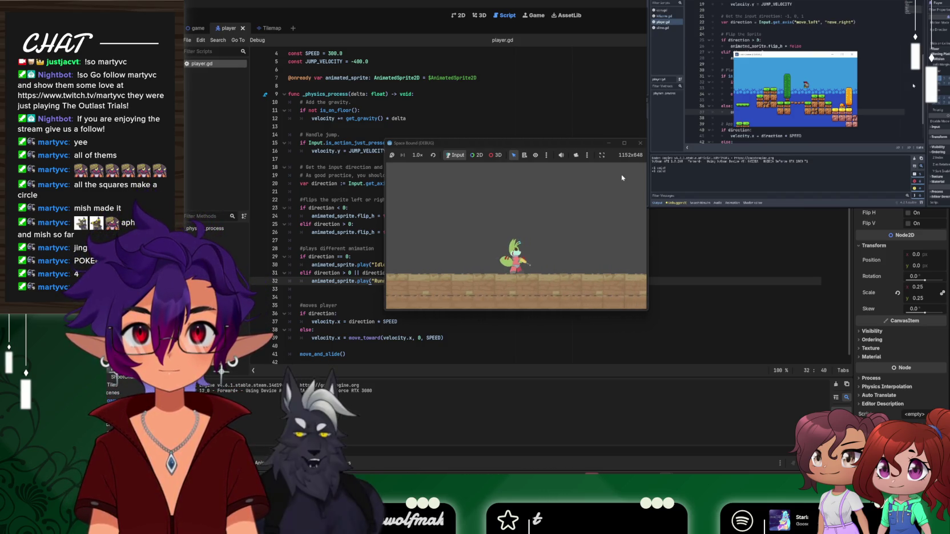
key(a)
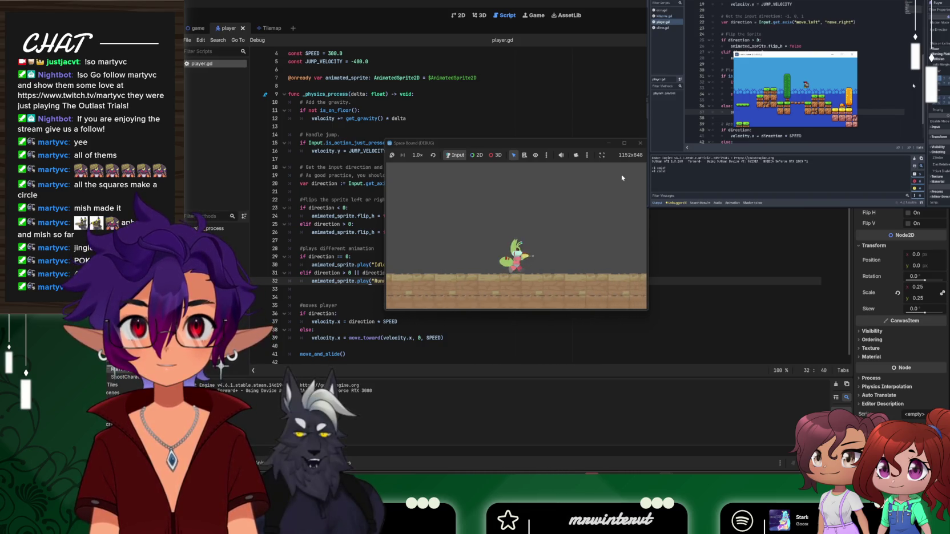
key(d)
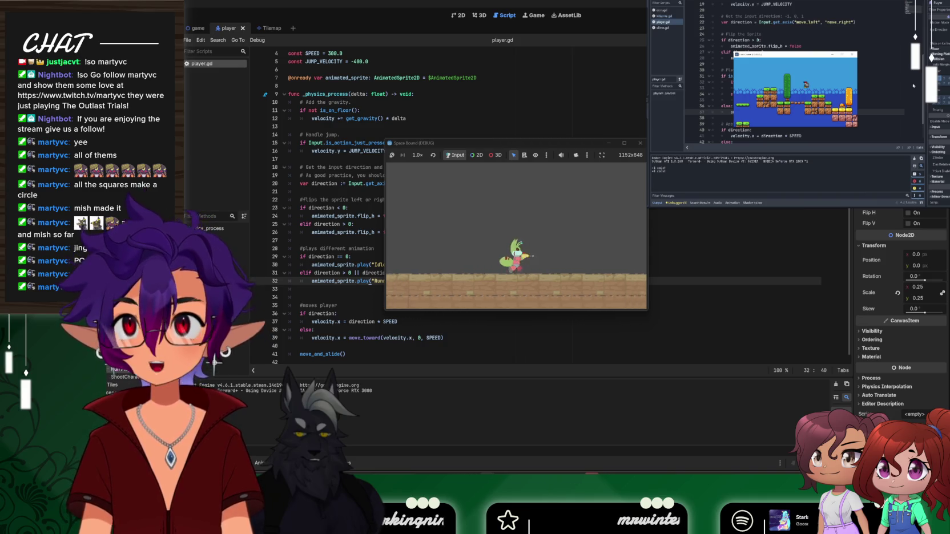
key(Left)
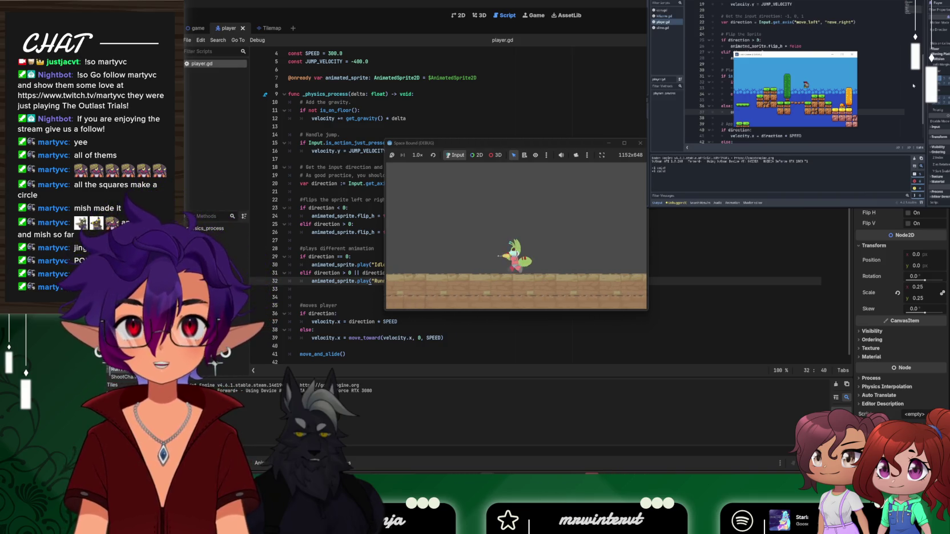